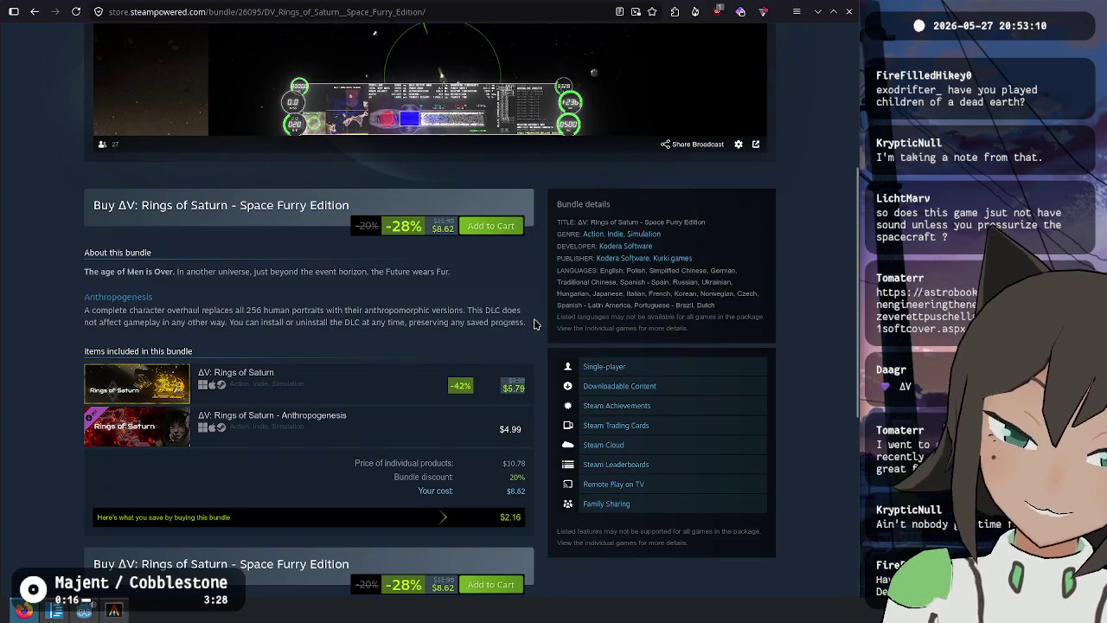
# Open the ΔV: Rings of Saturn – Anthropogenesis DLC page from the bundle and scroll to its trailer.
pyautogui.scroll(-1, 294, 396)
pyautogui.click(302, 354)
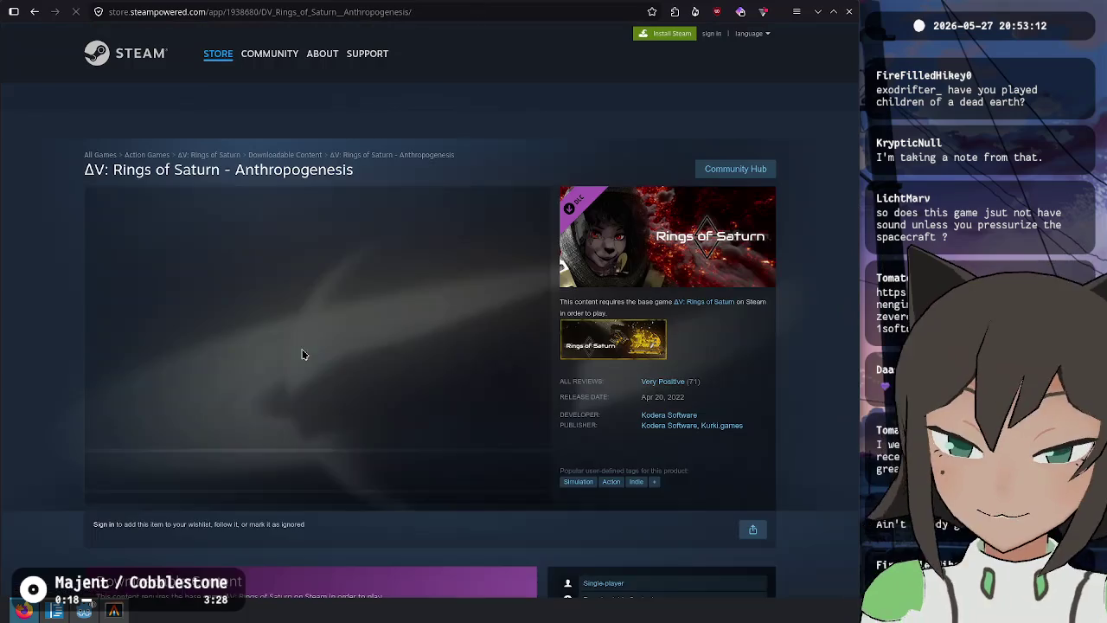
pyautogui.scroll(-3, 592, 451)
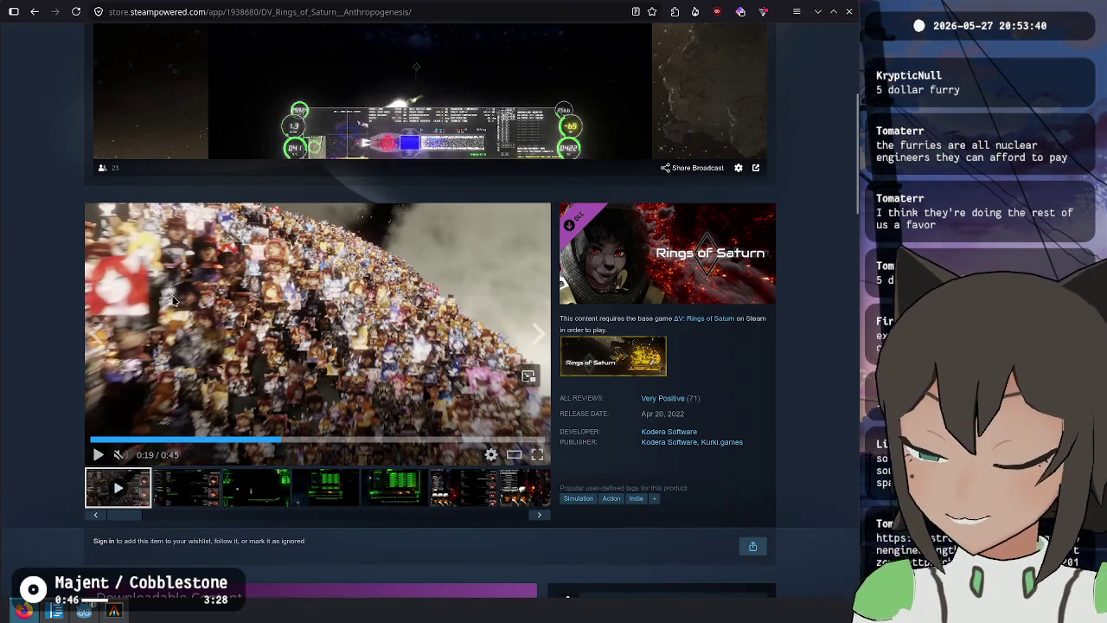
pyautogui.scroll(-6, 393, 296)
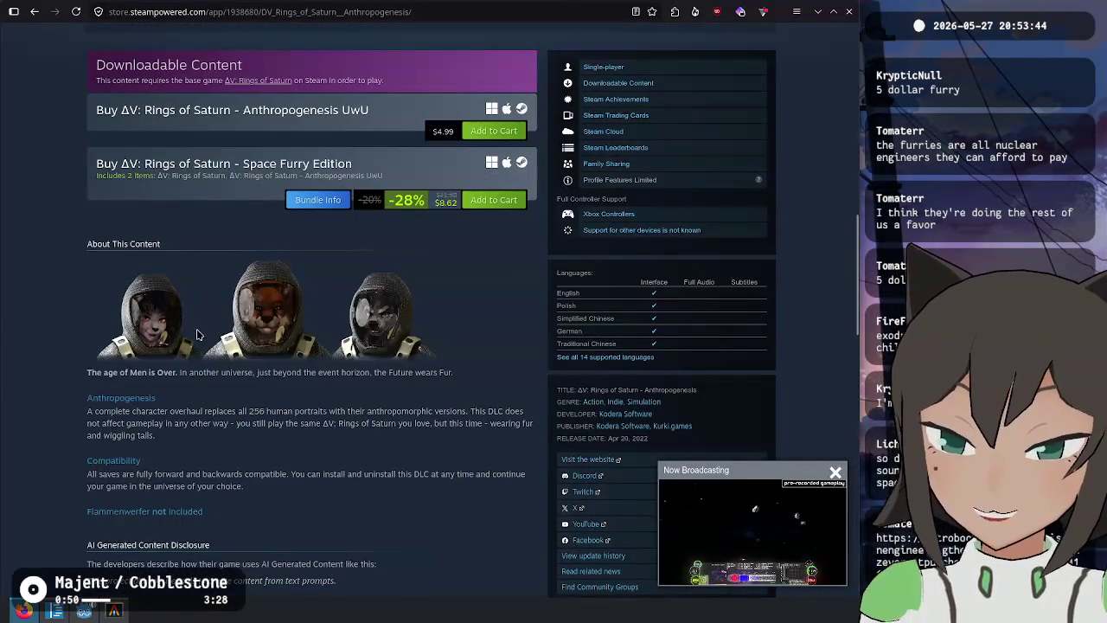
# Highlight and clear lines of the Anthropogenesis description and its Compatibility note while reading.
pyautogui.moveTo(127, 373); pyautogui.dragTo(182, 437)
pyautogui.click(164, 405)
pyautogui.click(178, 448)
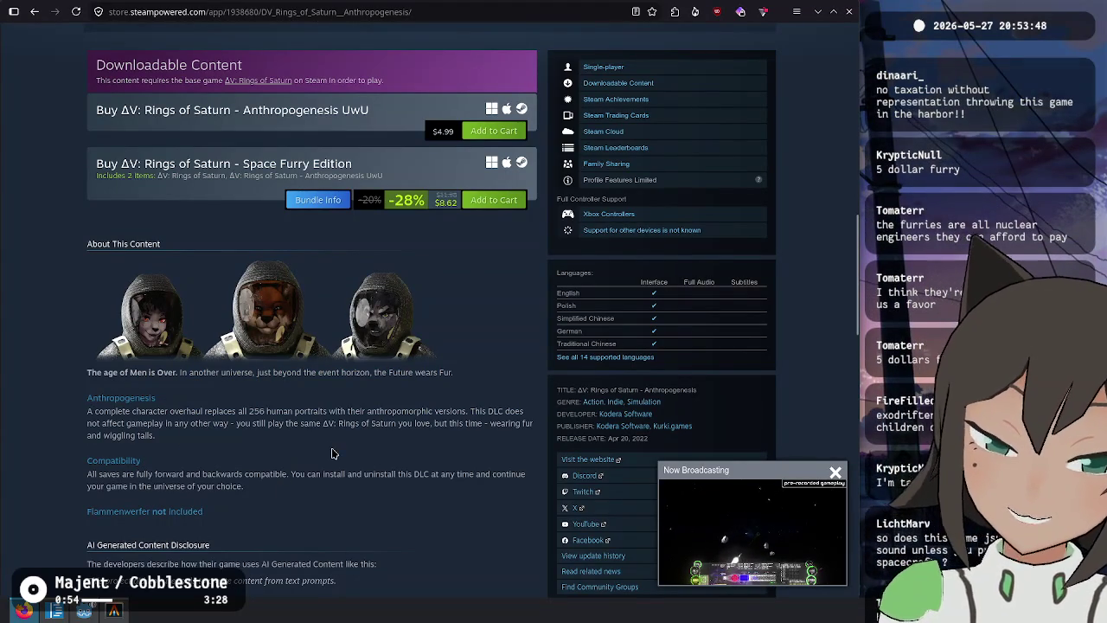
pyautogui.moveTo(314, 474)
pyautogui.mouseDown()
pyautogui.moveTo(400, 471)
pyautogui.moveTo(425, 485)
pyautogui.moveTo(425, 512)
pyautogui.moveTo(229, 502)
pyautogui.mouseUp()
pyautogui.click(254, 494)
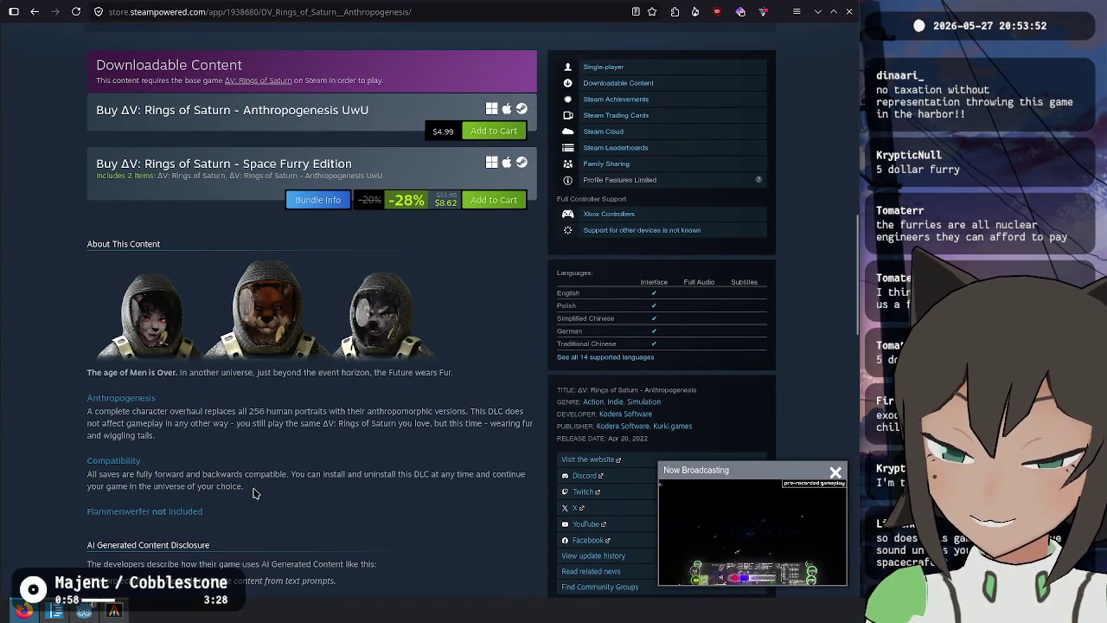
# Scroll to the AI Generated Content Disclosure and highlight its two opening lines.
pyautogui.scroll(-3, 231, 451)
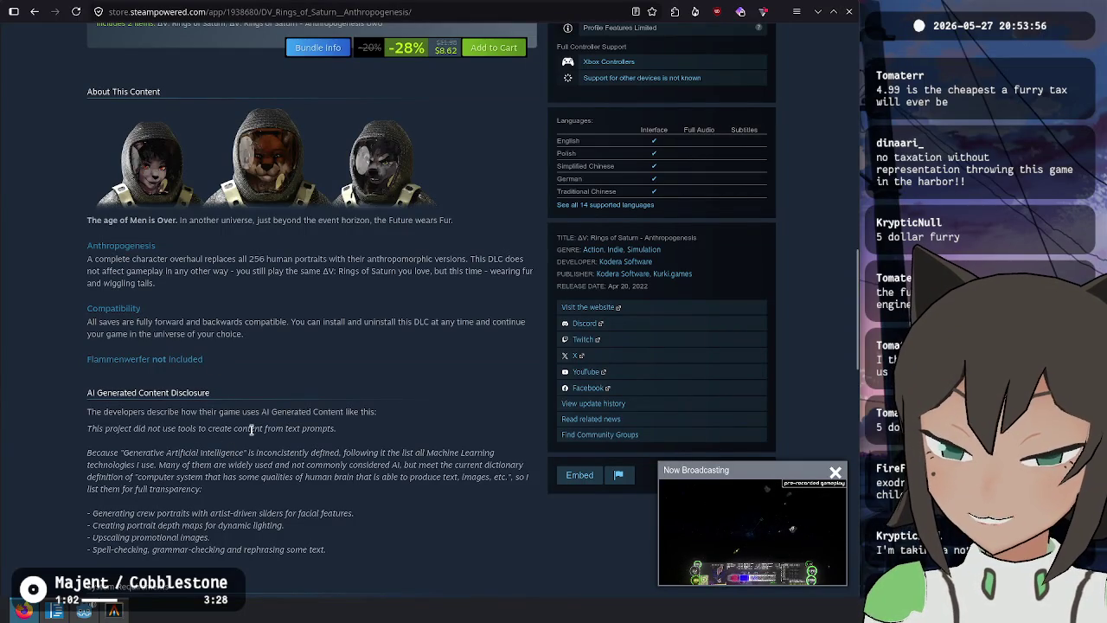
pyautogui.scroll(-2, 281, 416)
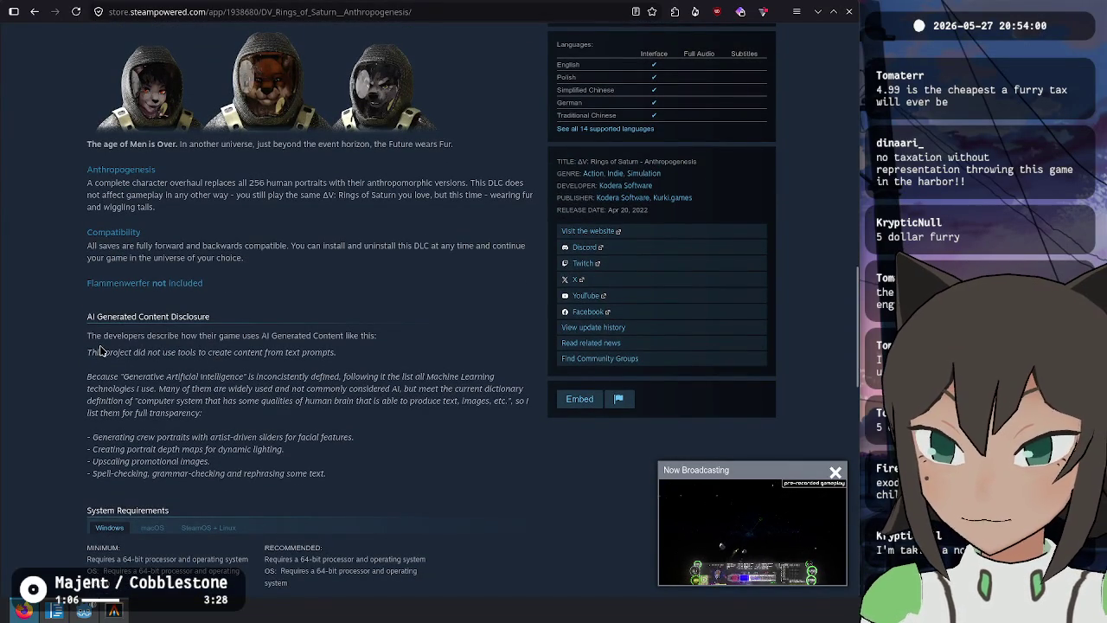
pyautogui.moveTo(90, 335); pyautogui.dragTo(337, 352)
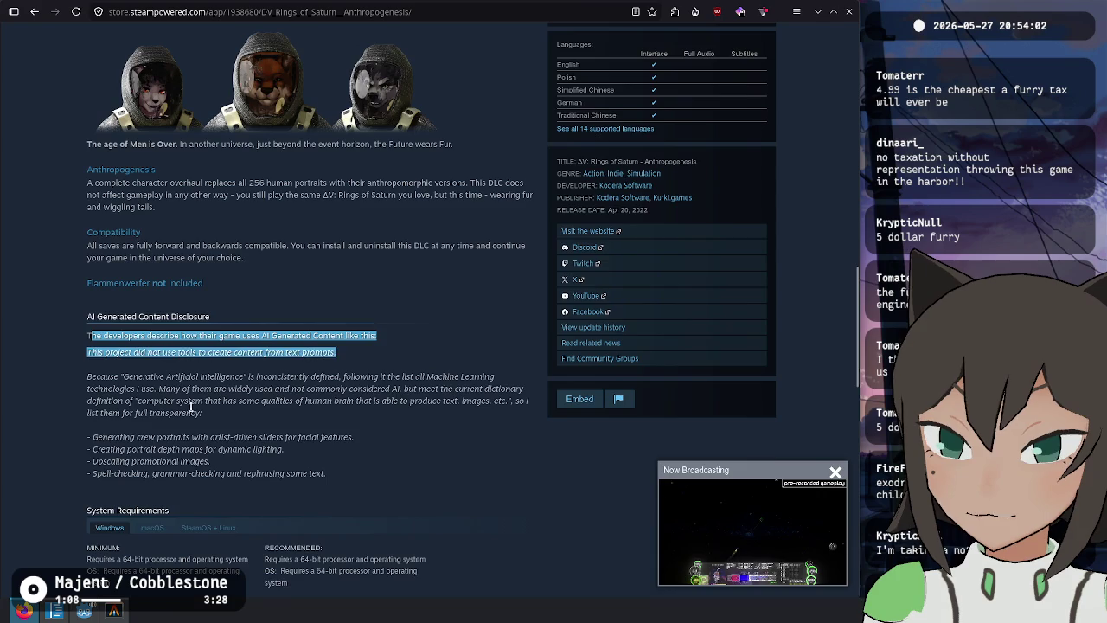
pyautogui.scroll(6, 186, 427)
pyautogui.scroll(-8, 186, 427)
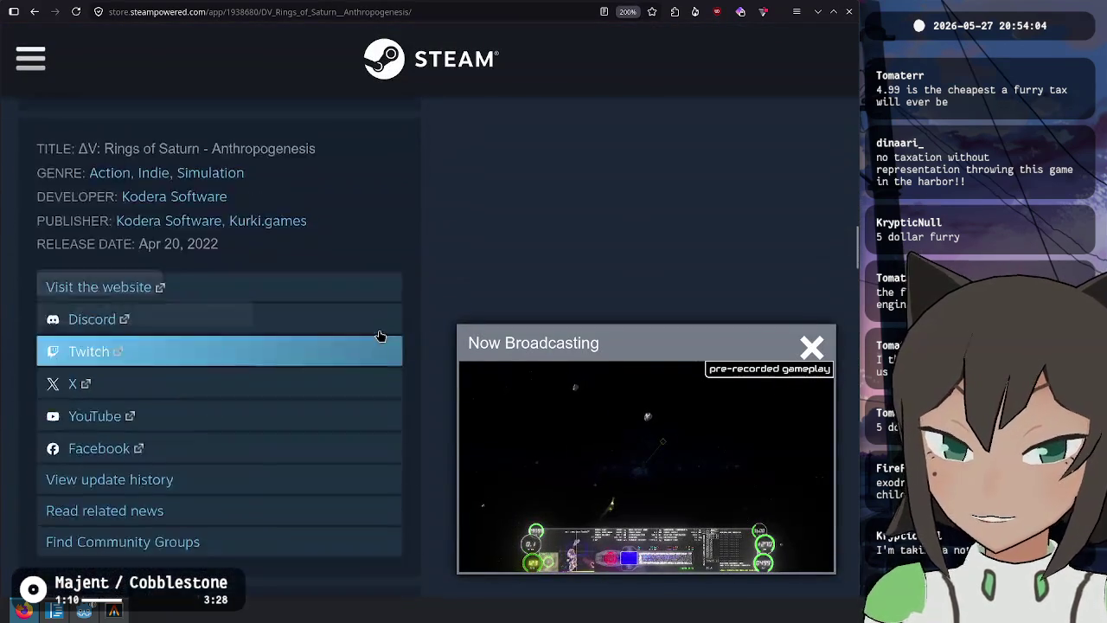
# Close the Now Broadcasting mini player on the DLC page.
pyautogui.click(811, 347)
pyautogui.scroll(-8, 376, 314)
pyautogui.scroll(-5, 375, 315)
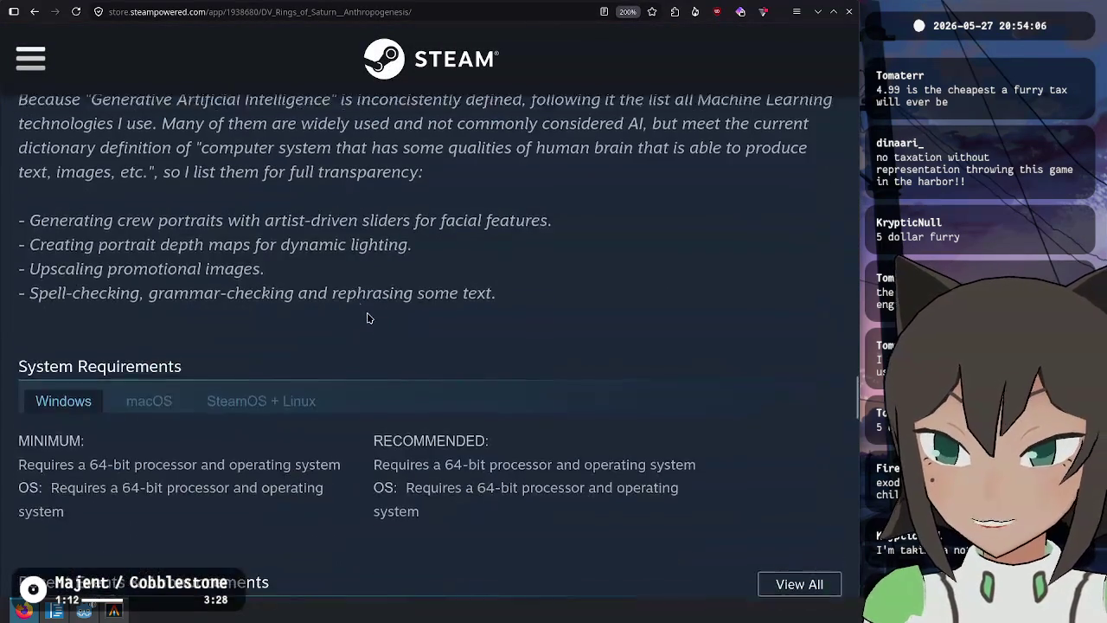
pyautogui.scroll(2, 139, 288)
# Highlight the disclosure's sentences on Generative AI and Machine Learning technologies.
pyautogui.moveTo(104, 238); pyautogui.dragTo(420, 230)
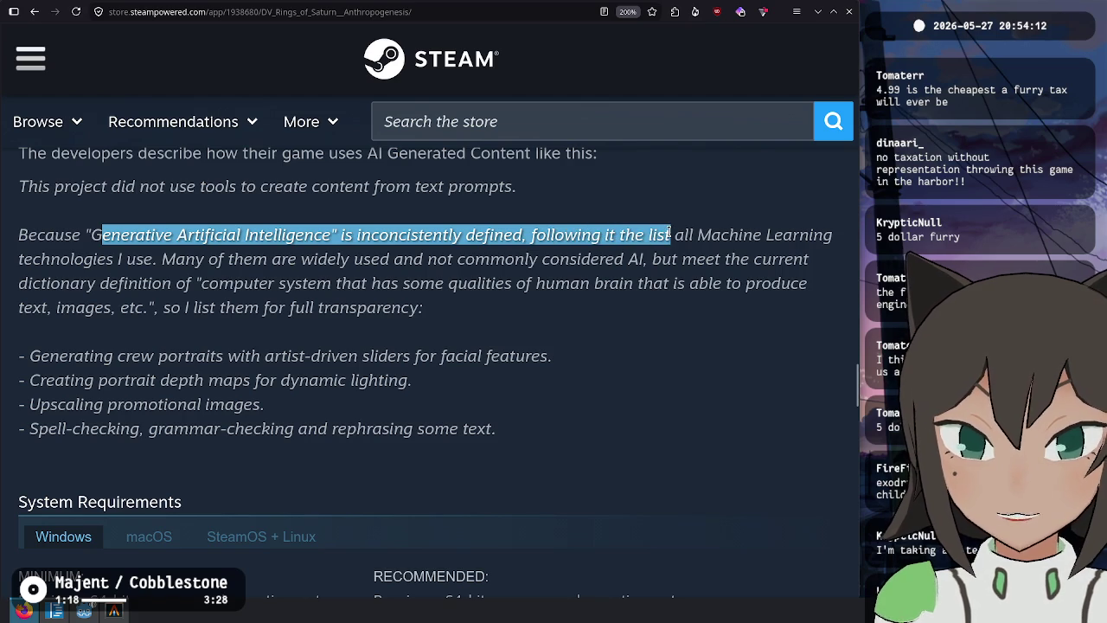
pyautogui.moveTo(668, 234)
pyautogui.mouseDown()
pyautogui.moveTo(187, 251)
pyautogui.moveTo(651, 236)
pyautogui.moveTo(143, 266)
pyautogui.mouseUp()
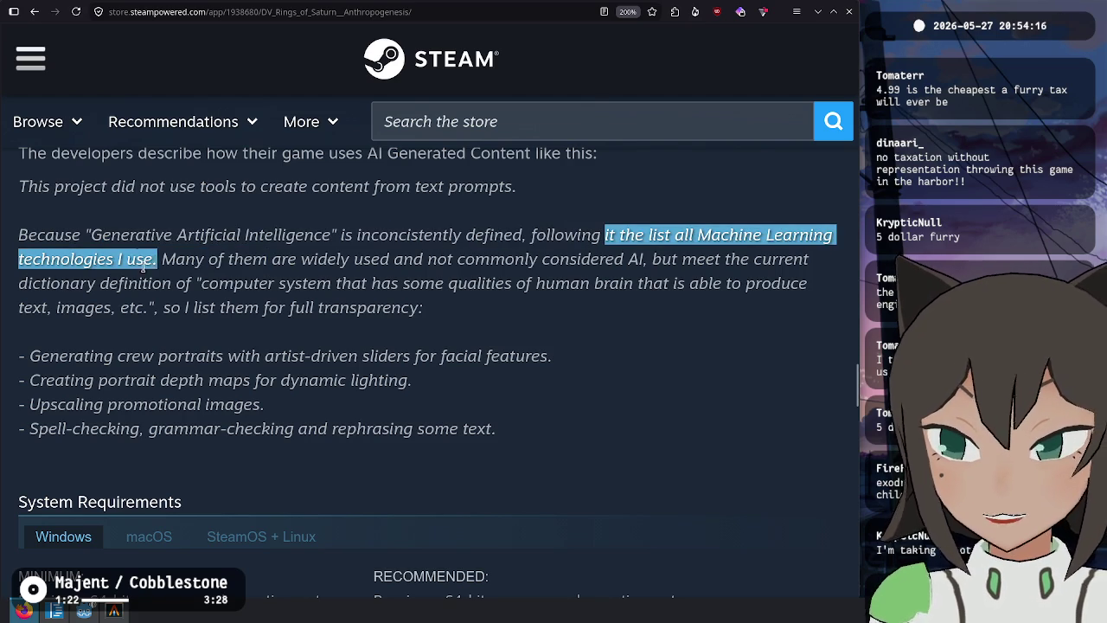
pyautogui.click(155, 253)
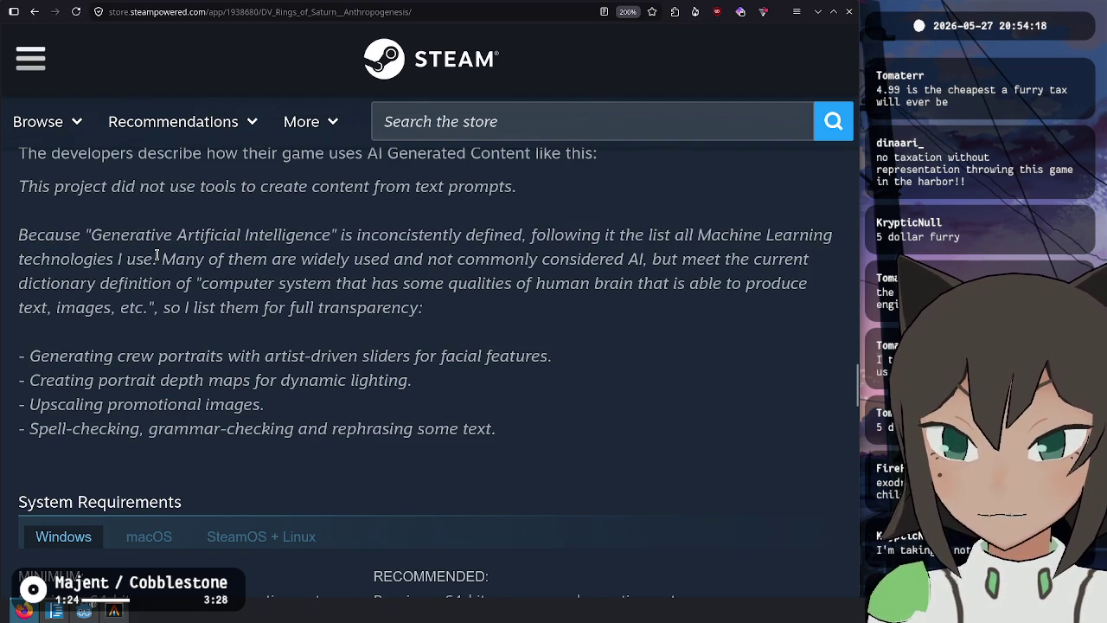
pyautogui.moveTo(277, 259)
pyautogui.mouseDown()
pyautogui.moveTo(626, 260)
pyautogui.moveTo(79, 286)
pyautogui.moveTo(604, 291)
pyautogui.moveTo(147, 288)
pyautogui.moveTo(113, 308)
pyautogui.moveTo(420, 311)
pyautogui.mouseUp()
pyautogui.click(467, 320)
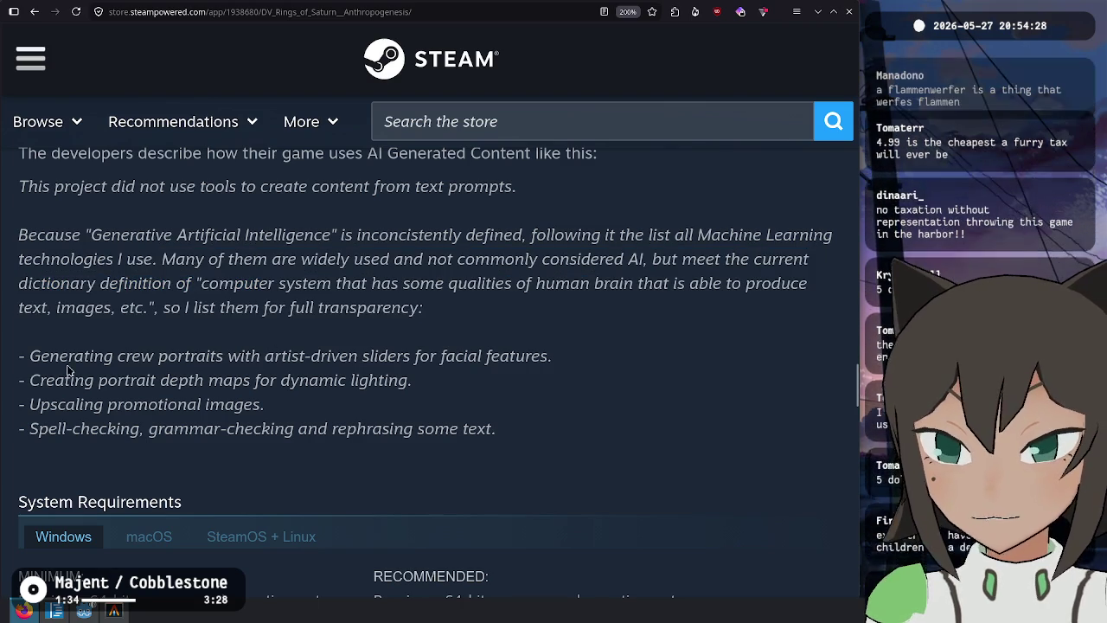
# Highlight the crew portraits, portrait depth maps and Upscaling promotional images bullets in turn.
pyautogui.moveTo(39, 356)
pyautogui.mouseDown()
pyautogui.moveTo(290, 364)
pyautogui.moveTo(361, 378)
pyautogui.moveTo(450, 361)
pyautogui.moveTo(634, 370)
pyautogui.mouseUp()
pyautogui.click(479, 378)
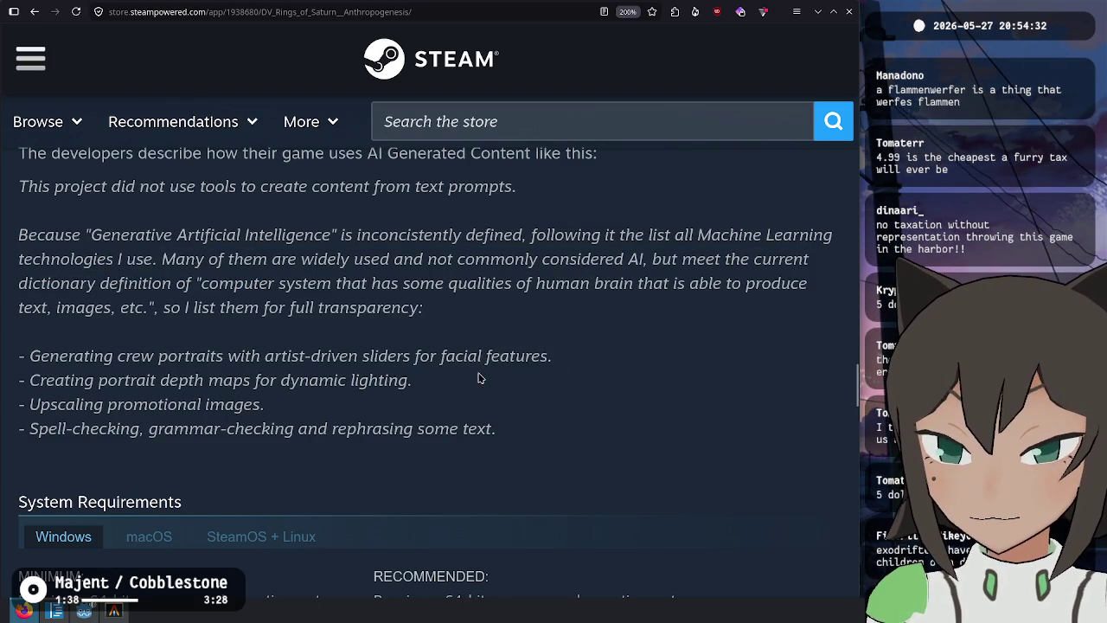
pyautogui.moveTo(93, 381); pyautogui.dragTo(447, 393)
pyautogui.click(448, 395)
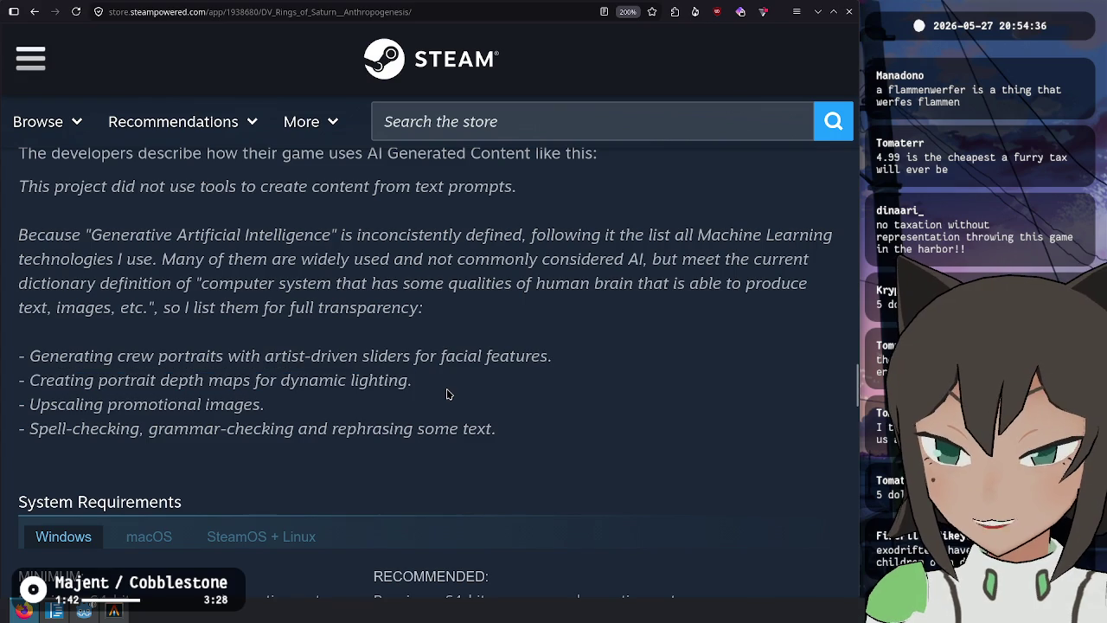
pyautogui.moveTo(31, 410); pyautogui.dragTo(270, 413)
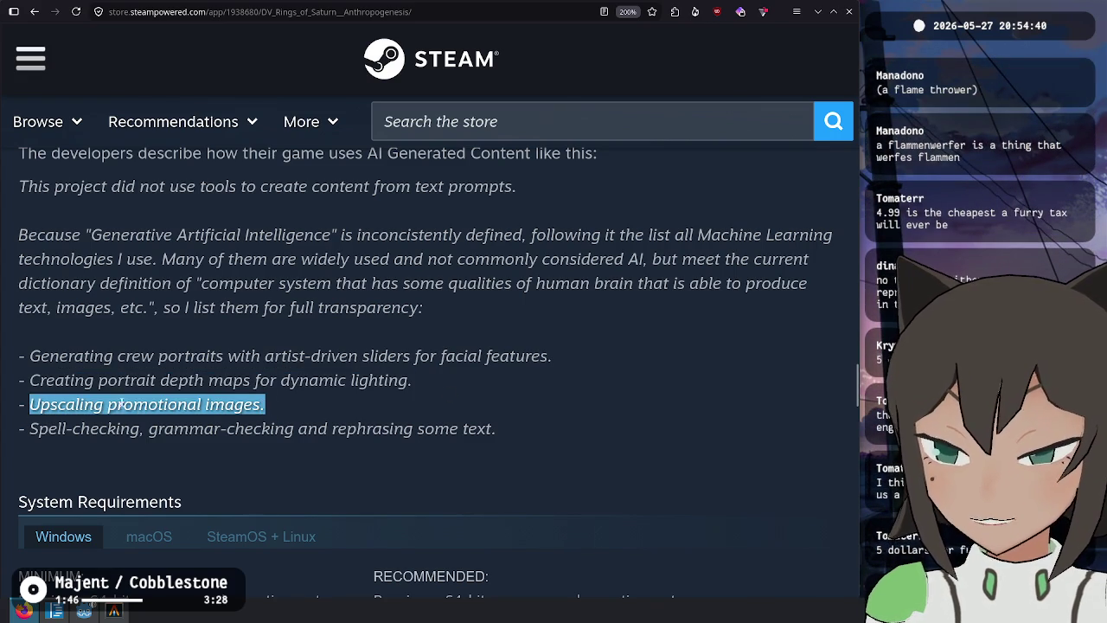
pyautogui.doubleClick(51, 404)
pyautogui.moveTo(151, 404); pyautogui.dragTo(19, 414)
pyautogui.click(365, 431)
# Select the Spell-checking and Upscaling bullet lines, then scroll back up the page.
pyautogui.moveTo(499, 430)
pyautogui.mouseDown()
pyautogui.moveTo(28, 430)
pyautogui.moveTo(49, 404)
pyautogui.moveTo(266, 407)
pyautogui.mouseUp()
pyautogui.click(288, 413)
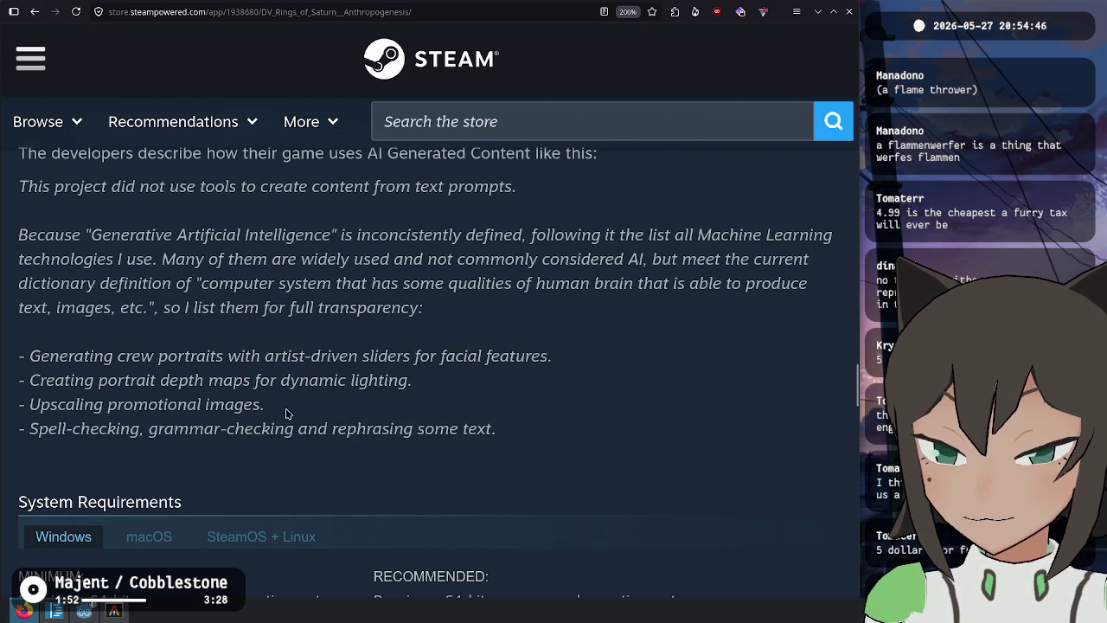
pyautogui.tripleClick(359, 418)
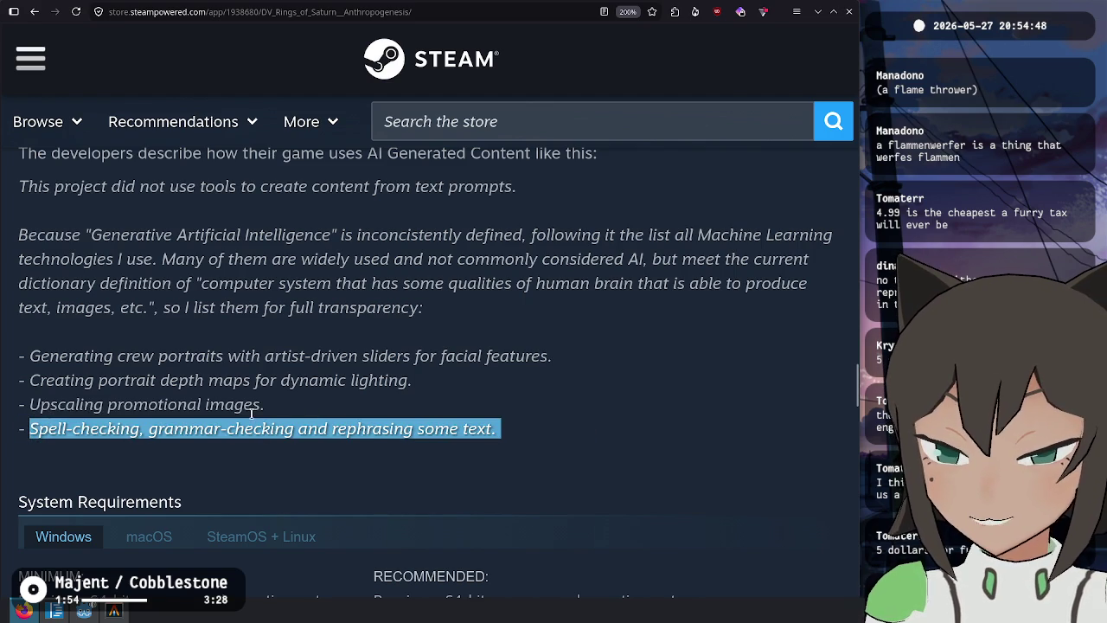
pyautogui.tripleClick(33, 407)
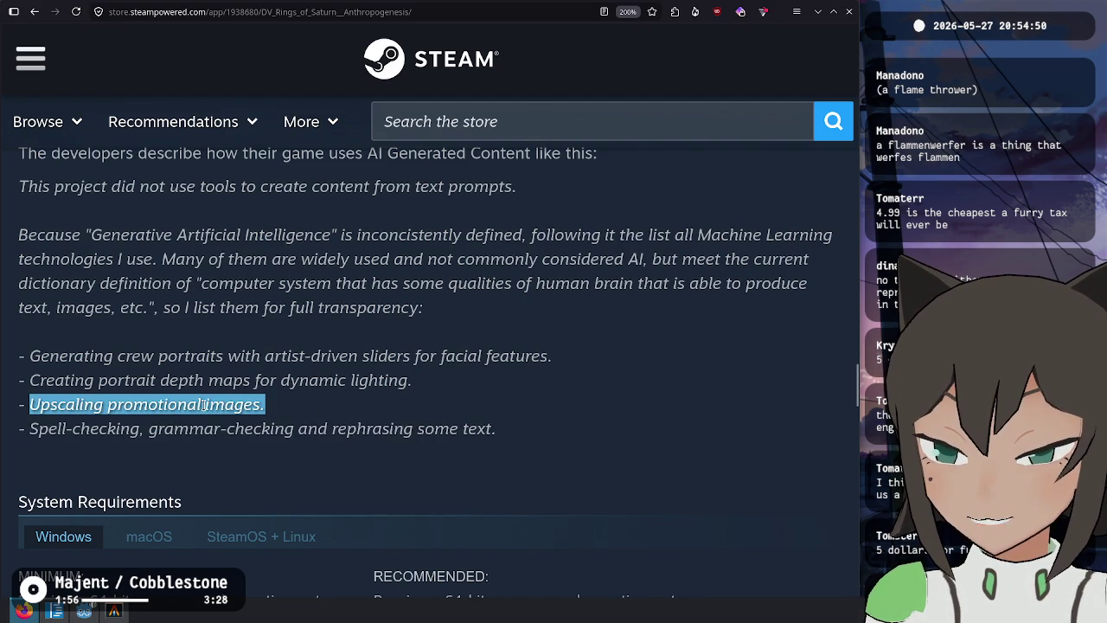
pyautogui.moveTo(203, 389); pyautogui.dragTo(228, 416)
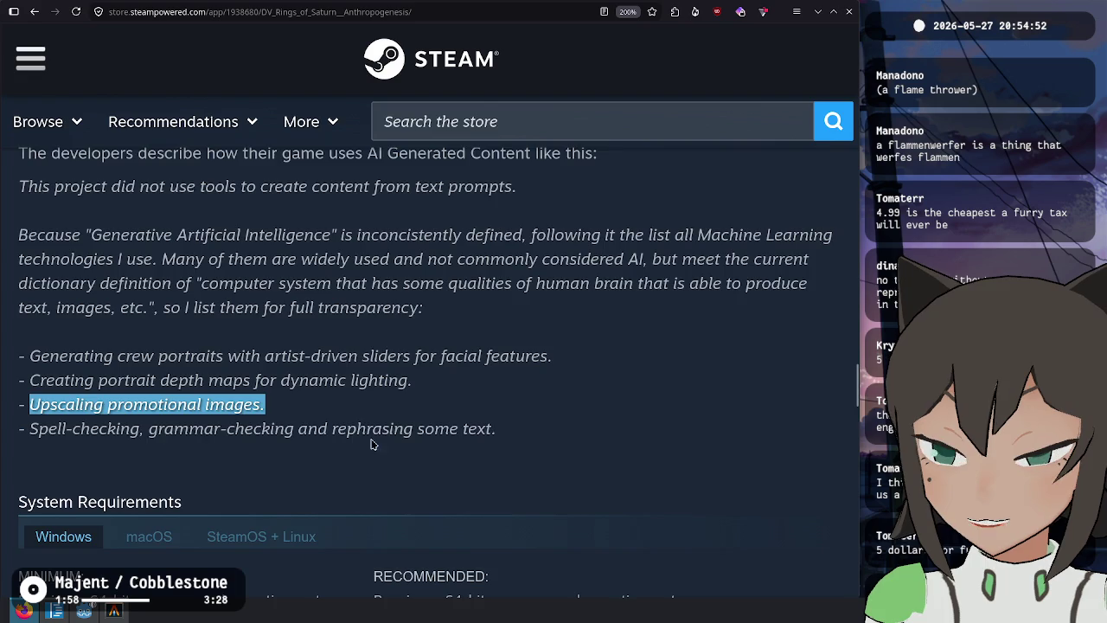
pyautogui.scroll(-2, 372, 444)
pyautogui.scroll(15, 611, 358)
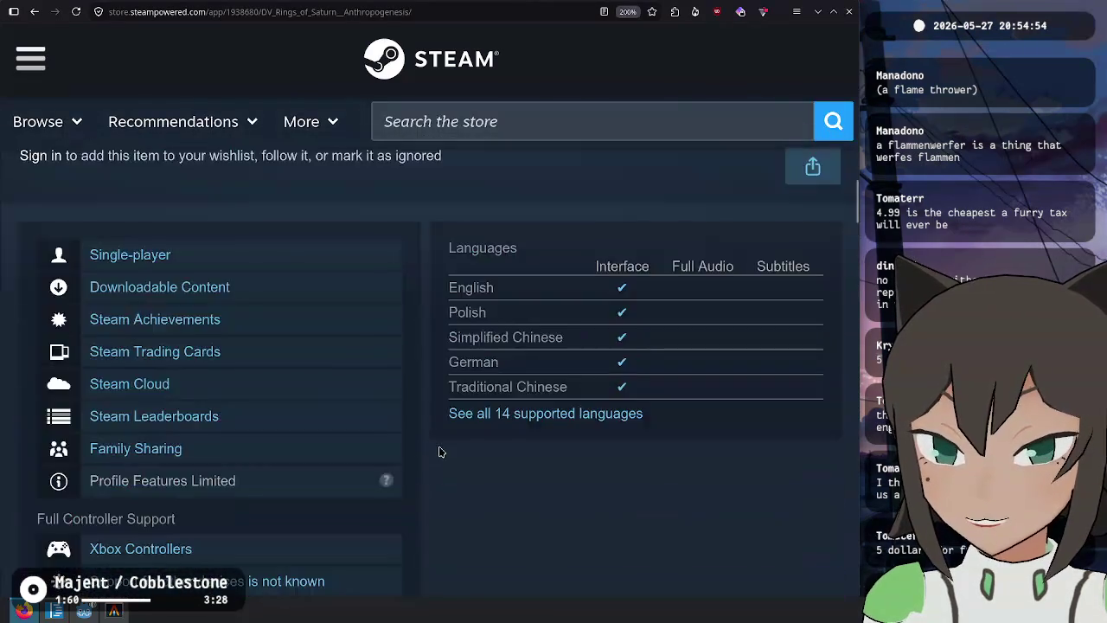
pyautogui.scroll(10, 439, 451)
# Reset the zoom to normal and go back to the ΔV: Rings of Saturn game page.
pyautogui.hotkey('ctrl', '0')
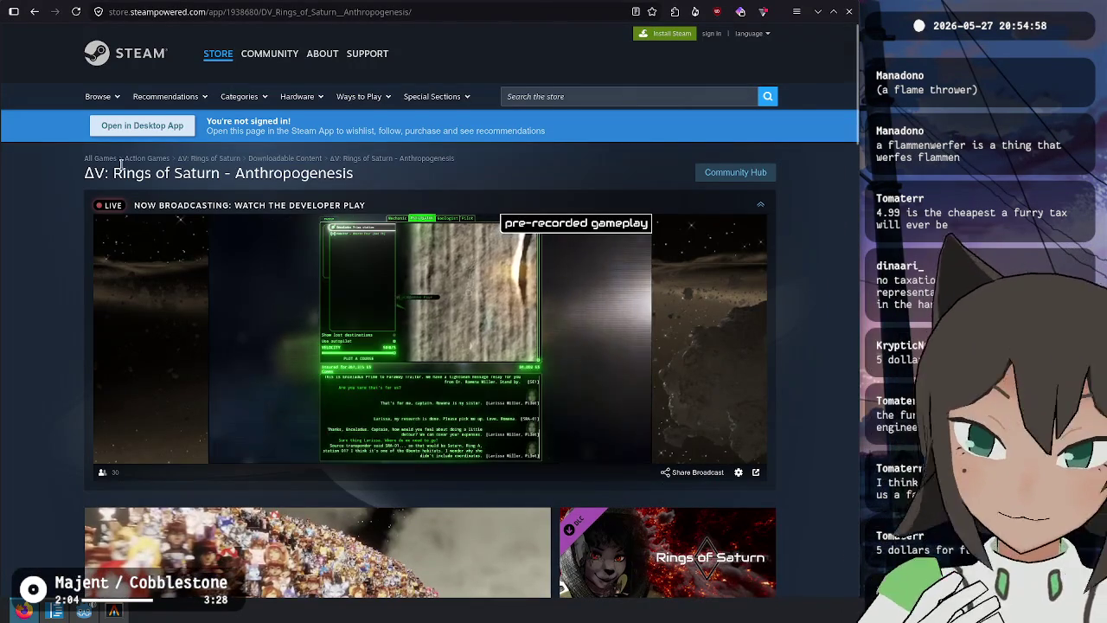
pyautogui.click(34, 11)
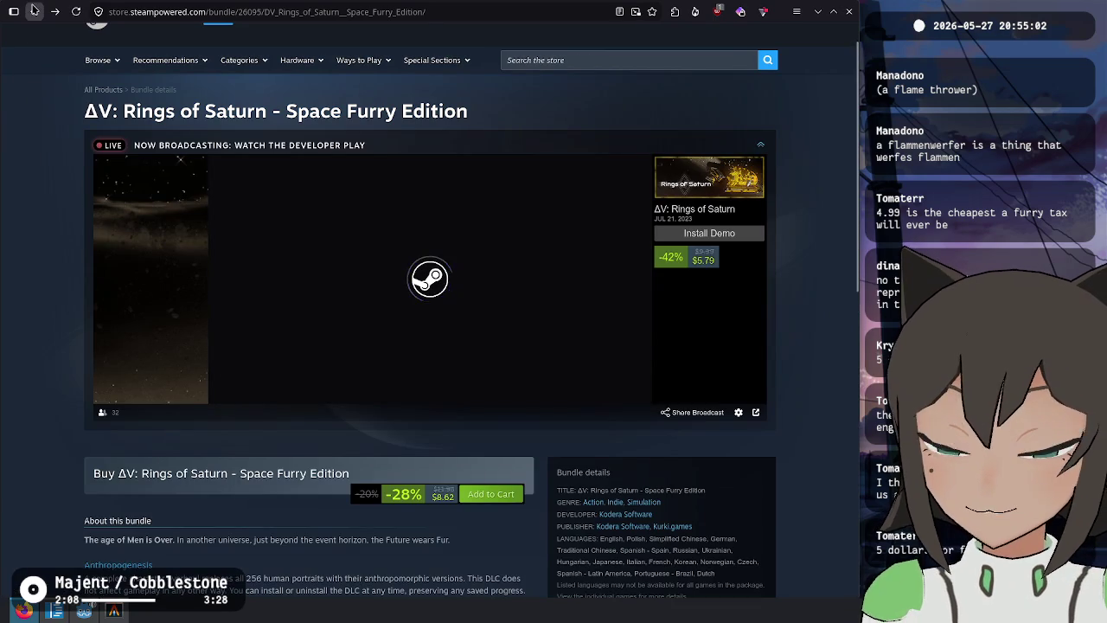
pyautogui.click(35, 11)
pyautogui.scroll(10, 390, 388)
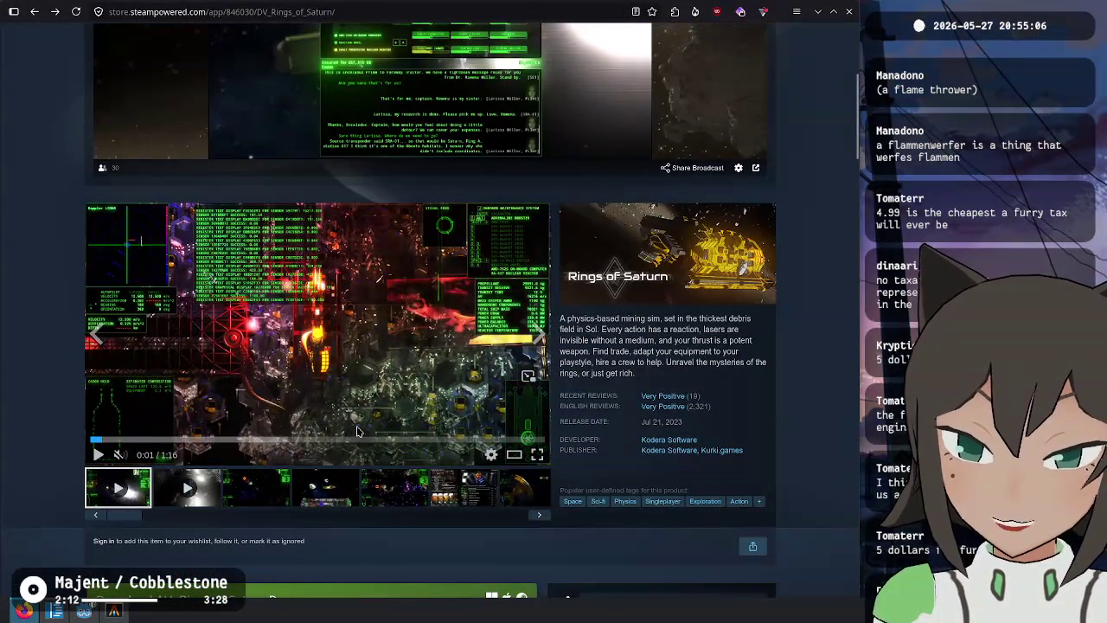
# Scrub the trailer to 0:12, then 0:33, then back to 0:12.
pyautogui.click(162, 440)
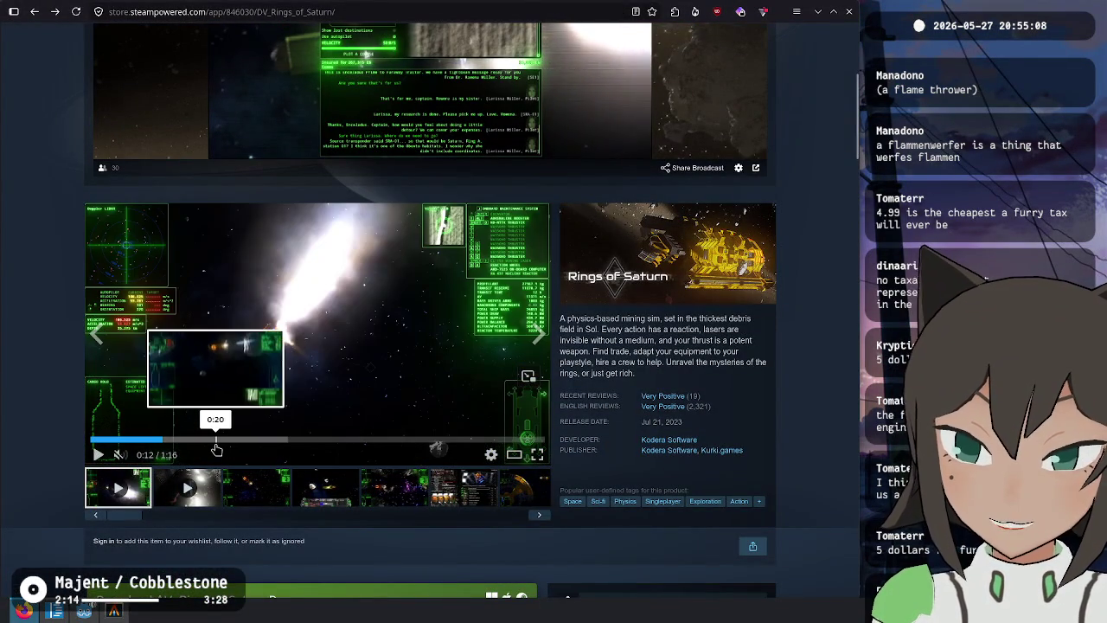
pyautogui.click(288, 440)
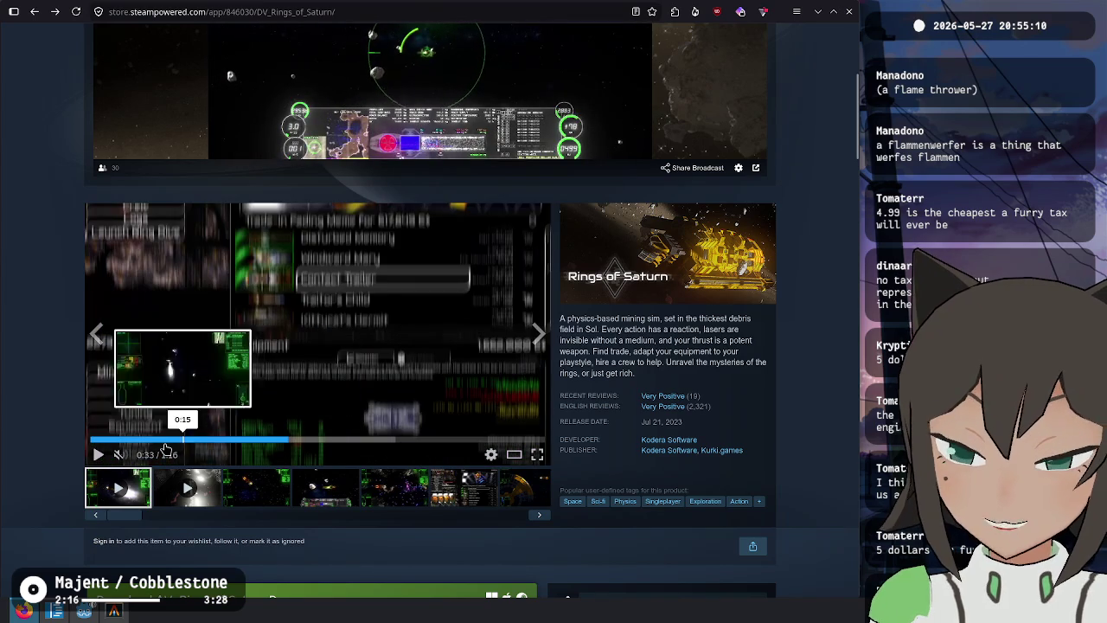
pyautogui.click(165, 440)
pyautogui.click(727, 363)
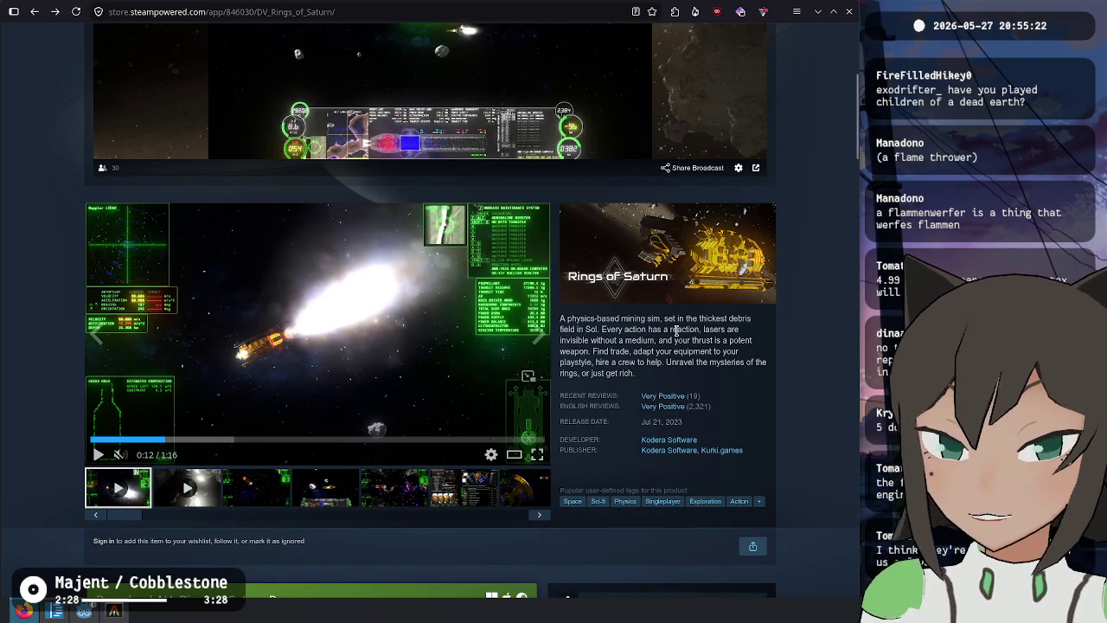
# Select part of the game description, then clear the selection.
pyautogui.scroll(2, 278, 311)
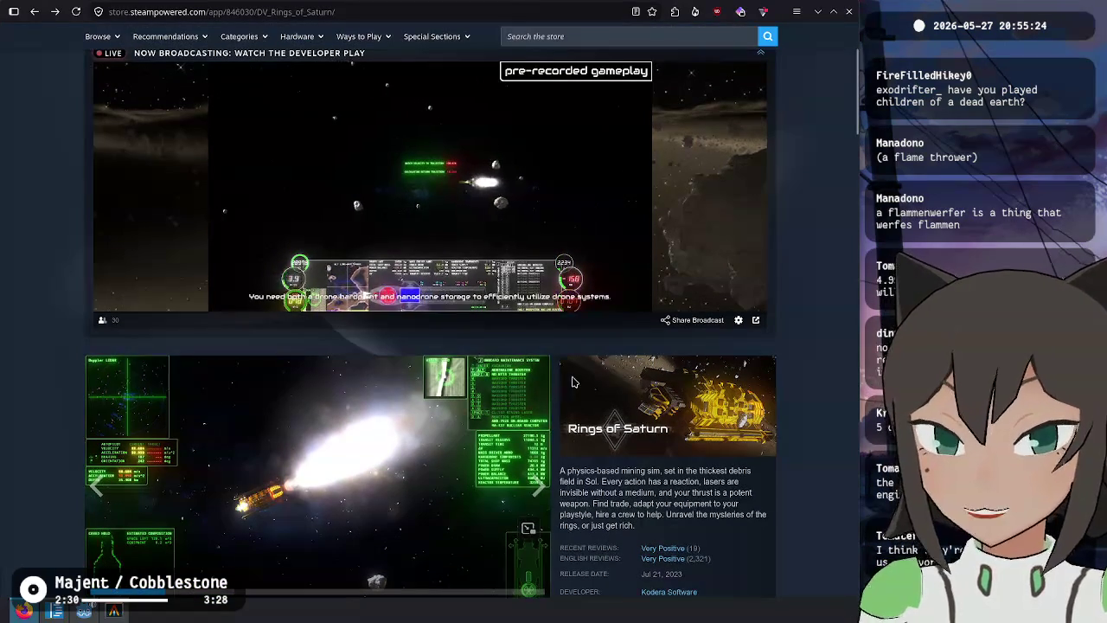
pyautogui.scroll(-2, 589, 400)
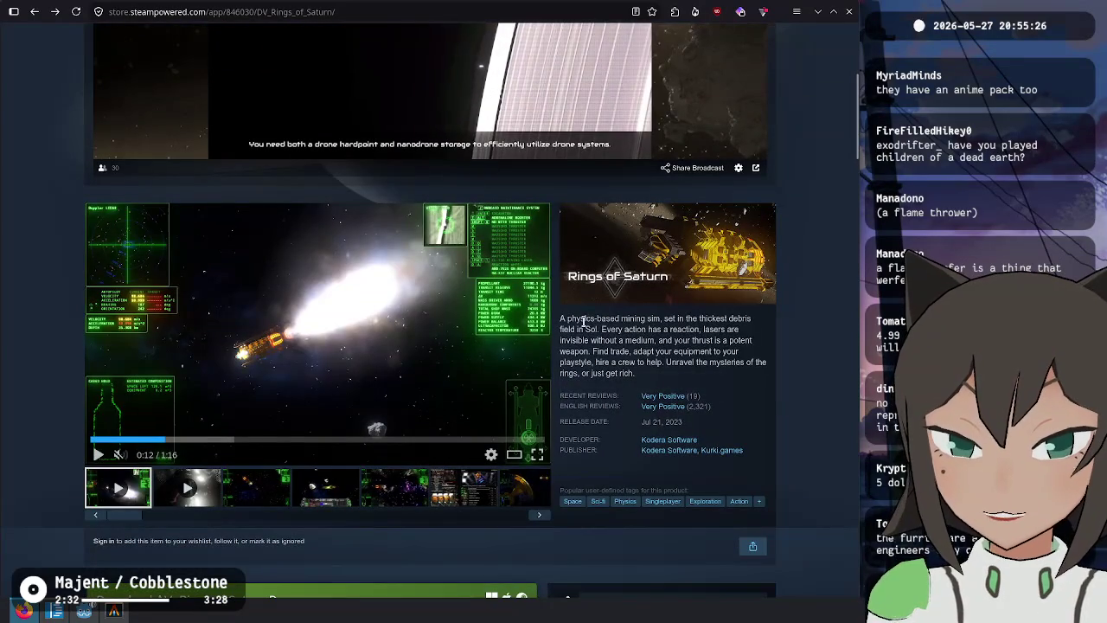
pyautogui.moveTo(584, 321); pyautogui.dragTo(620, 381)
pyautogui.click(788, 367)
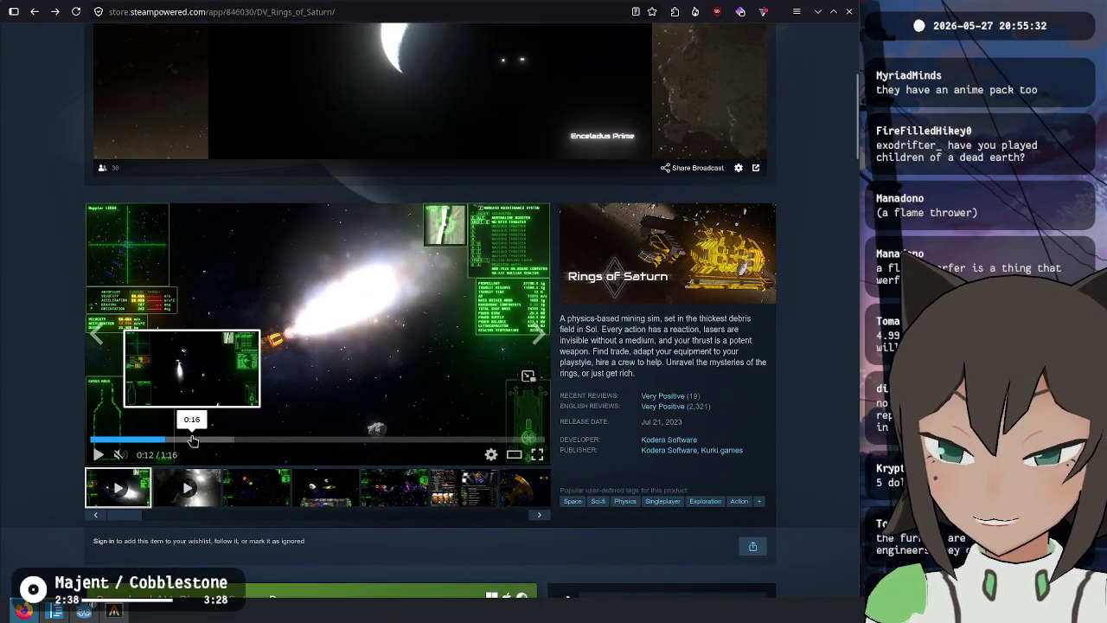
# Skip the trailer forward into later gameplay, then rewind it to near the start.
pyautogui.click(297, 440)
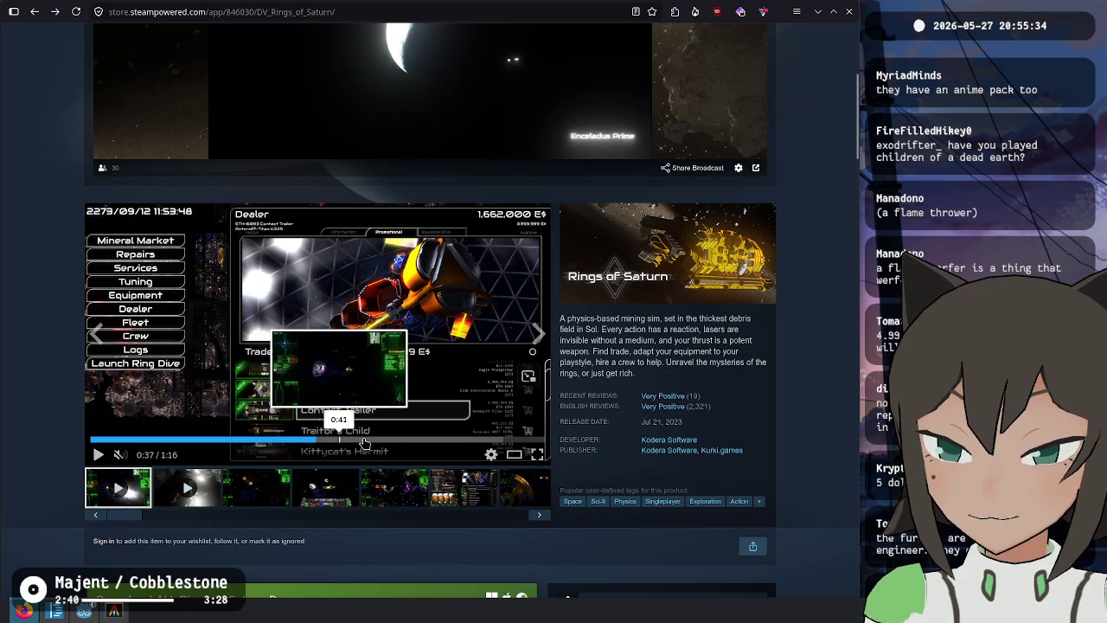
pyautogui.click(372, 441)
pyautogui.click(128, 440)
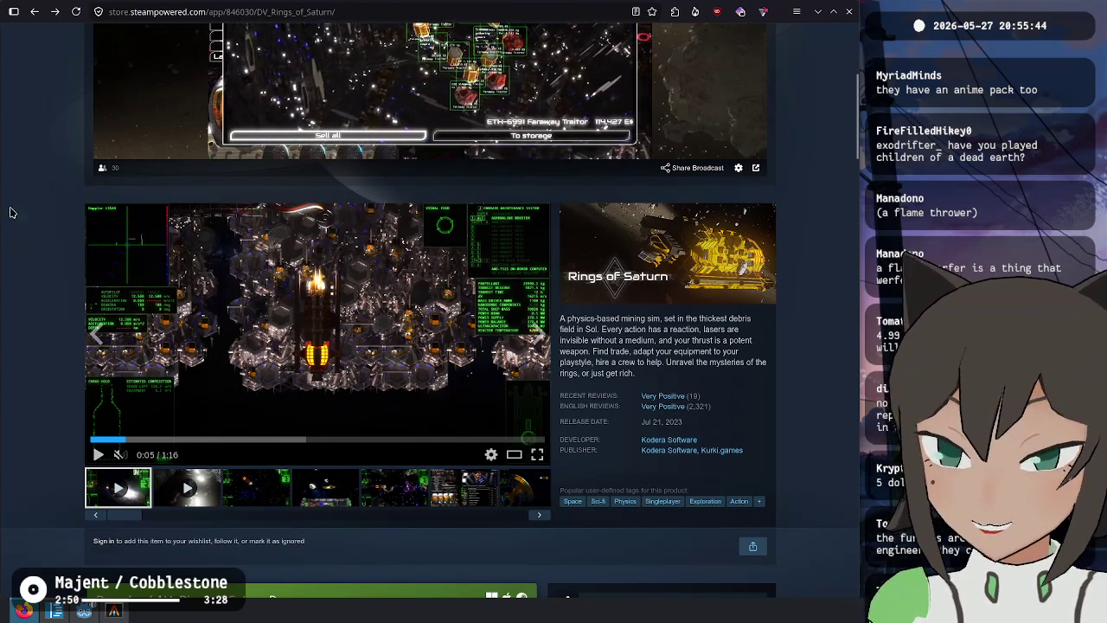
pyautogui.scroll(2, 10, 212)
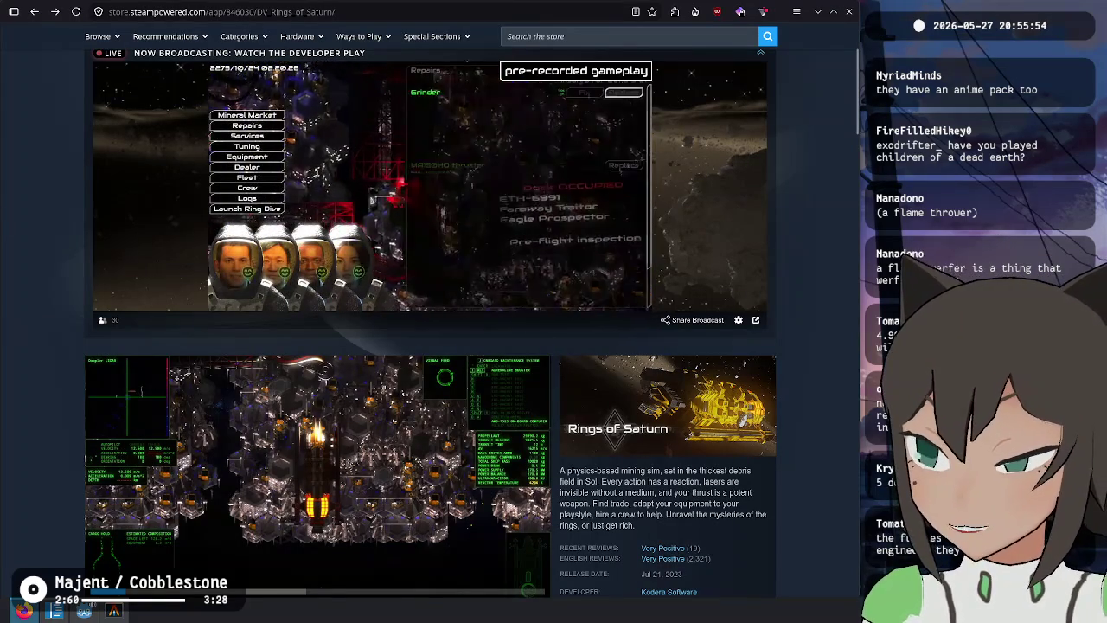
pyautogui.scroll(3, 576, 98)
# Search the store for 'children dead' and open the Children of a Dead Earth page.
pyautogui.click(576, 96)
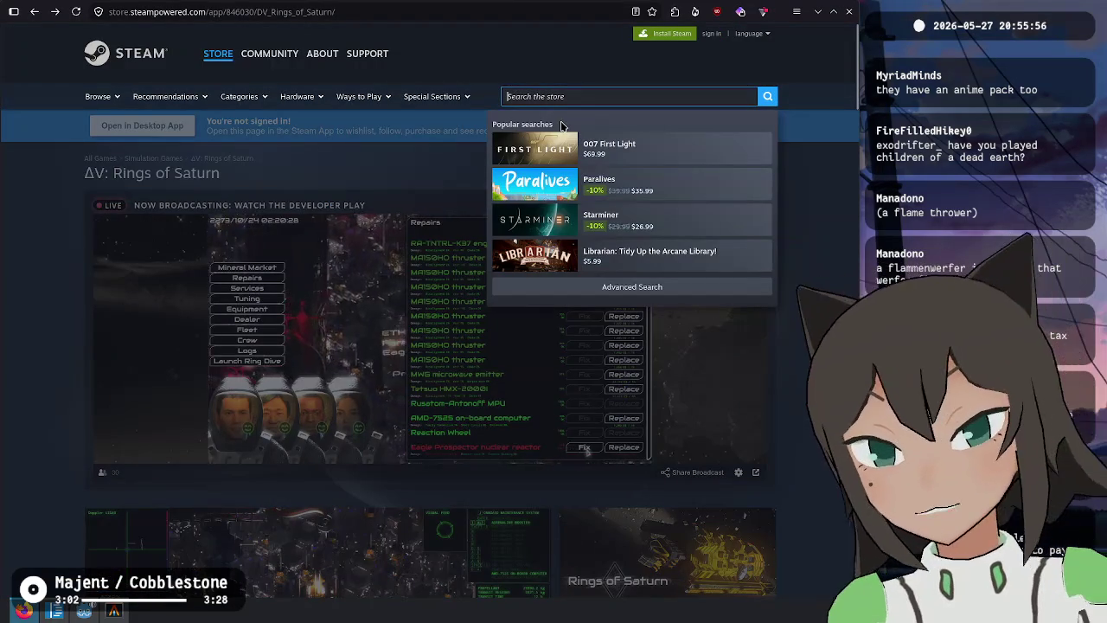
pyautogui.write('children of a')
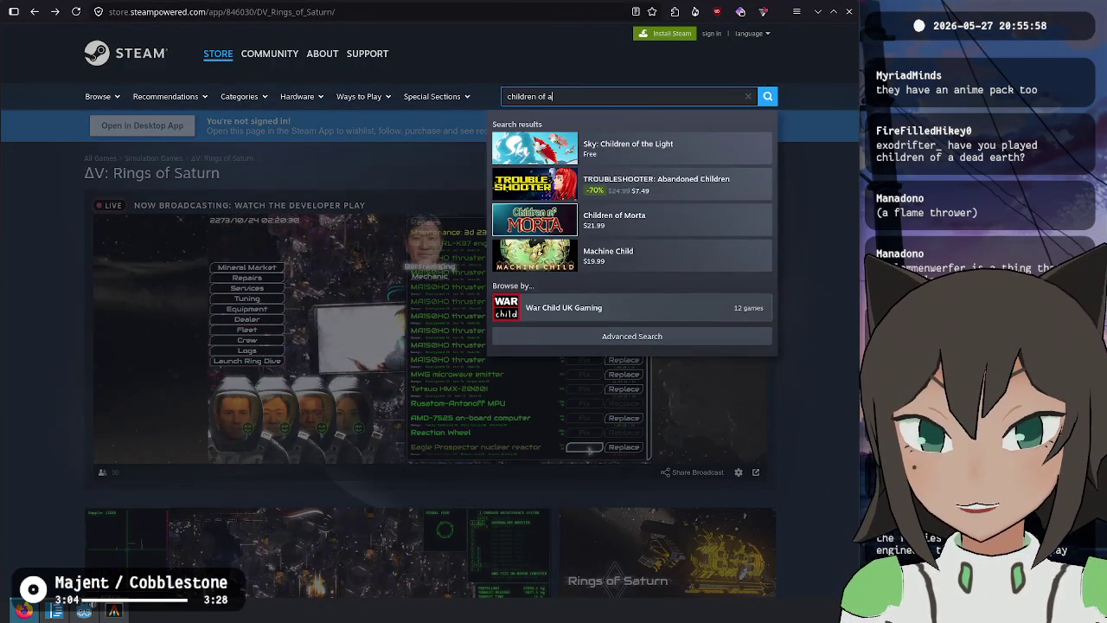
pyautogui.write('dead')
pyautogui.press('Return')
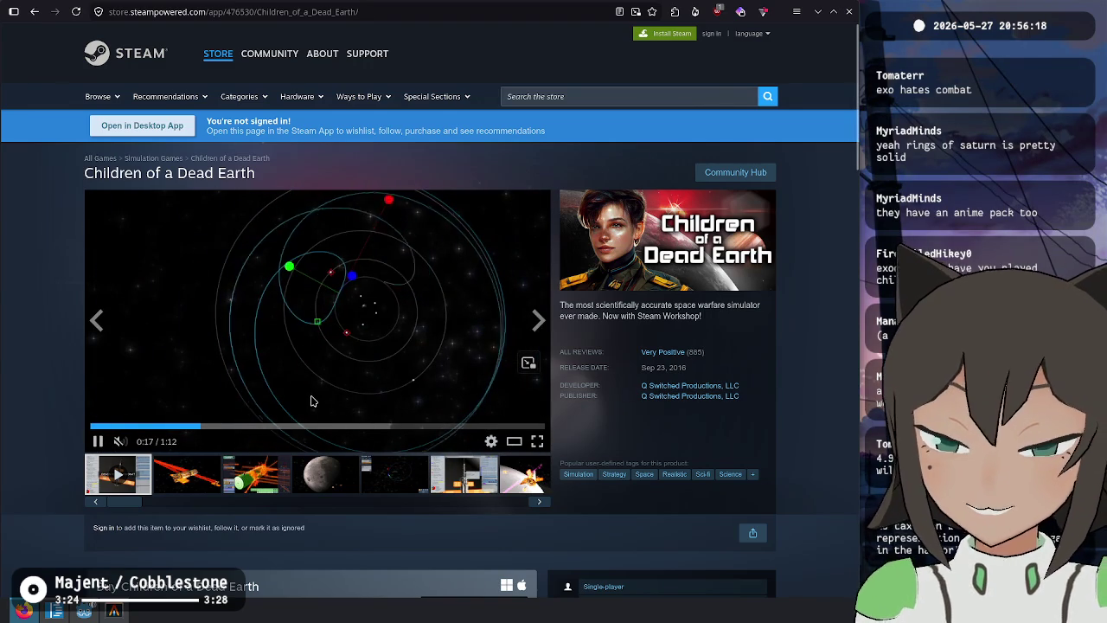
# Browse the tower, satellite, orange-rays, moon and planet screenshots, ending on the ship over the moon.
pyautogui.click(192, 489)
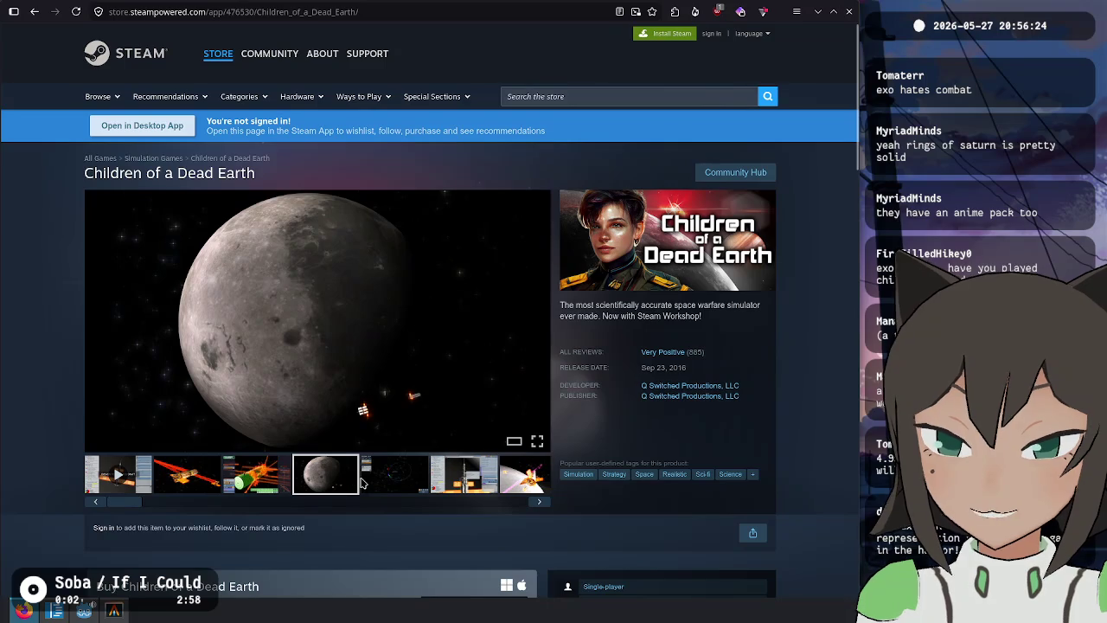
pyautogui.click(474, 491)
pyautogui.click(216, 485)
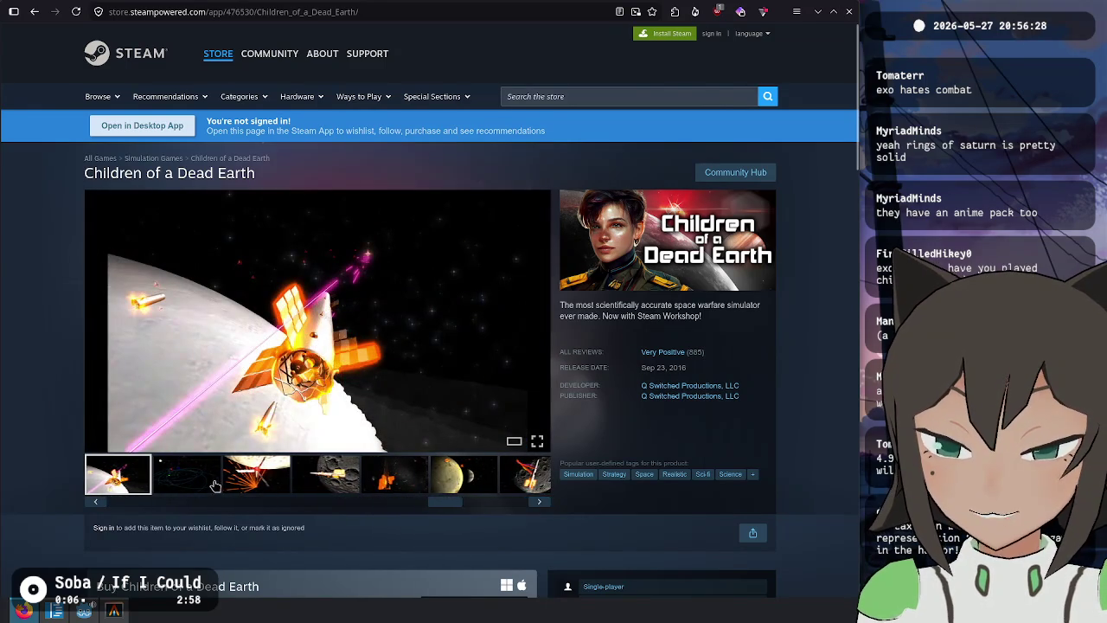
pyautogui.click(260, 487)
pyautogui.click(334, 485)
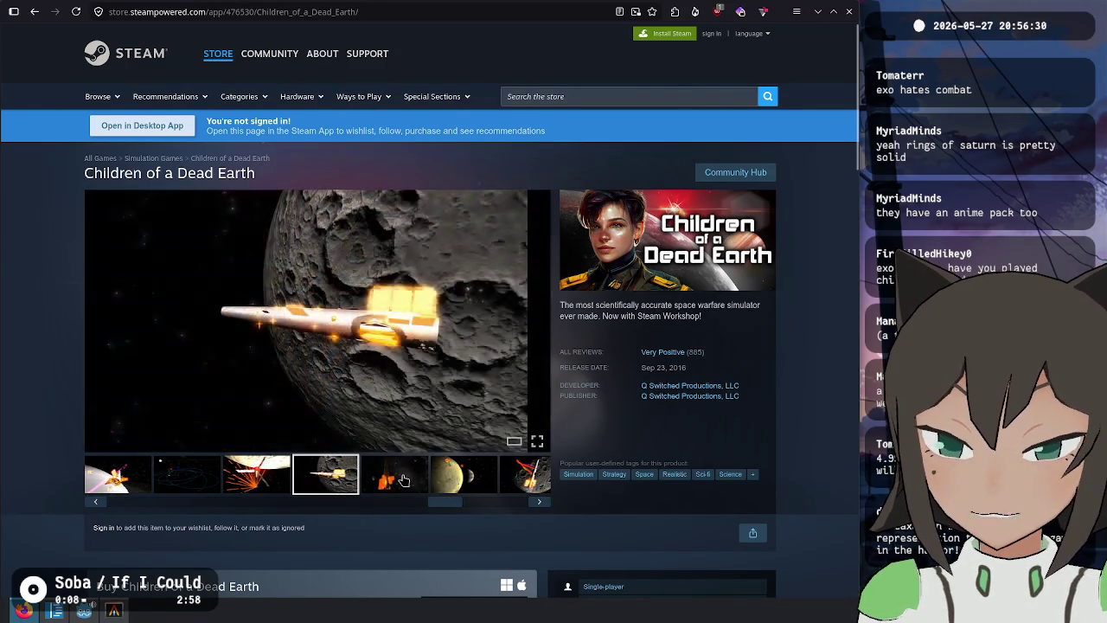
pyautogui.click(395, 488)
pyautogui.moveTo(448, 502); pyautogui.dragTo(512, 504)
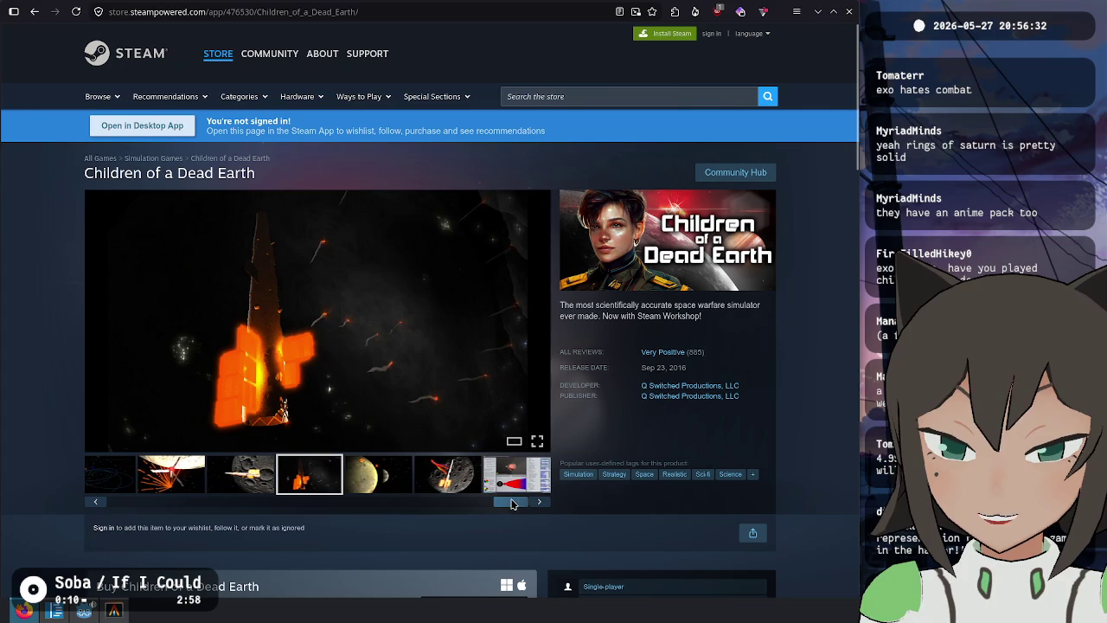
pyautogui.click(358, 481)
pyautogui.click(469, 487)
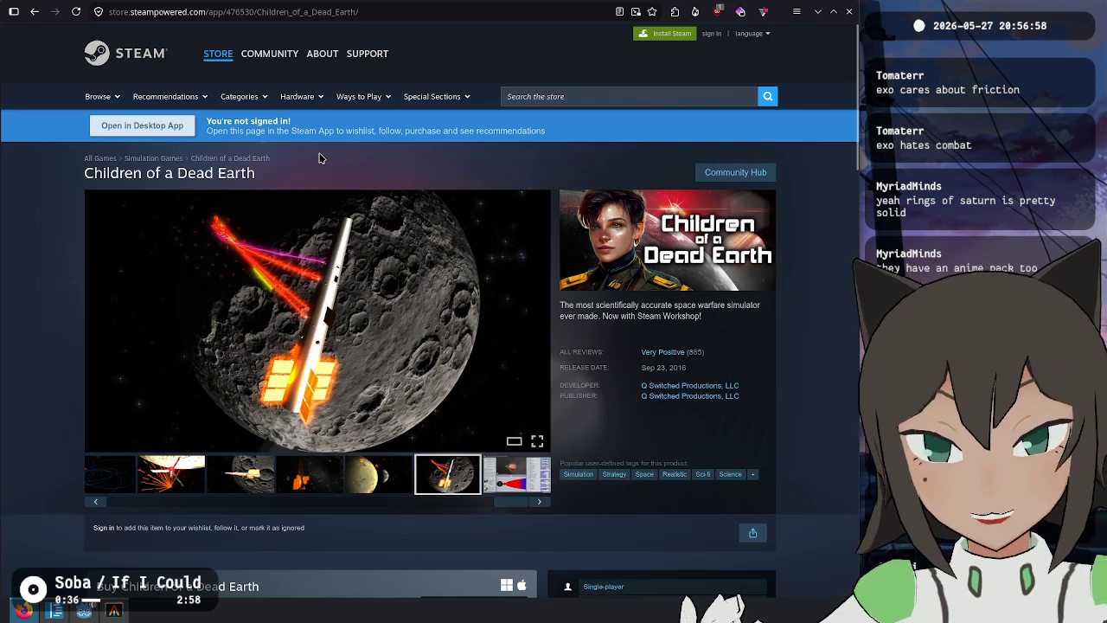
# Return to the ΔV: Rings of Saturn page and pause its trailer at 0:03.
pyautogui.click(35, 12)
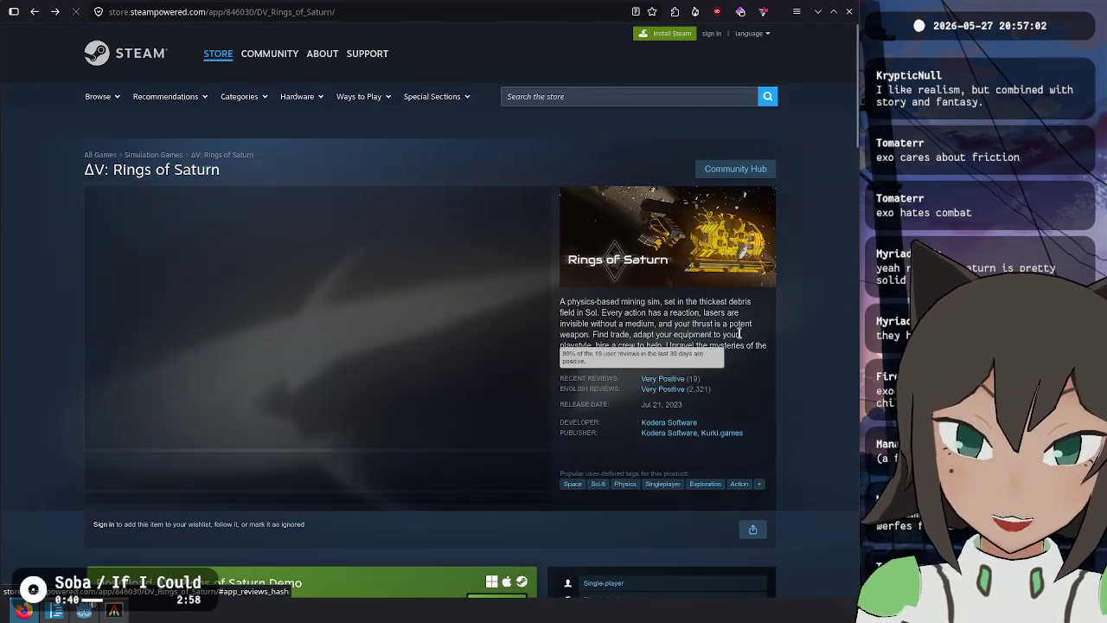
pyautogui.scroll(-4, 816, 275)
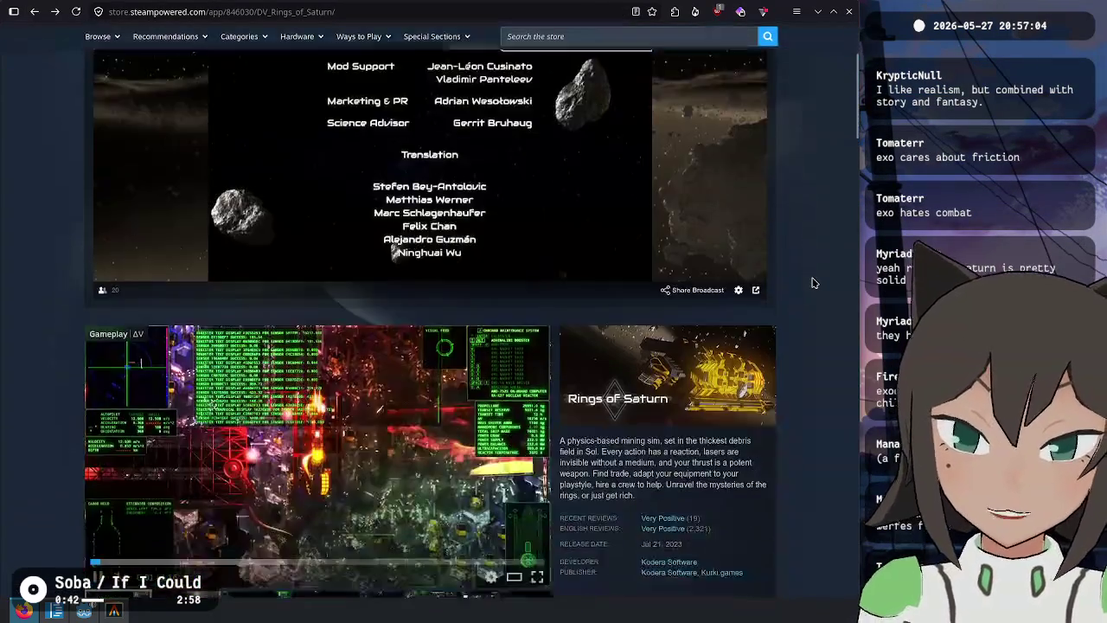
pyautogui.click(343, 288)
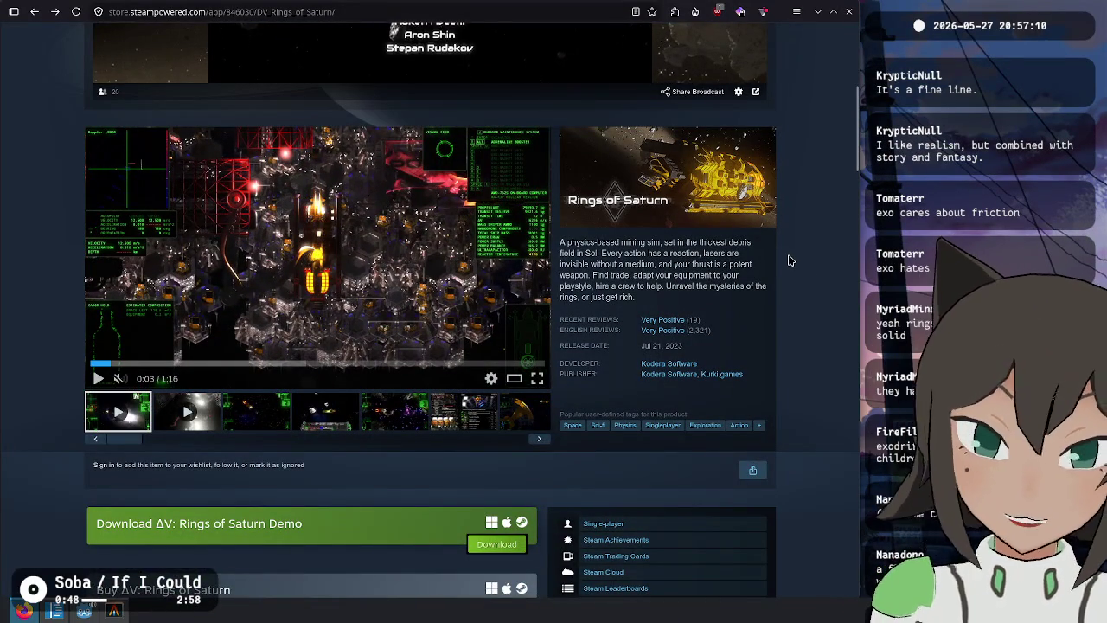
pyautogui.moveTo(317, 66)
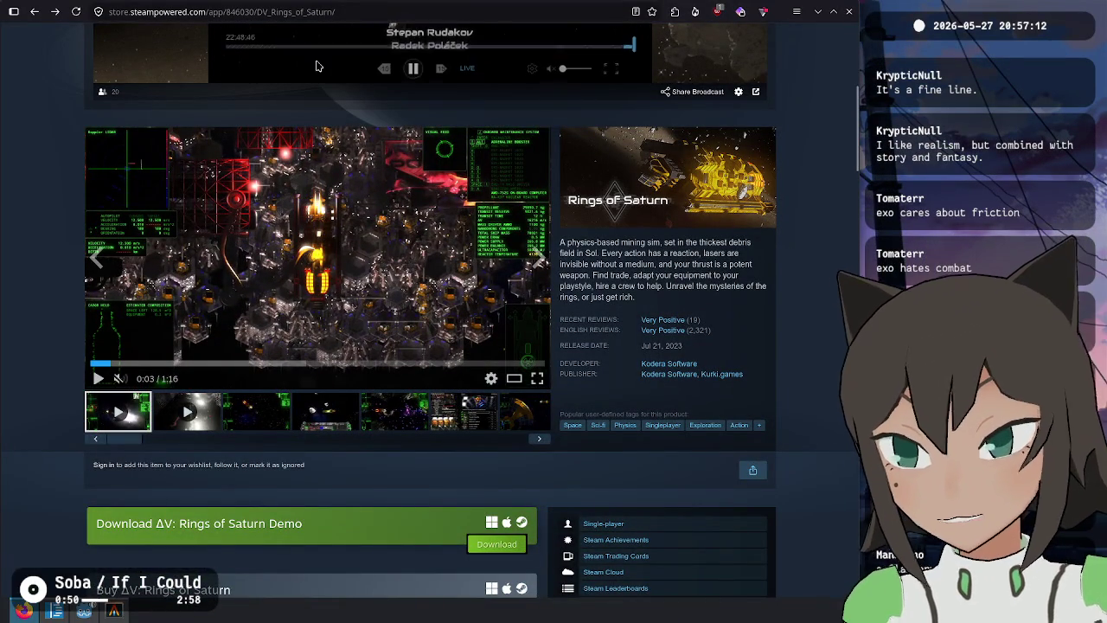
pyautogui.moveTo(145, 189)
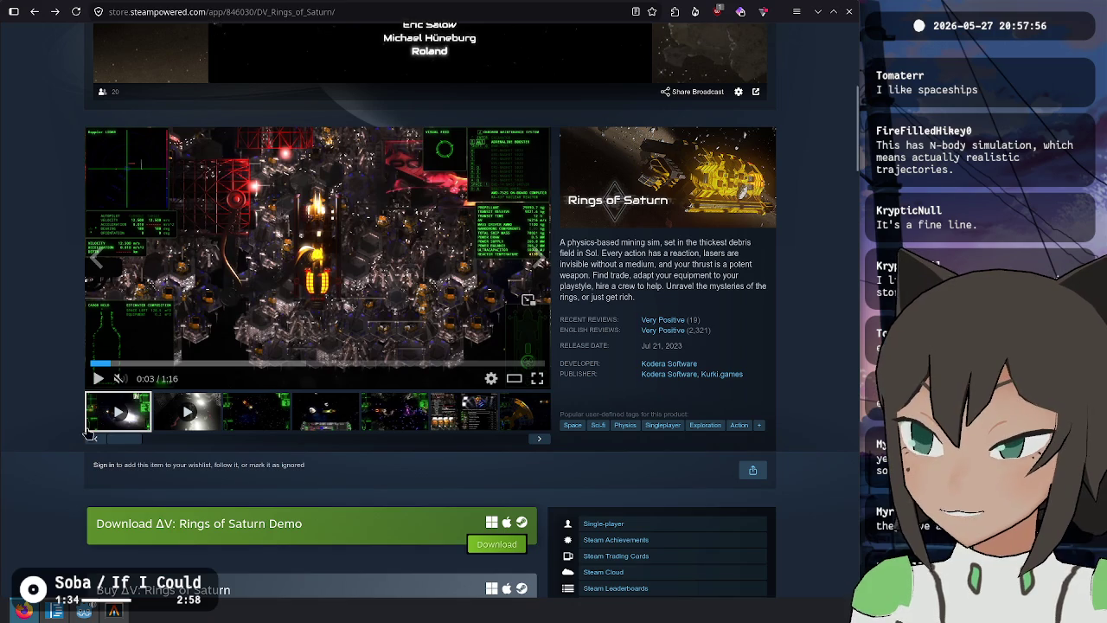
# View the Tungsten Edition bundle and its Original Soundtrack page, then return to the game page.
pyautogui.scroll(-5, 318, 308)
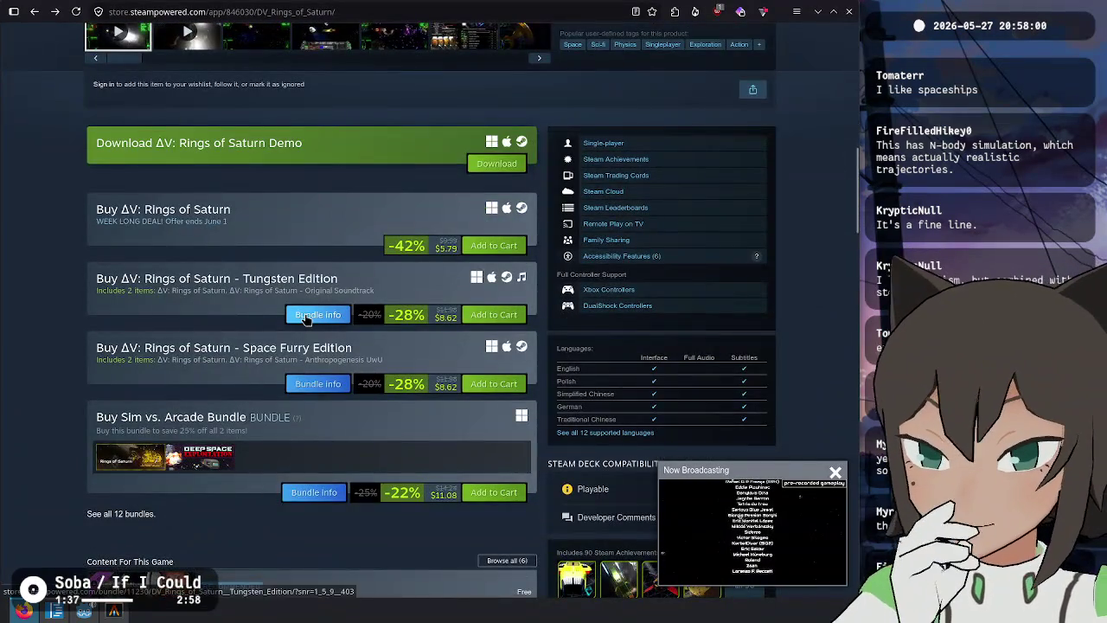
pyautogui.click(316, 313)
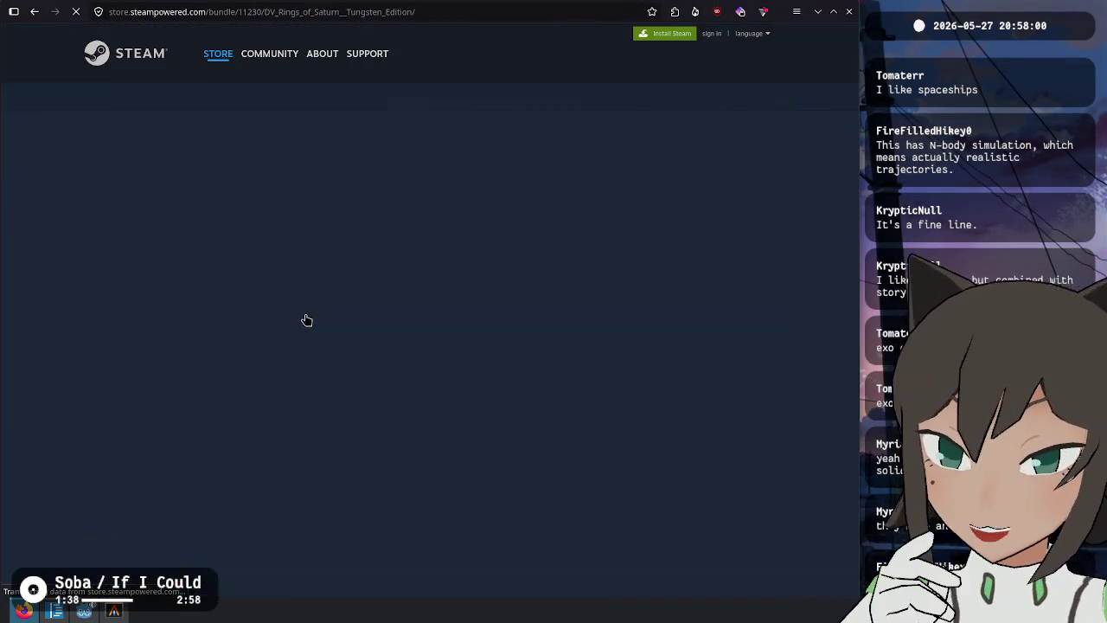
pyautogui.scroll(-3, 227, 511)
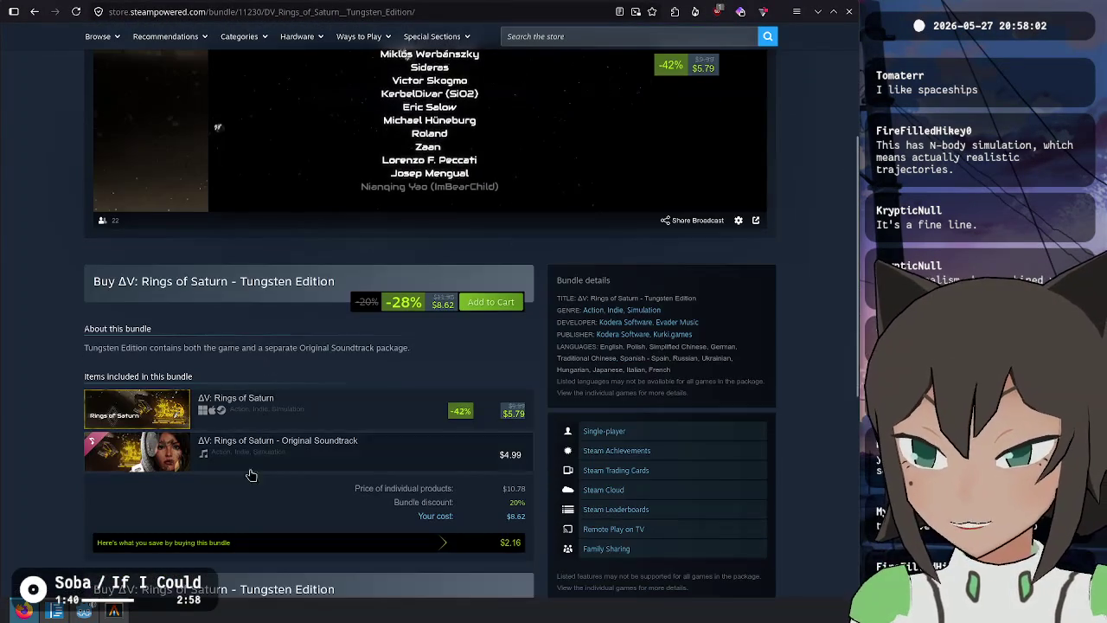
pyautogui.click(249, 467)
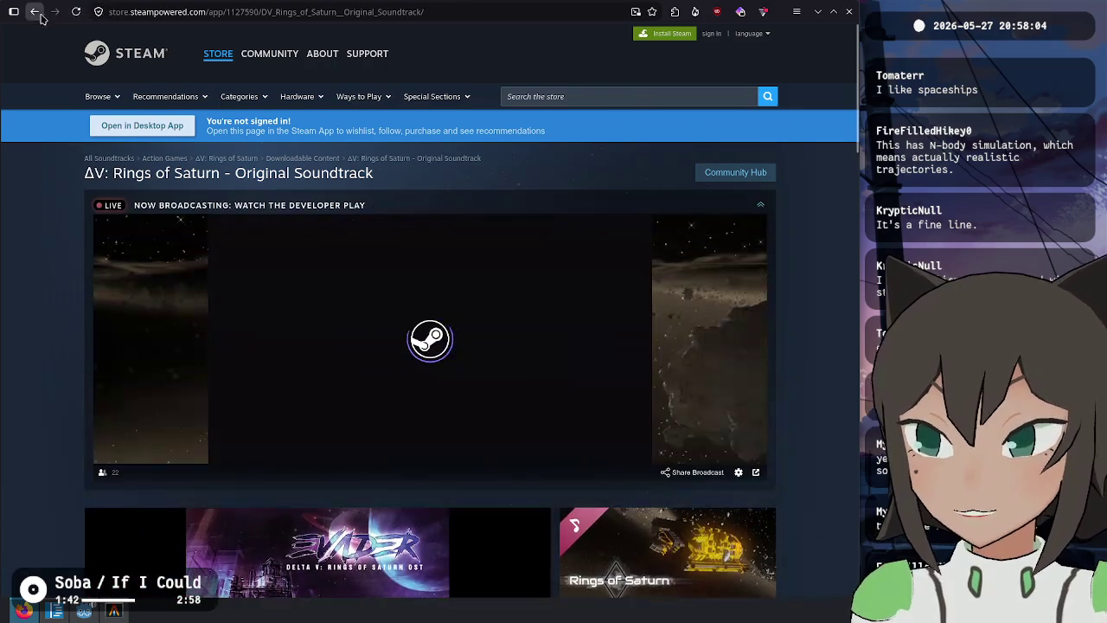
pyautogui.click(33, 12)
pyautogui.click(32, 13)
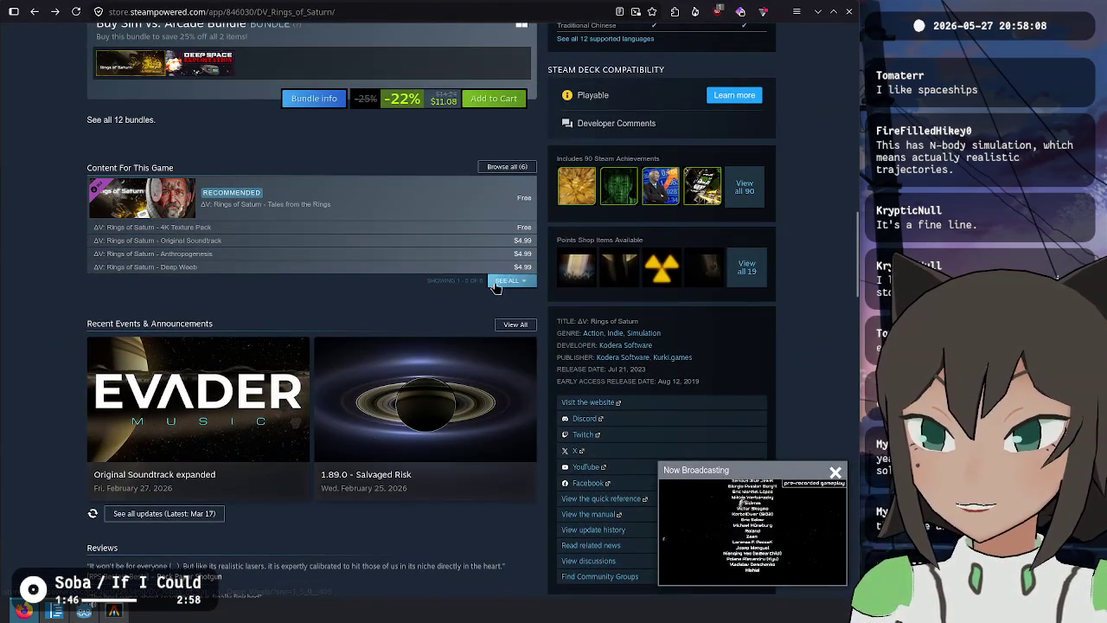
# Expand Content For This Game to list all add-ons including Asteroid Opera, then scroll up.
pyautogui.click(513, 282)
pyautogui.moveTo(212, 286)
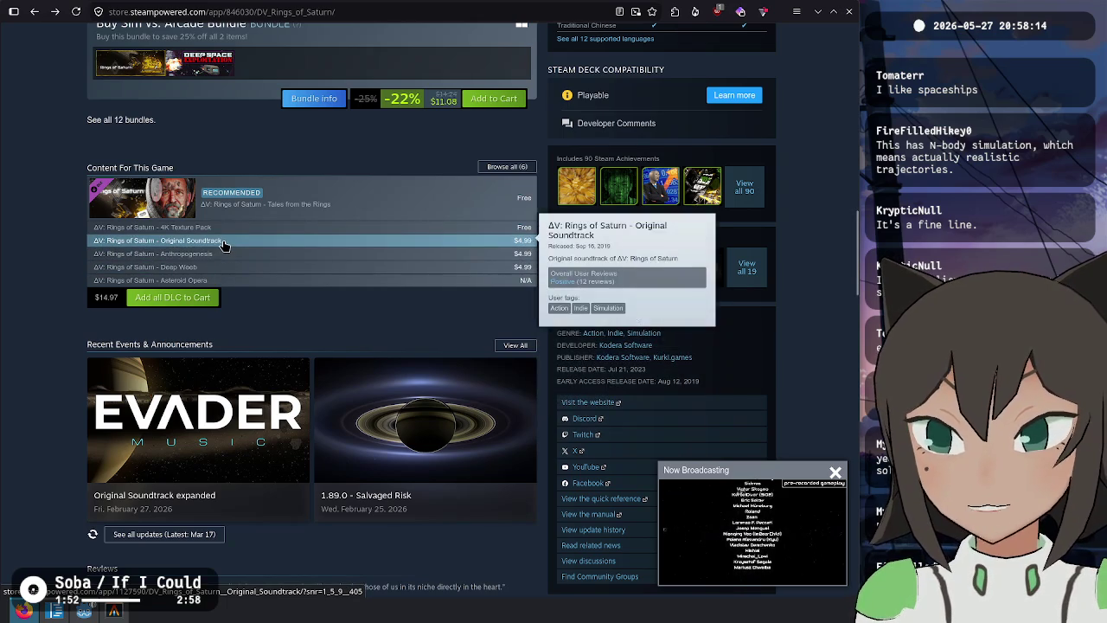
pyautogui.moveTo(229, 232)
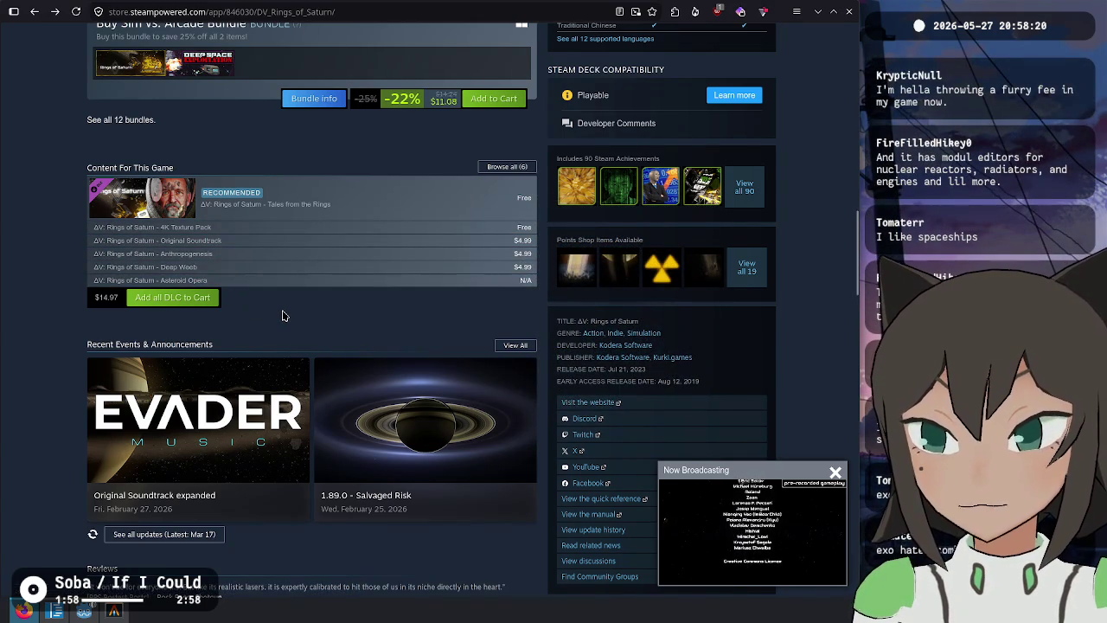
pyautogui.scroll(3, 282, 316)
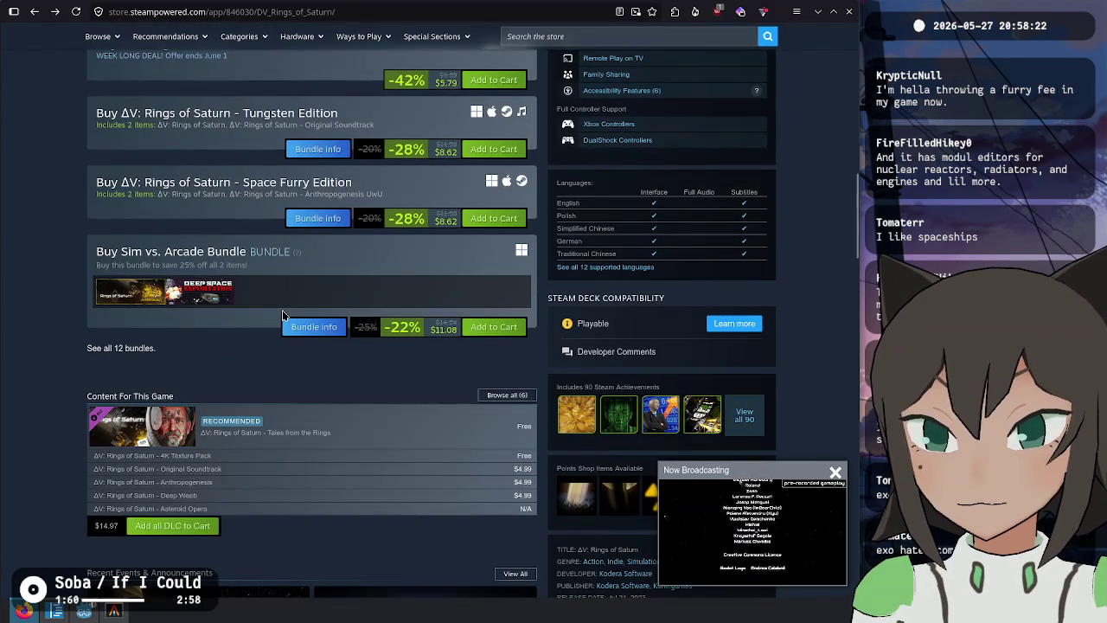
pyautogui.scroll(3, 282, 316)
pyautogui.scroll(-5, 282, 315)
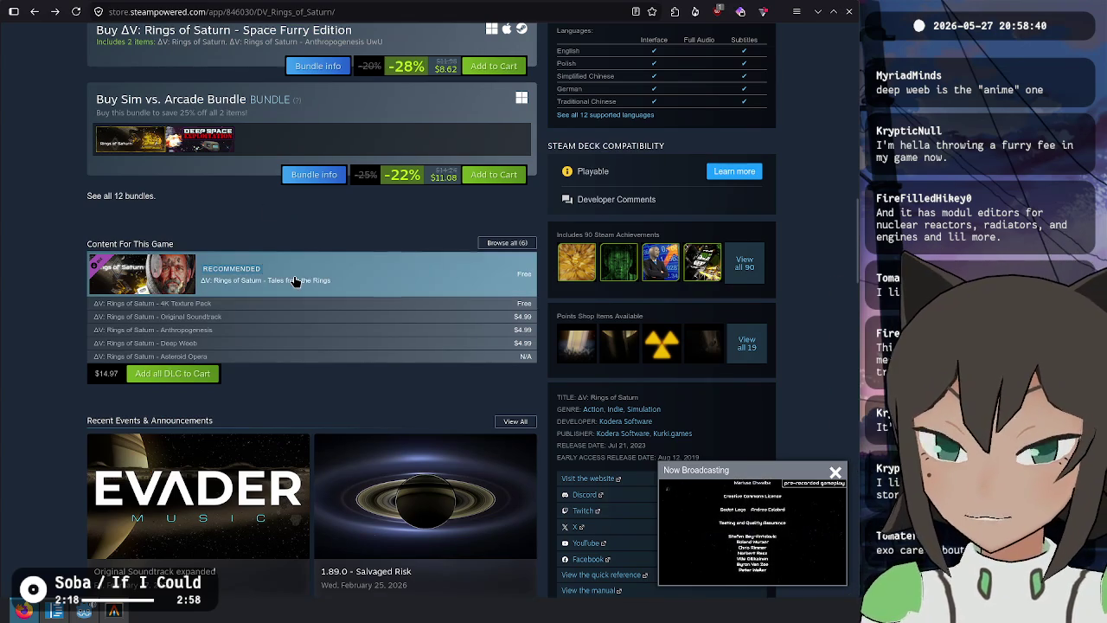
pyautogui.scroll(10, 228, 464)
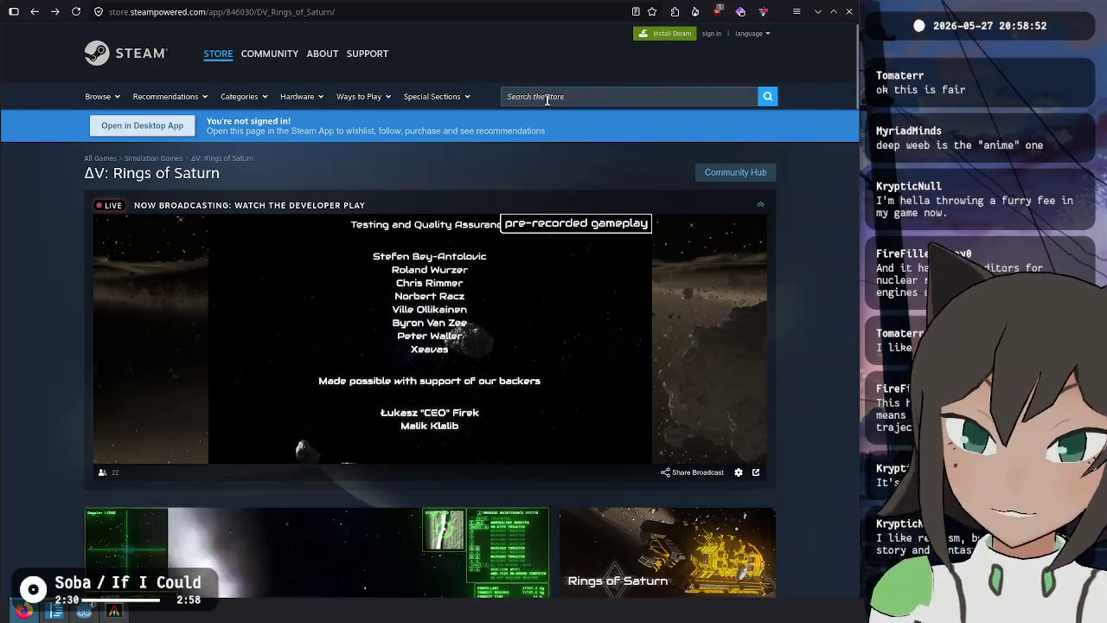
# Search for 'wolfenstein' and pass the age check with birth year 1993.
pyautogui.click(533, 91)
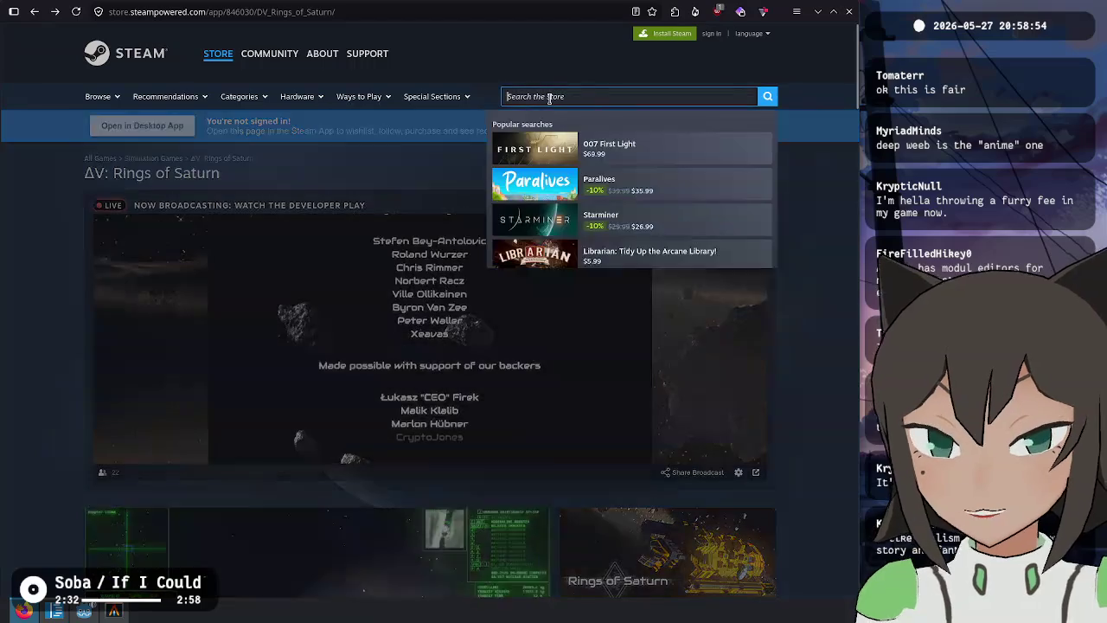
pyautogui.write('wolfenstein')
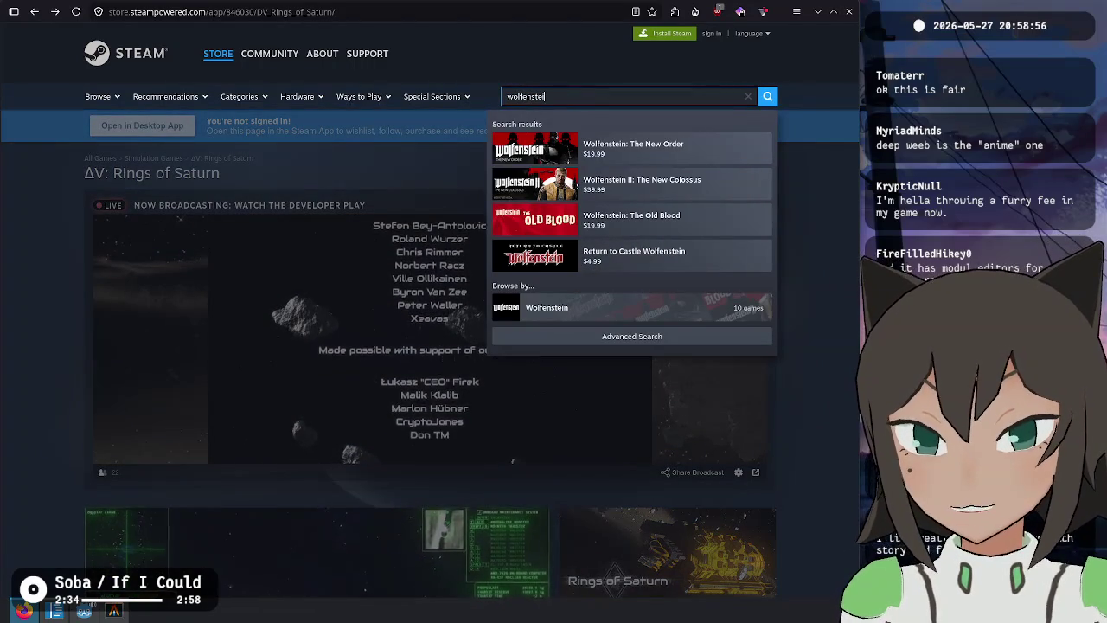
pyautogui.press('Return')
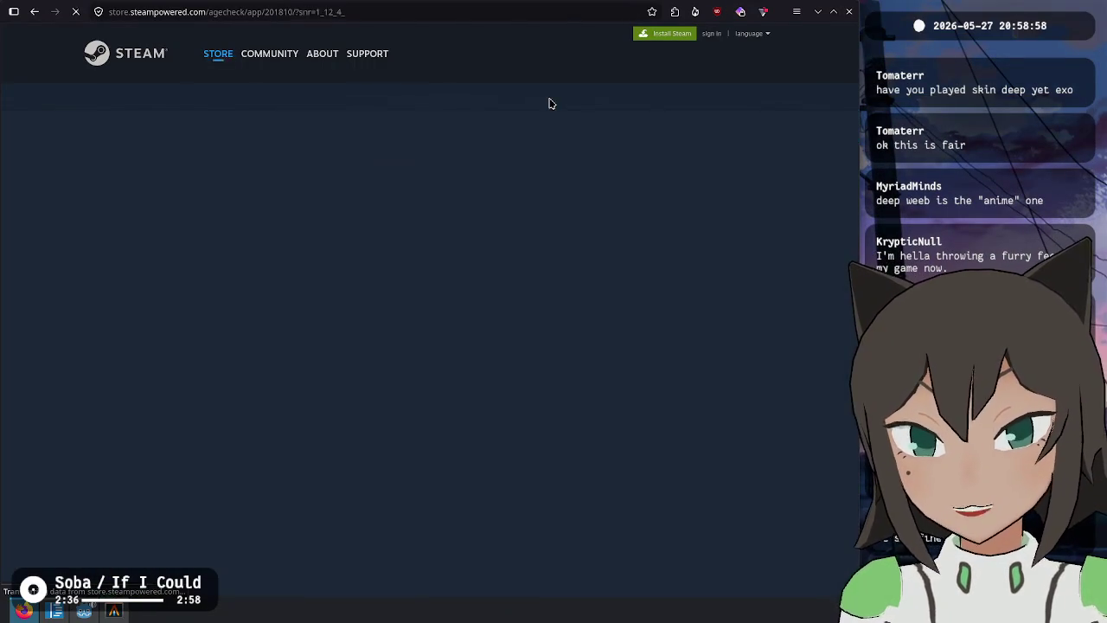
pyautogui.click(470, 377)
pyautogui.scroll(6, 470, 148)
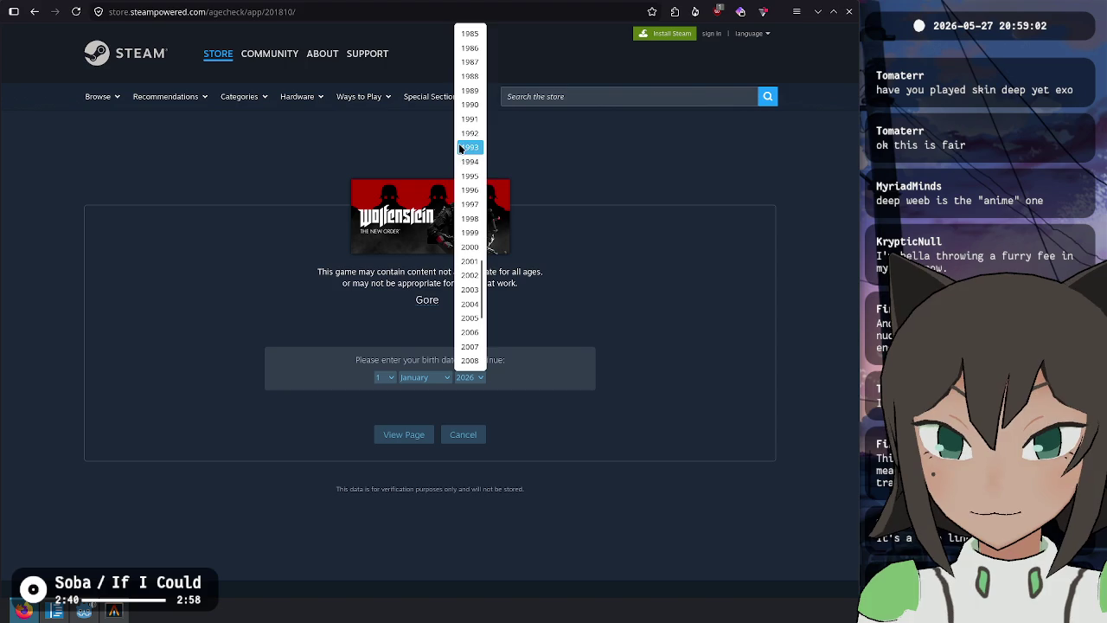
pyautogui.click(467, 147)
pyautogui.click(398, 435)
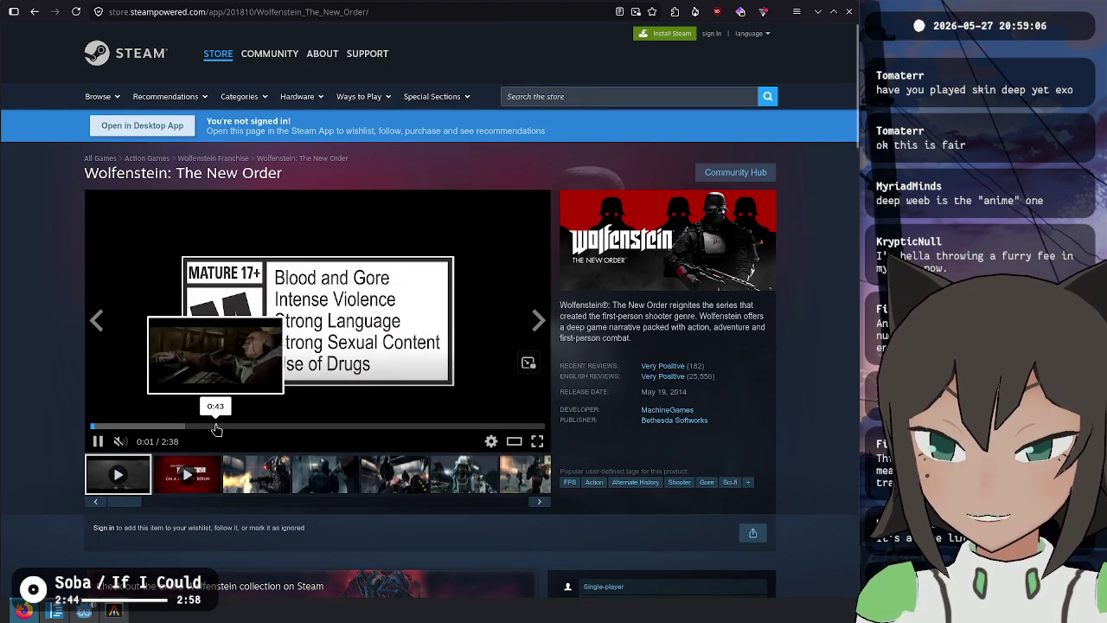
# Skip the Wolfenstein: The New Order trailer to about 0:43, 1:01, 1:20 and 1:43.
pyautogui.click(216, 430)
pyautogui.click(266, 427)
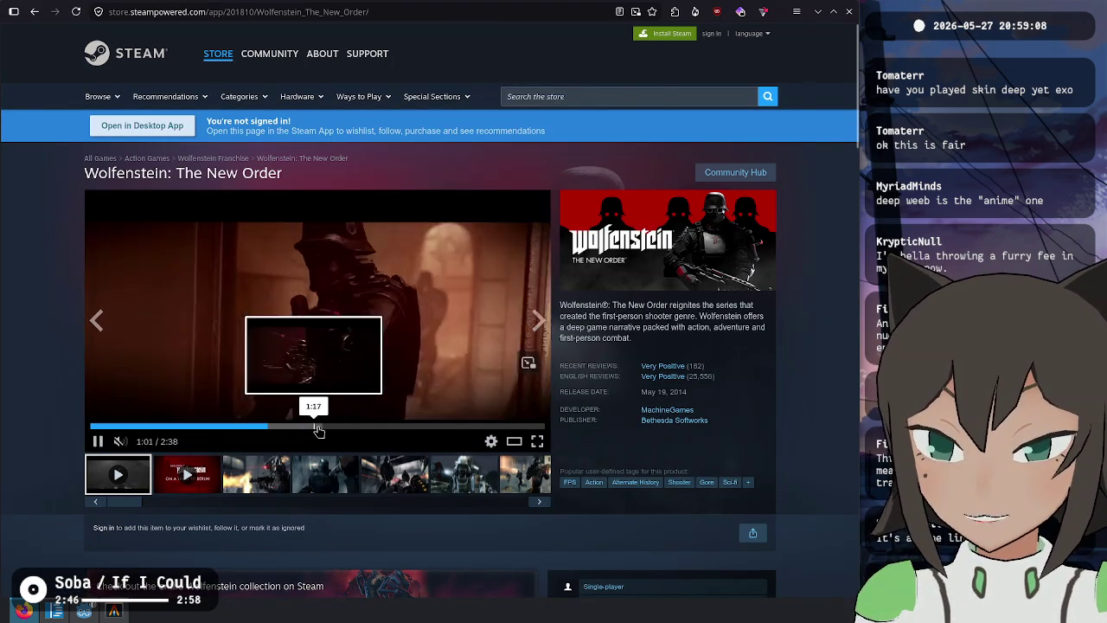
pyautogui.click(321, 428)
pyautogui.click(385, 427)
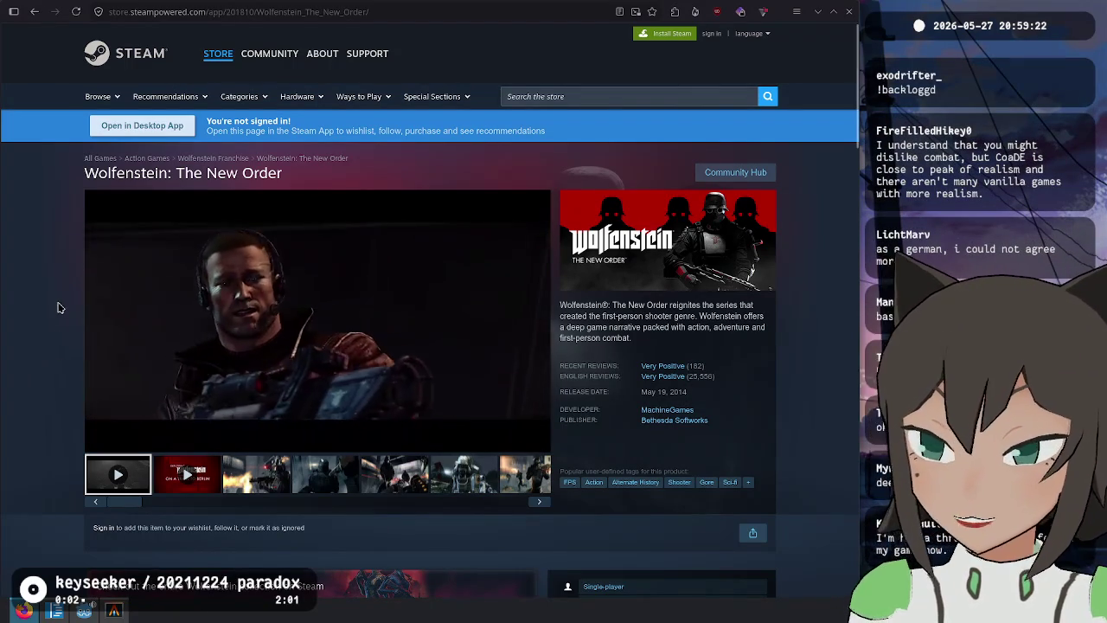
# Go to backloggd.com with a profile path, then strip the path to load the Backloggd home page.
pyautogui.click(181, 11)
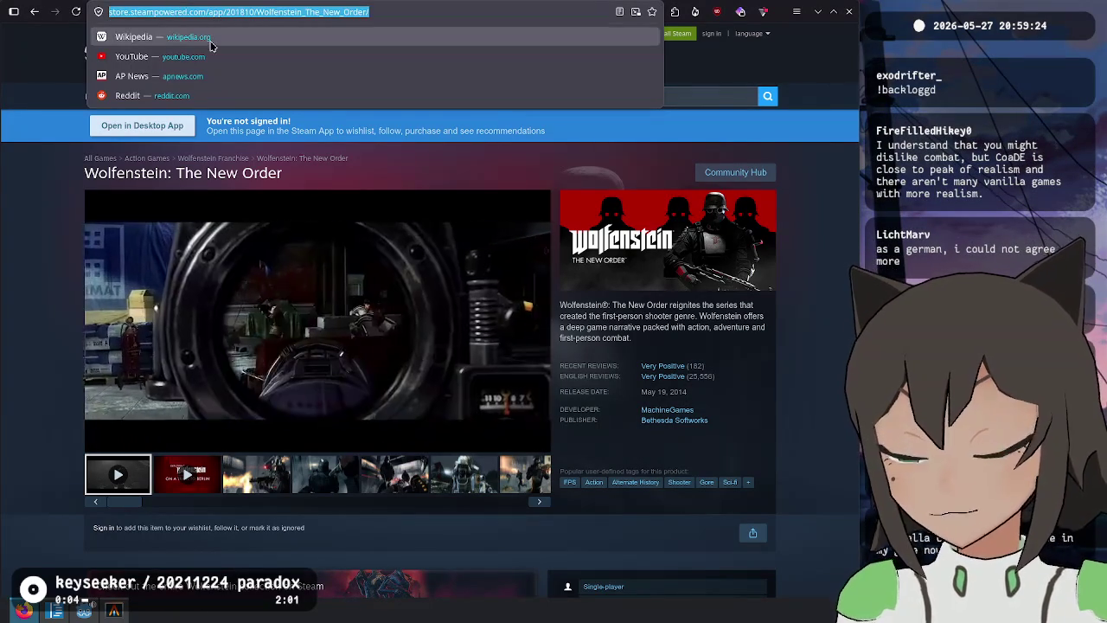
pyautogui.write('backloggd.c')
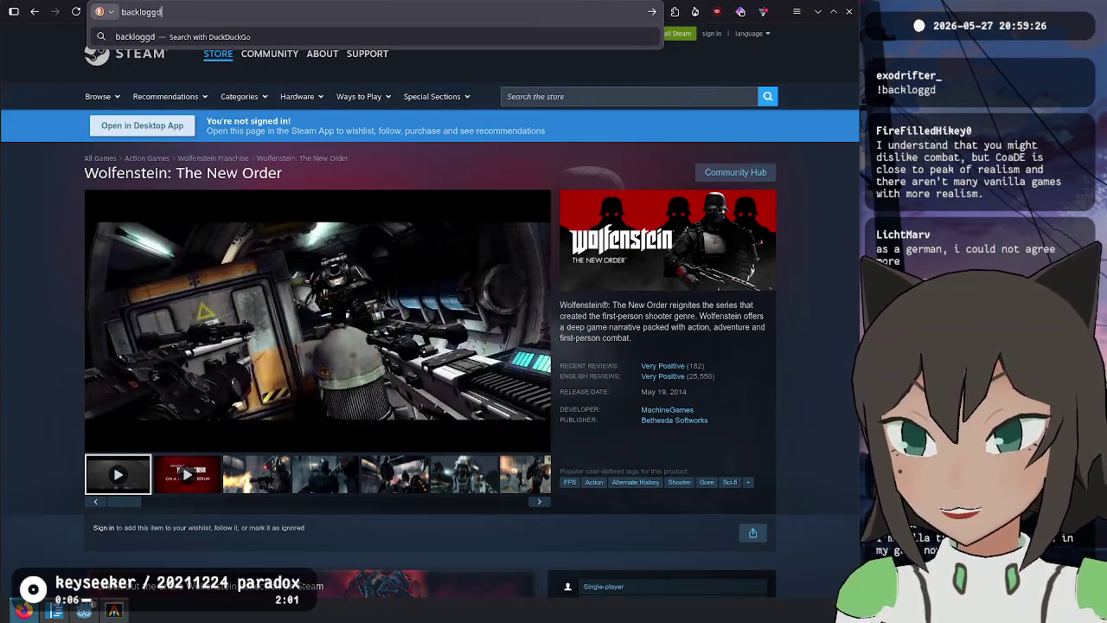
pyautogui.write('om/')
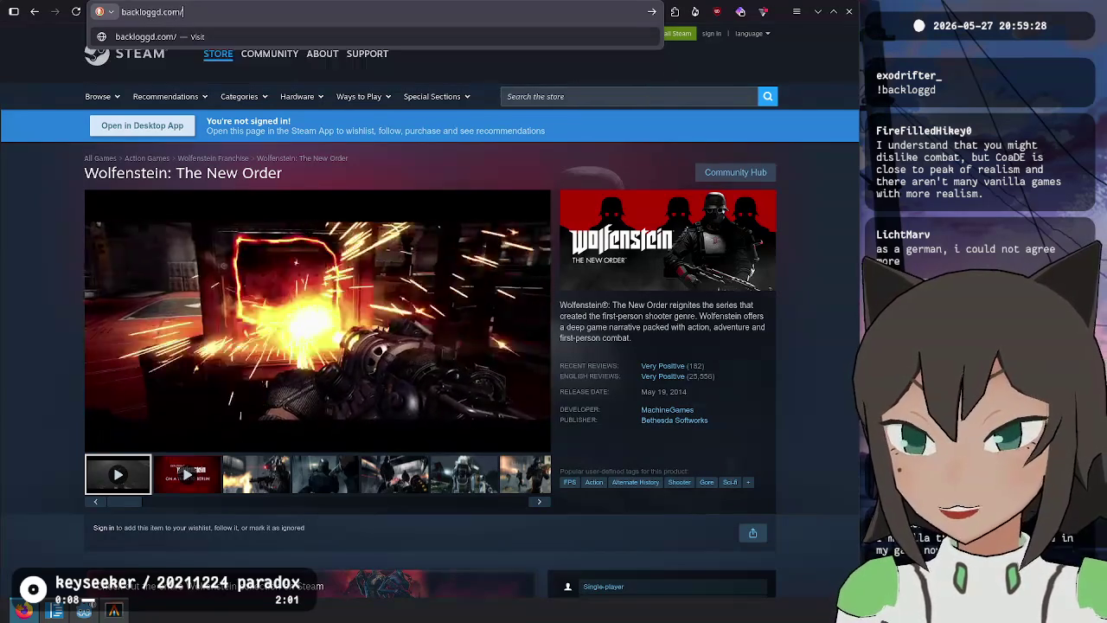
pyautogui.write('exodrift')
pyautogui.press('Return')
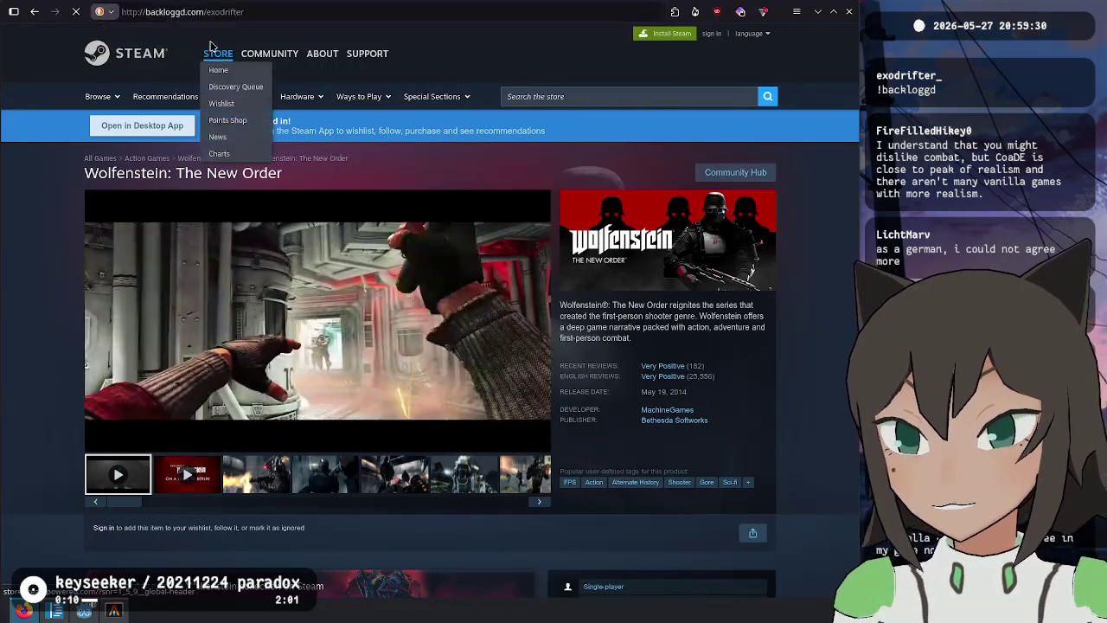
pyautogui.click(256, 13)
pyautogui.doubleClick(216, 12)
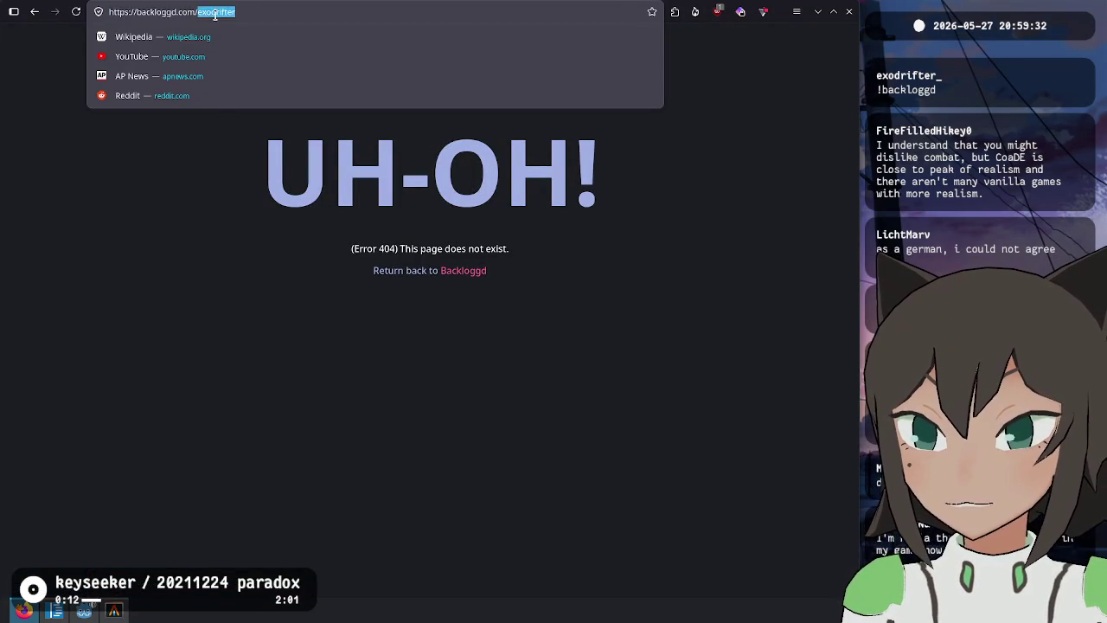
pyautogui.press('BackSpace')
pyautogui.press('Return')
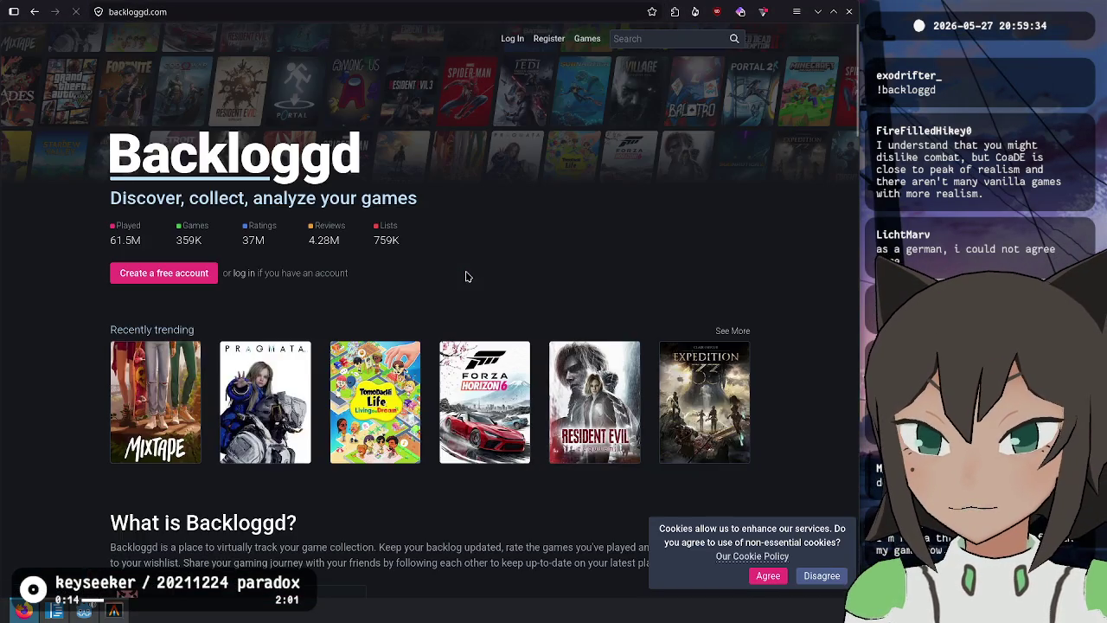
# Scroll the Backloggd home page and open a popular review of Zueirama.
pyautogui.scroll(-10, 184, 379)
pyautogui.scroll(3, 277, 285)
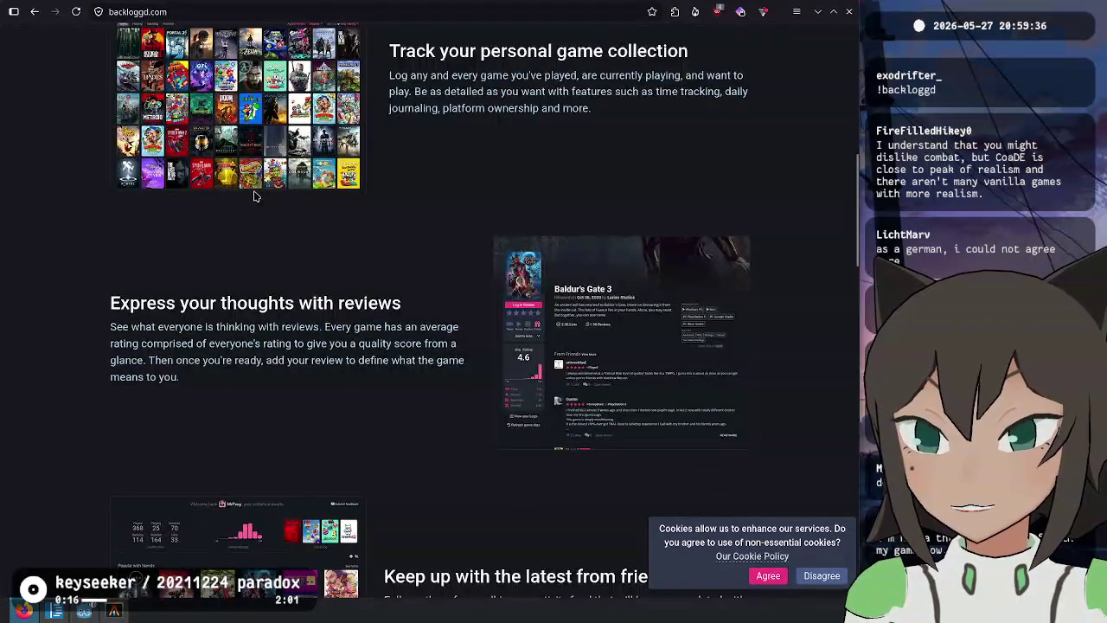
pyautogui.scroll(-10, 254, 193)
pyautogui.scroll(-5, 321, 252)
pyautogui.scroll(4, 250, 334)
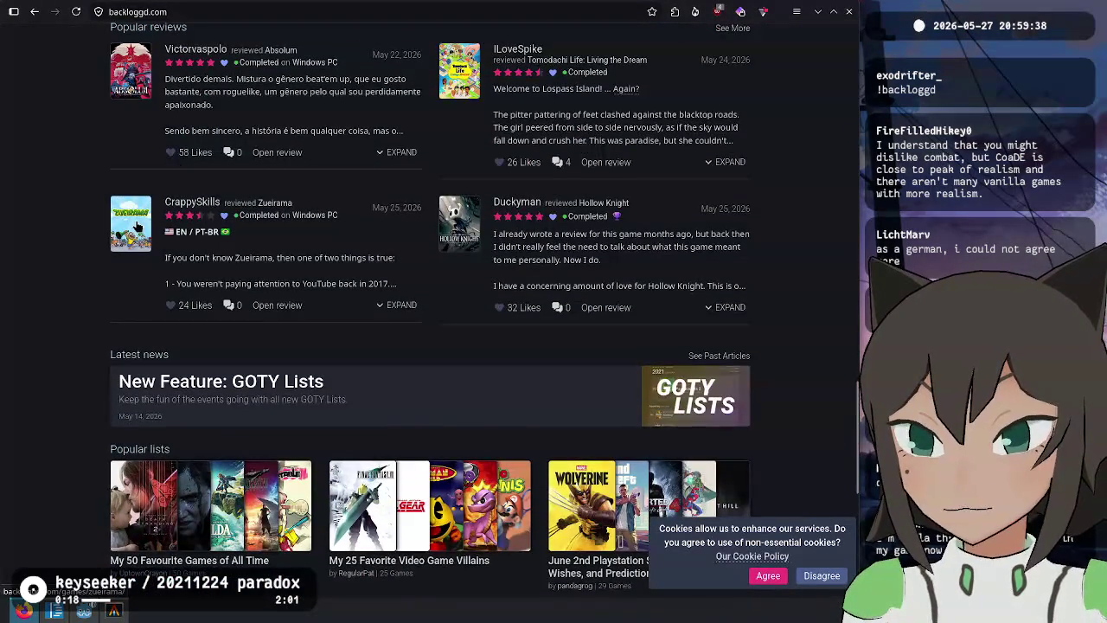
pyautogui.click(277, 209)
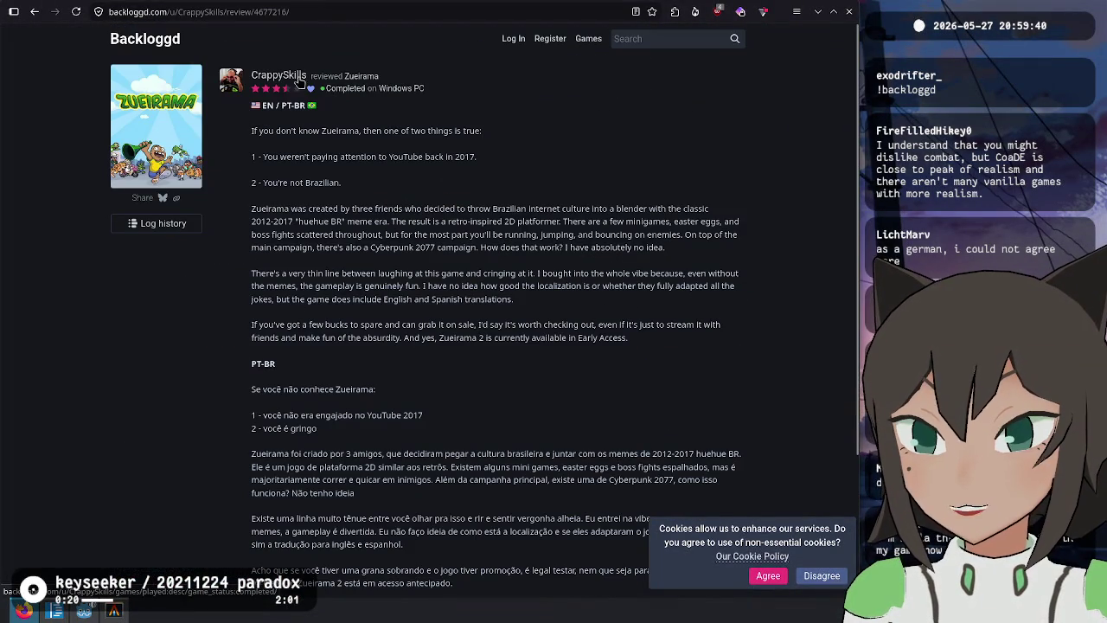
# Replace the reviewer's name in the address with the streamer's profile name to open that profile.
pyautogui.moveTo(200, 12); pyautogui.dragTo(509, 45)
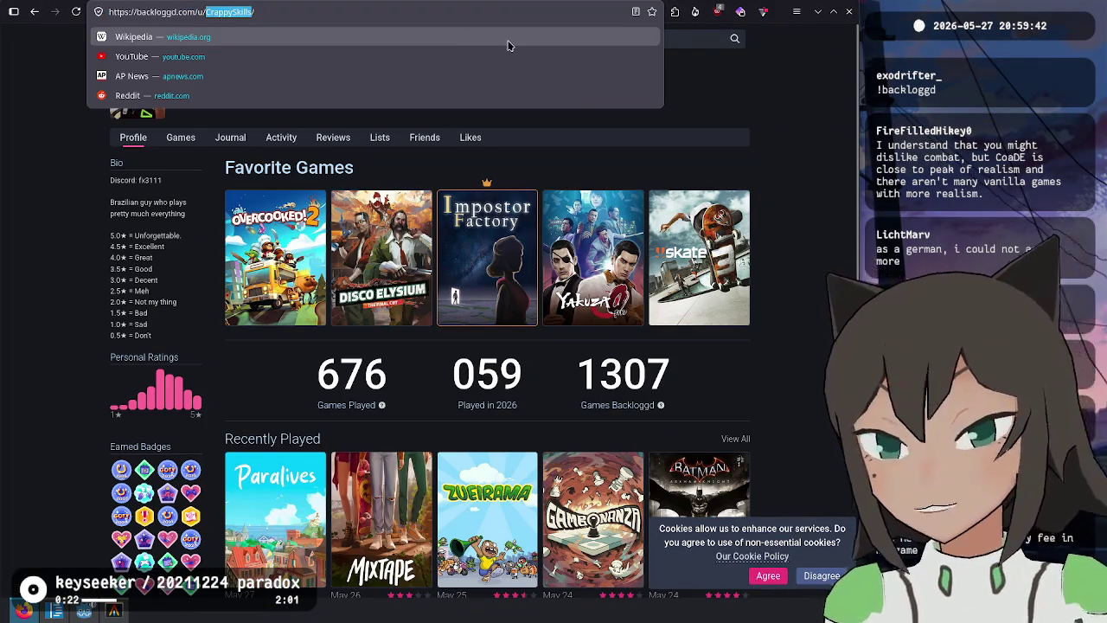
pyautogui.write('exodrifter')
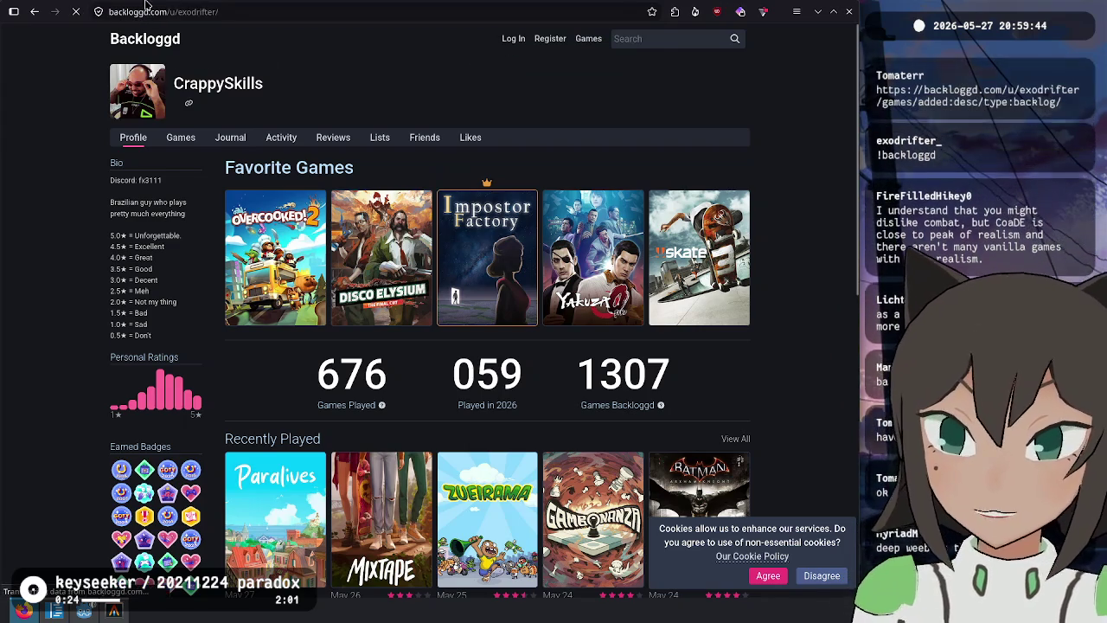
pyautogui.click(260, 11)
pyautogui.click(98, 396)
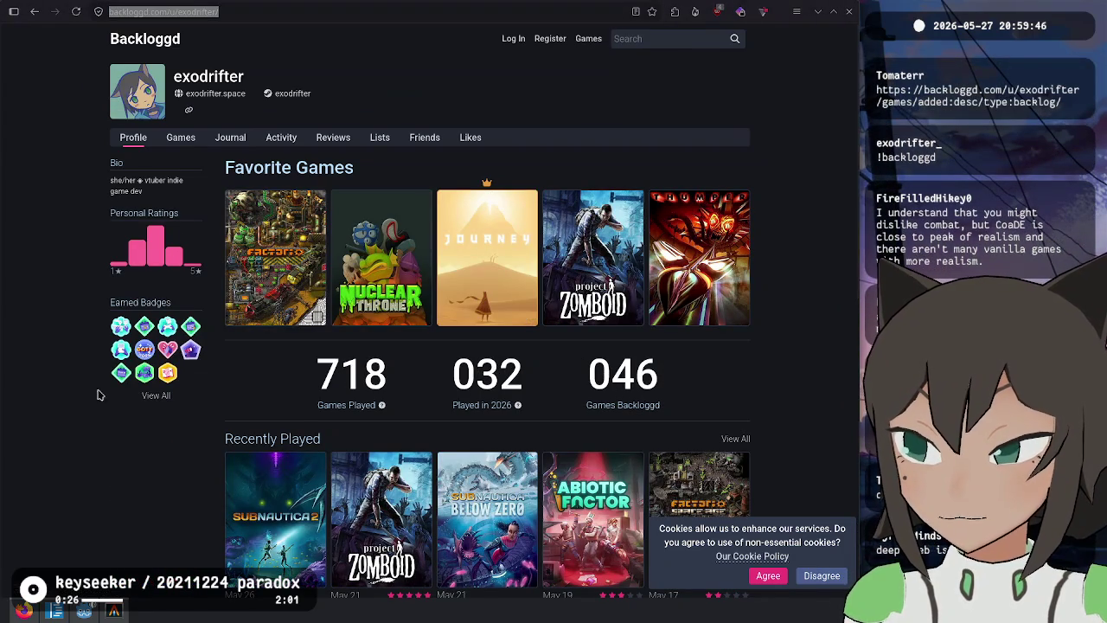
# Open the profile's play journal and show its games sorted by last played.
pyautogui.click(227, 141)
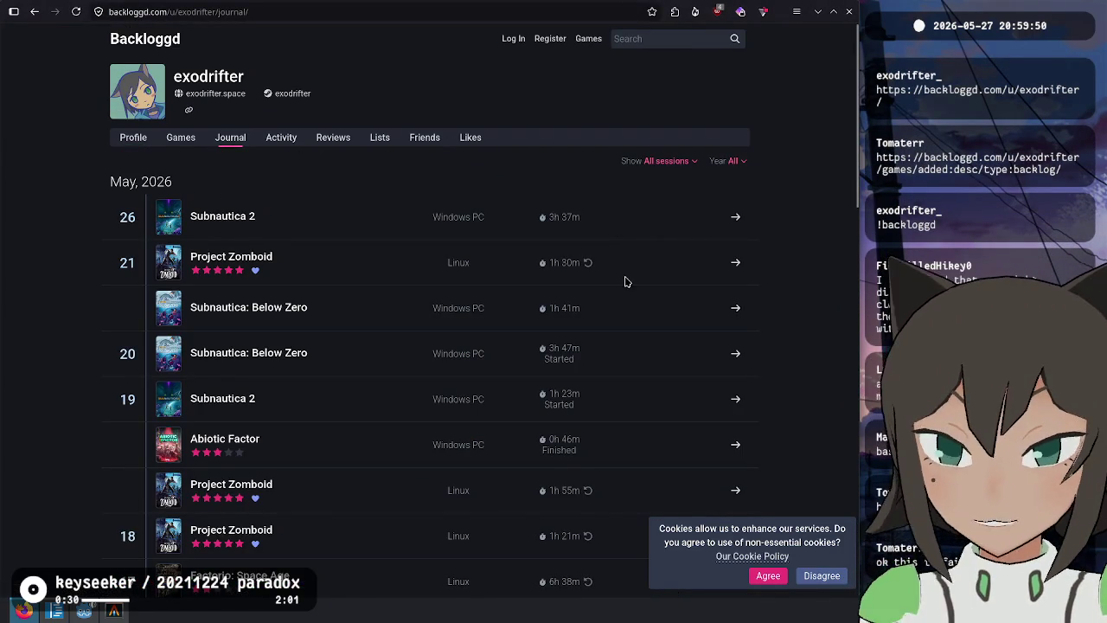
pyautogui.click(683, 163)
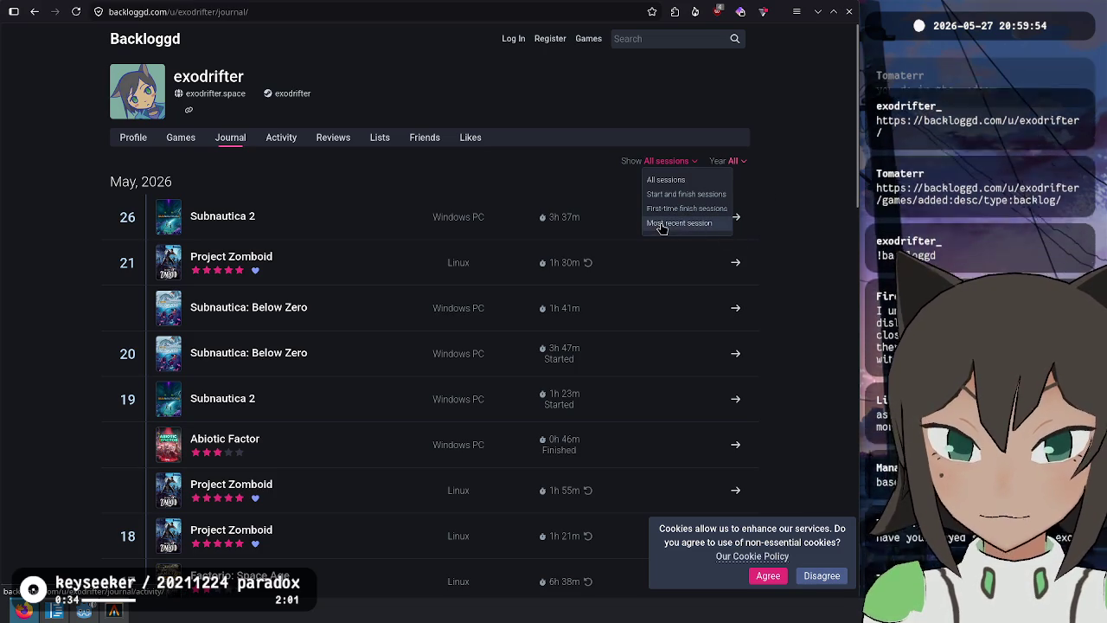
pyautogui.click(182, 143)
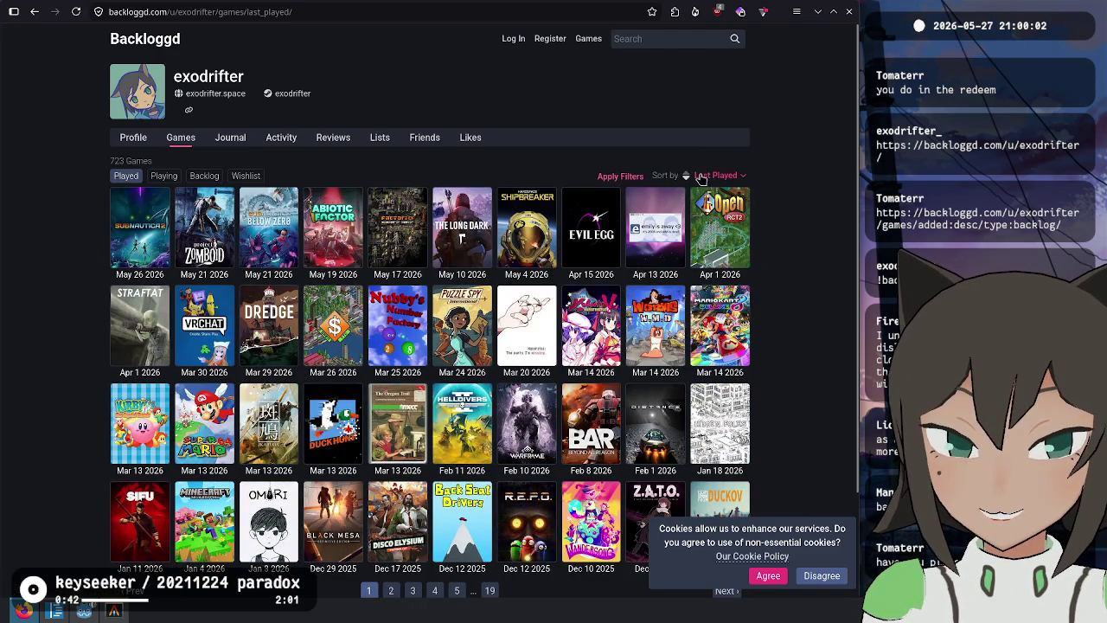
pyautogui.click(667, 39)
# Search 'new order' and open the Wolfenstein: The New Order game page.
pyautogui.write('new order')
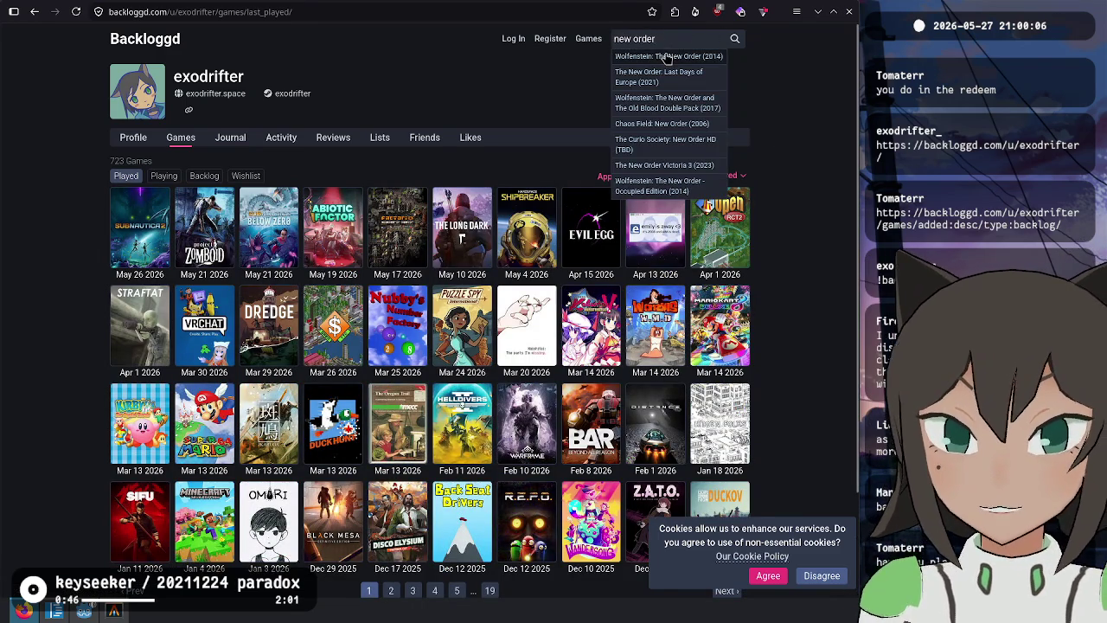
pyautogui.click(666, 58)
pyautogui.scroll(-1, 308, 344)
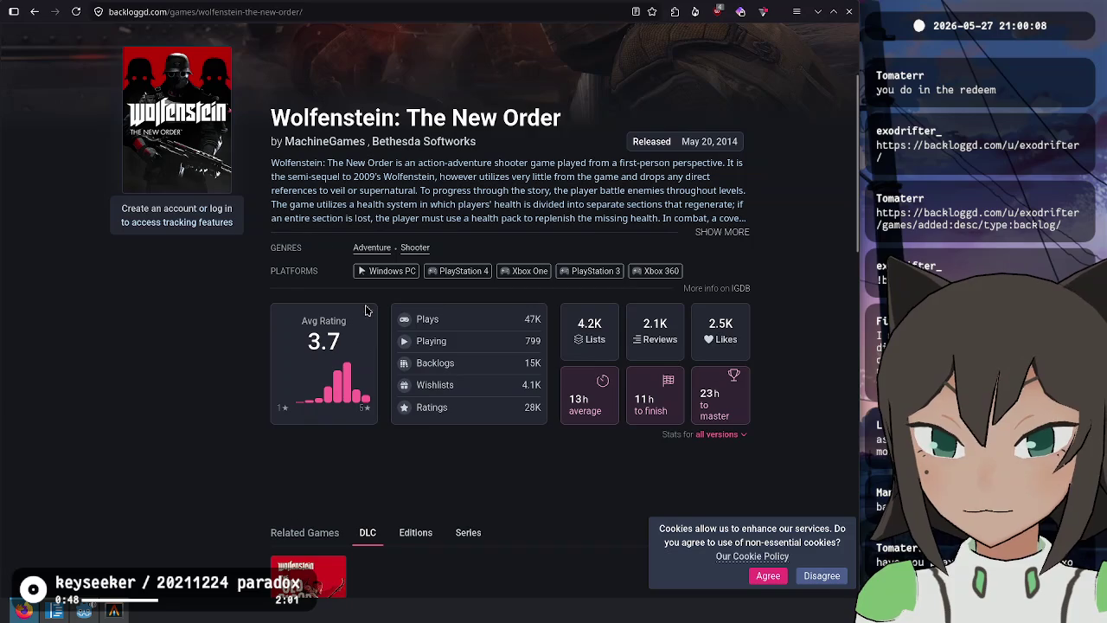
pyautogui.scroll(2, 241, 154)
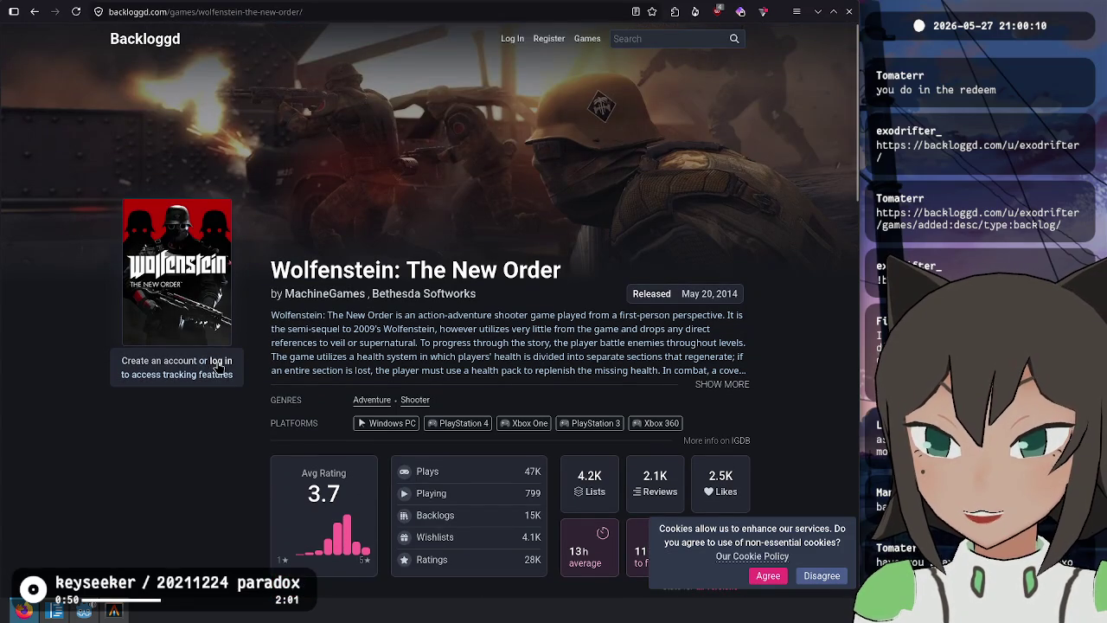
# Go to the Backloggd login page, focus the Email field, then switch to Godot.
pyautogui.click(218, 361)
pyautogui.click(483, 132)
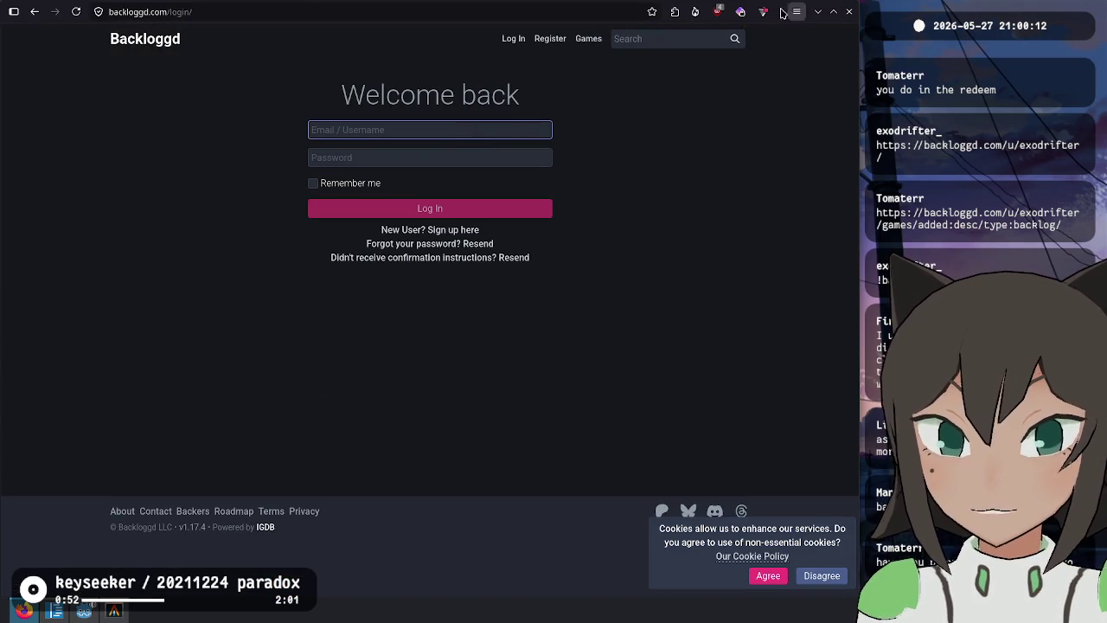
pyautogui.hotkey('alt', 'Tab')
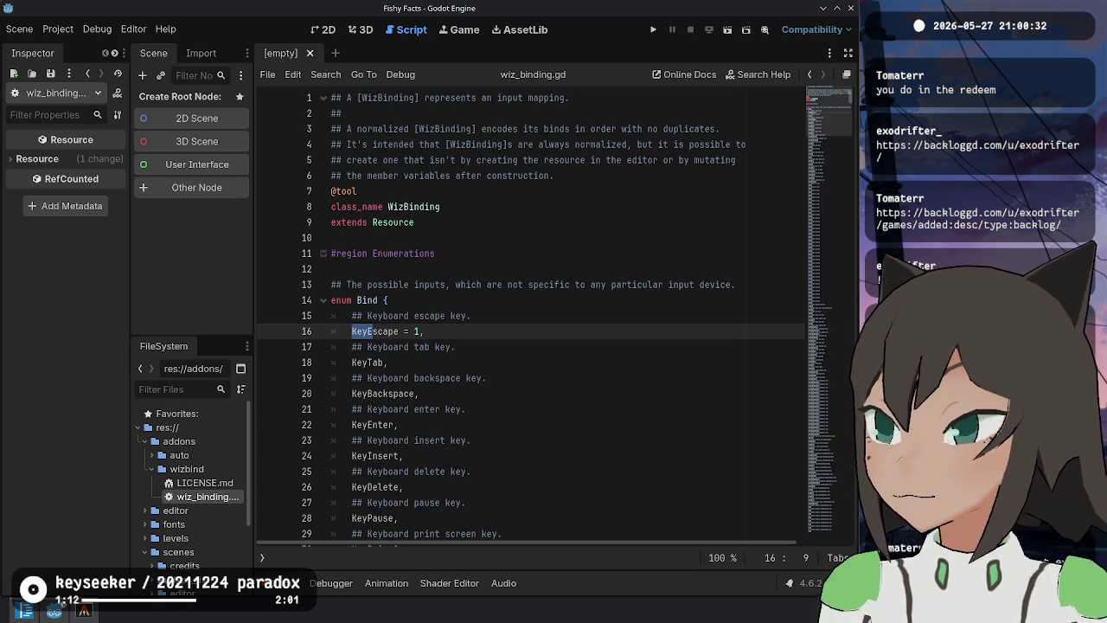
# Back in the browser, open your Wolfenstein play logs and highlight the February 2018 entries.
pyautogui.hotkey('alt', 'Tab')
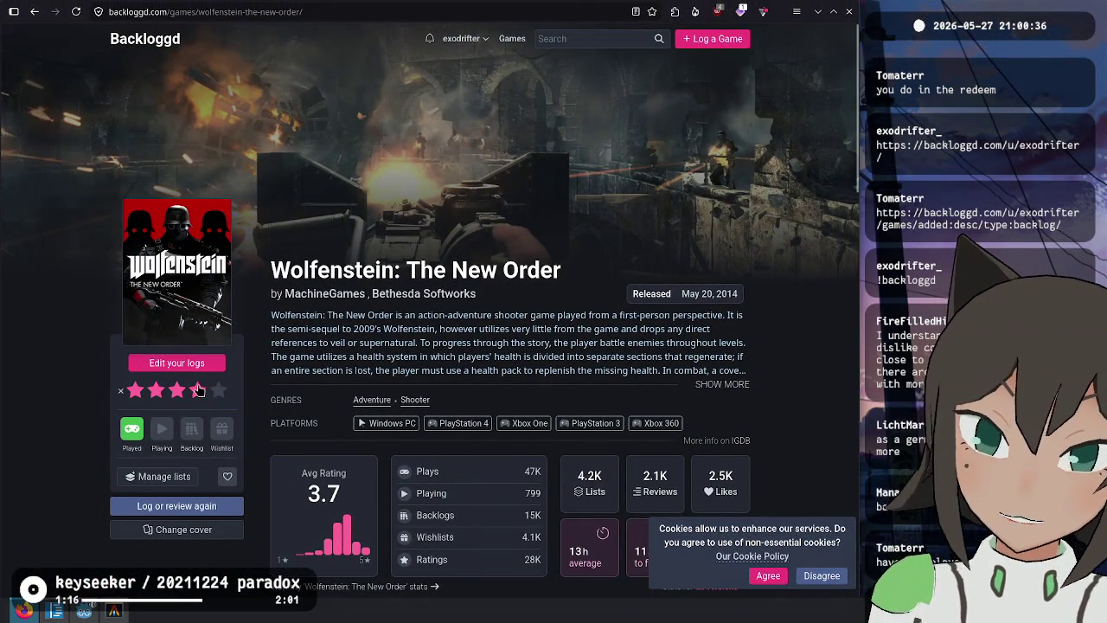
pyautogui.scroll(-1, 373, 534)
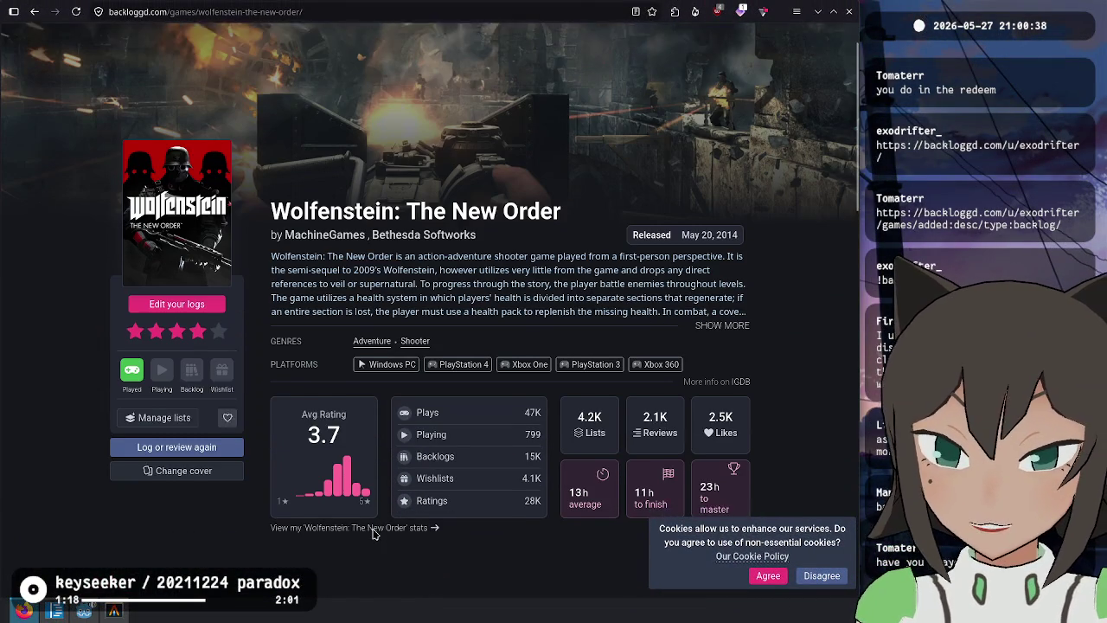
pyautogui.click(396, 511)
pyautogui.scroll(-2, 355, 239)
pyautogui.scroll(-1, 286, 247)
pyautogui.scroll(1, 222, 252)
pyautogui.moveTo(247, 205); pyautogui.dragTo(321, 524)
pyautogui.moveTo(273, 316); pyautogui.dragTo(317, 577)
pyautogui.moveTo(308, 318)
pyautogui.mouseDown()
pyautogui.moveTo(256, 251)
pyautogui.moveTo(262, 243)
pyautogui.mouseUp()
pyautogui.click(351, 274)
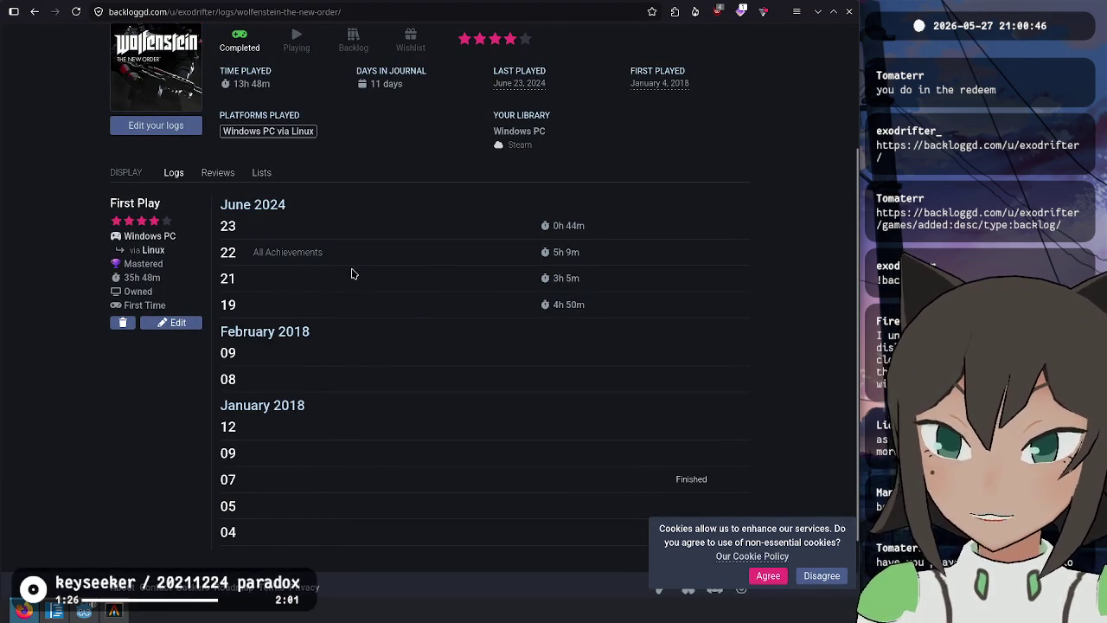
pyautogui.scroll(2, 408, 312)
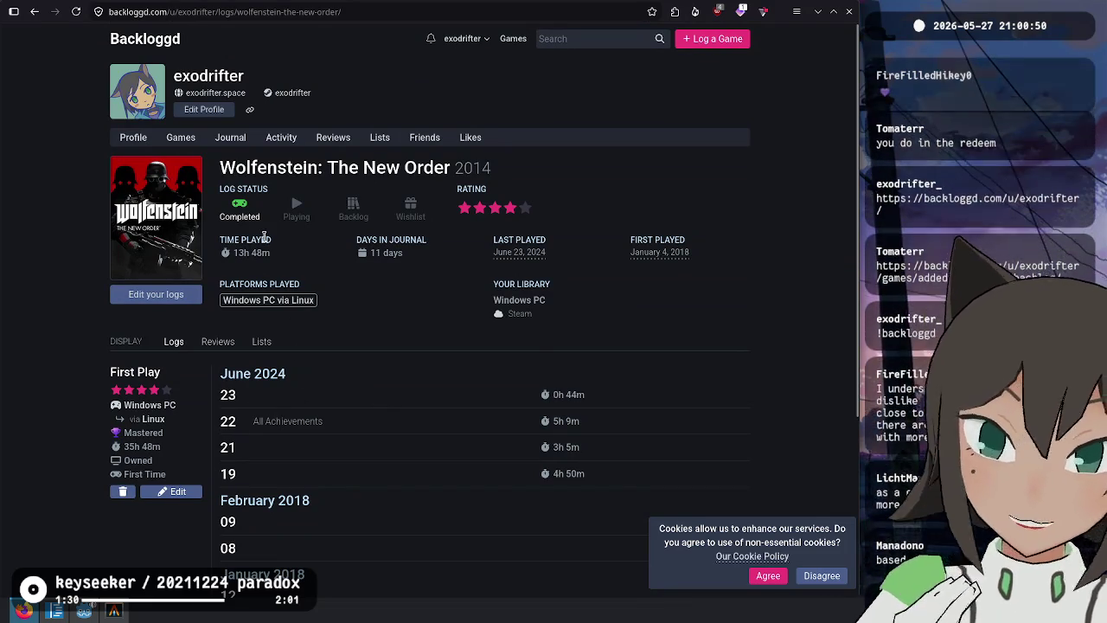
# Show the profile's played games filtered to a 5.0 rating.
pyautogui.click(178, 140)
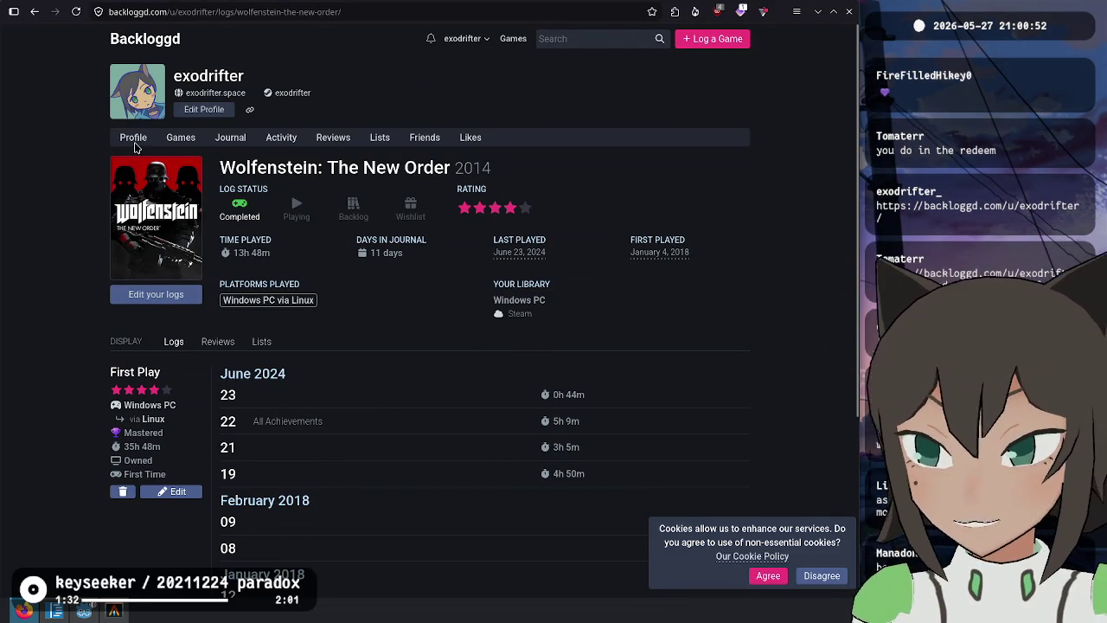
pyautogui.click(139, 138)
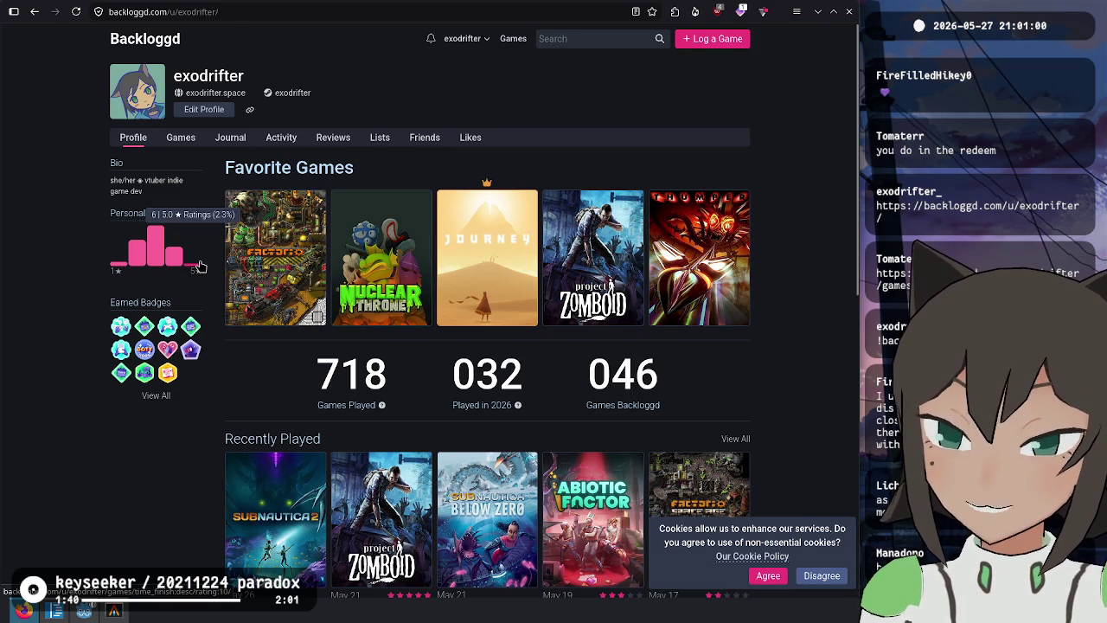
pyautogui.click(198, 268)
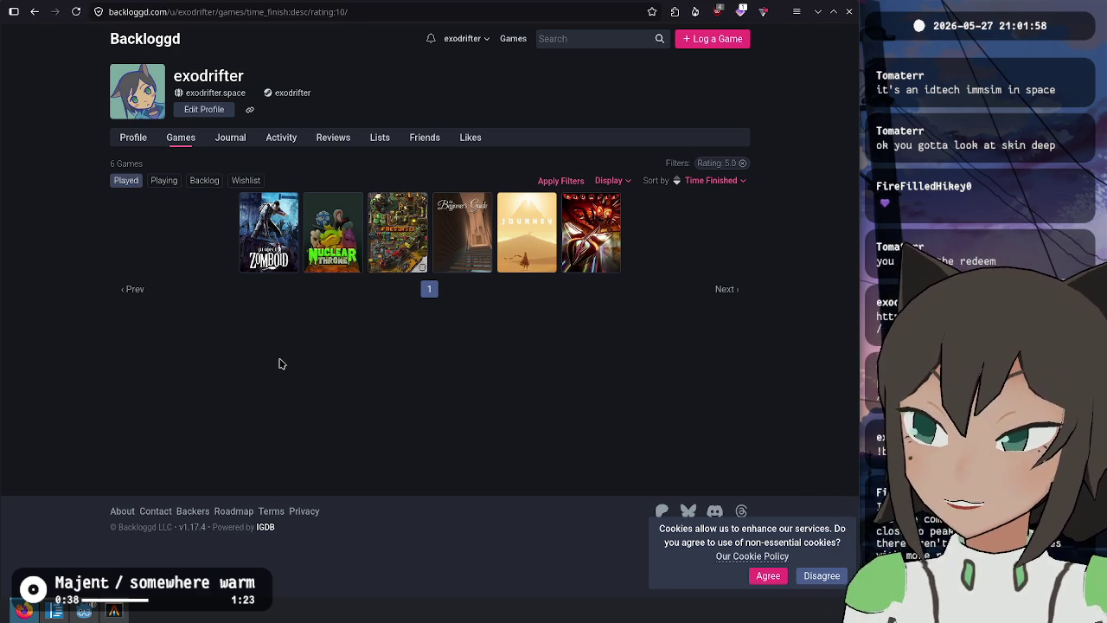
pyautogui.hotkey('ctrl', 'l')
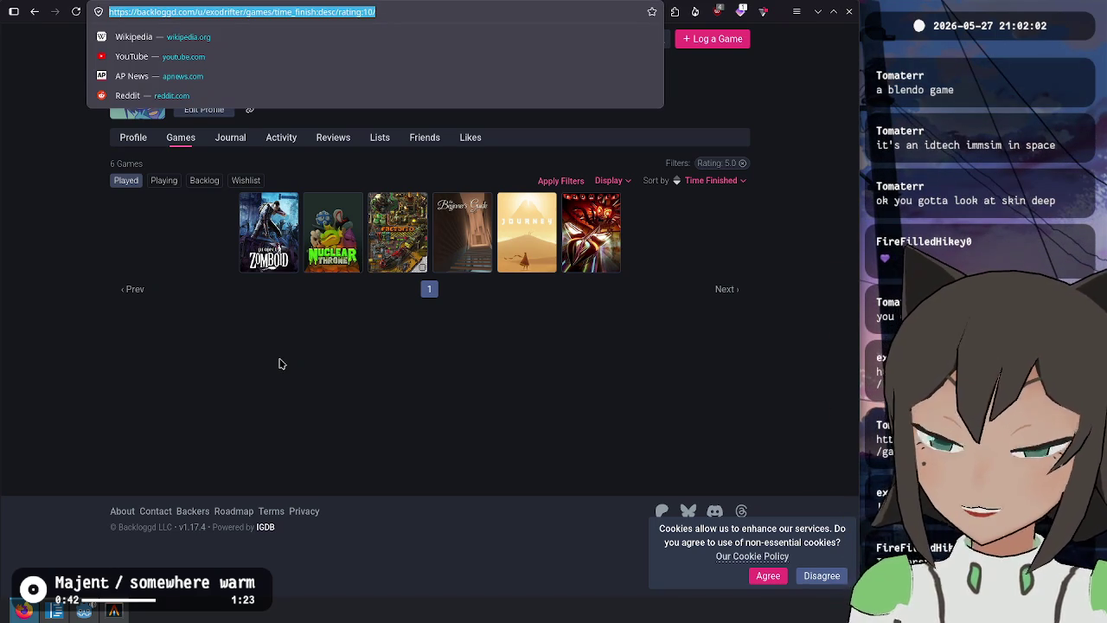
# Search DuckDuckGo for 'board game geek' and open the BoardGameGeek site.
pyautogui.write('bgg')
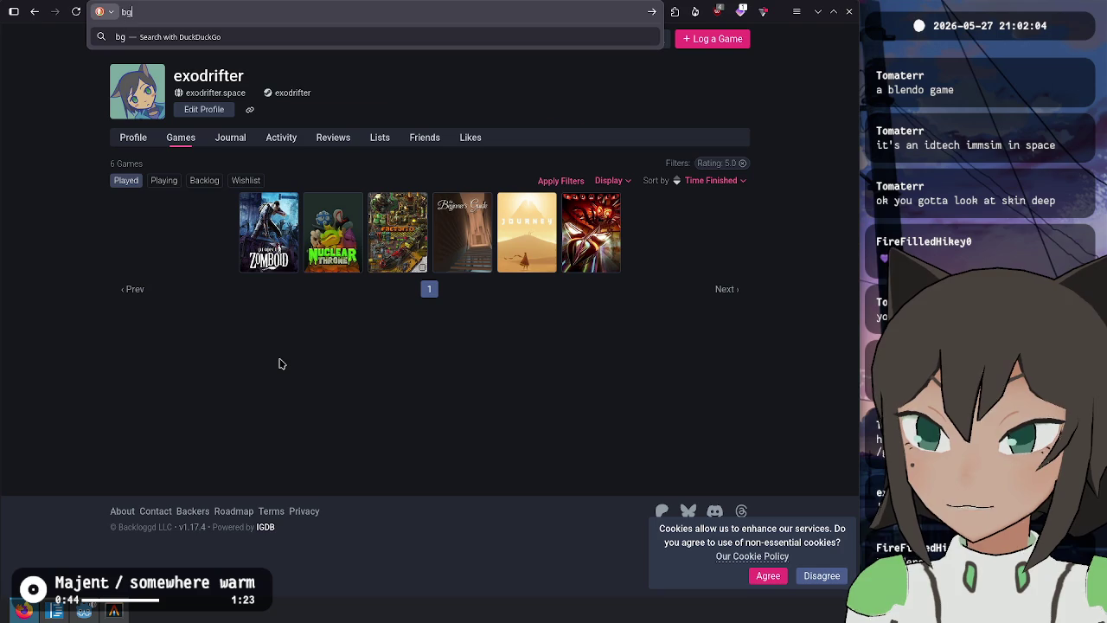
pyautogui.press('BackSpace')
pyautogui.press('BackSpace')
pyautogui.write('oard g')
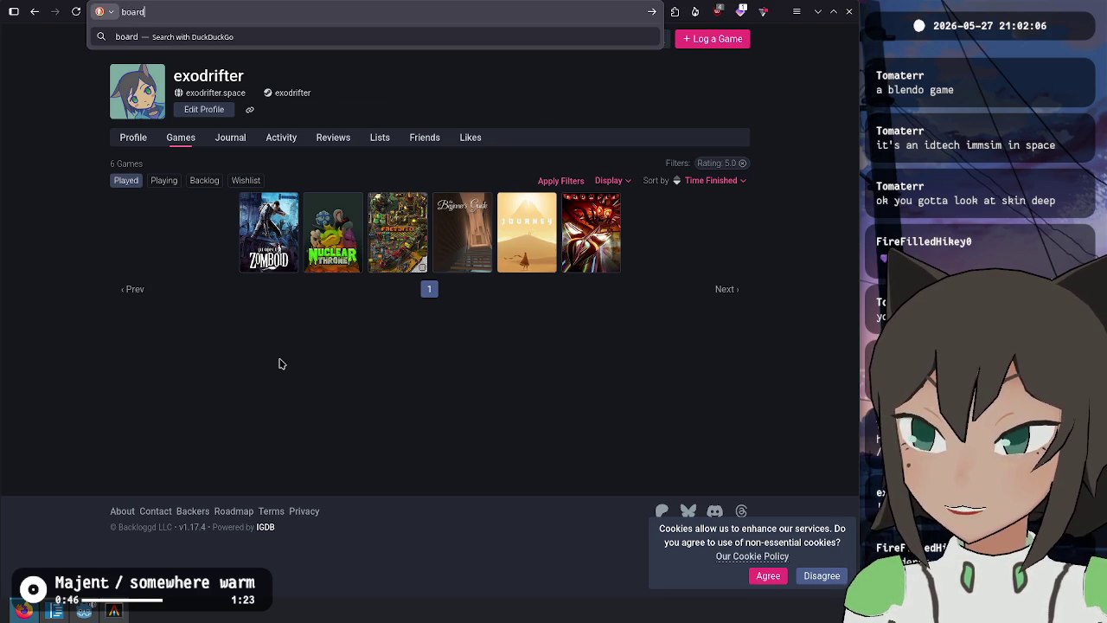
pyautogui.write('ame geek')
pyautogui.press('Return')
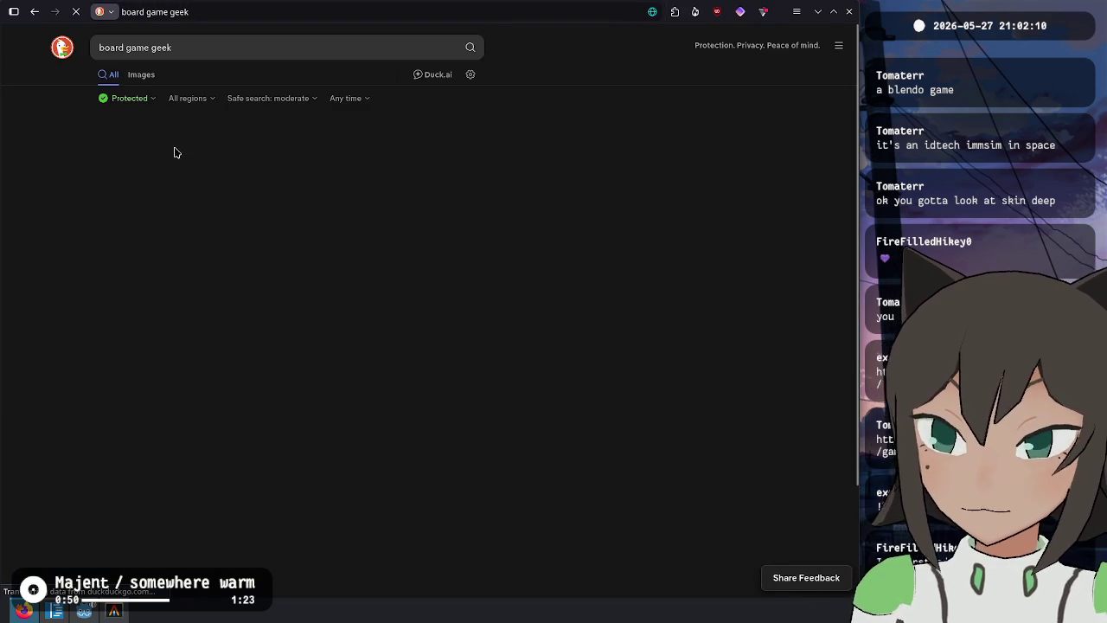
pyautogui.click(174, 152)
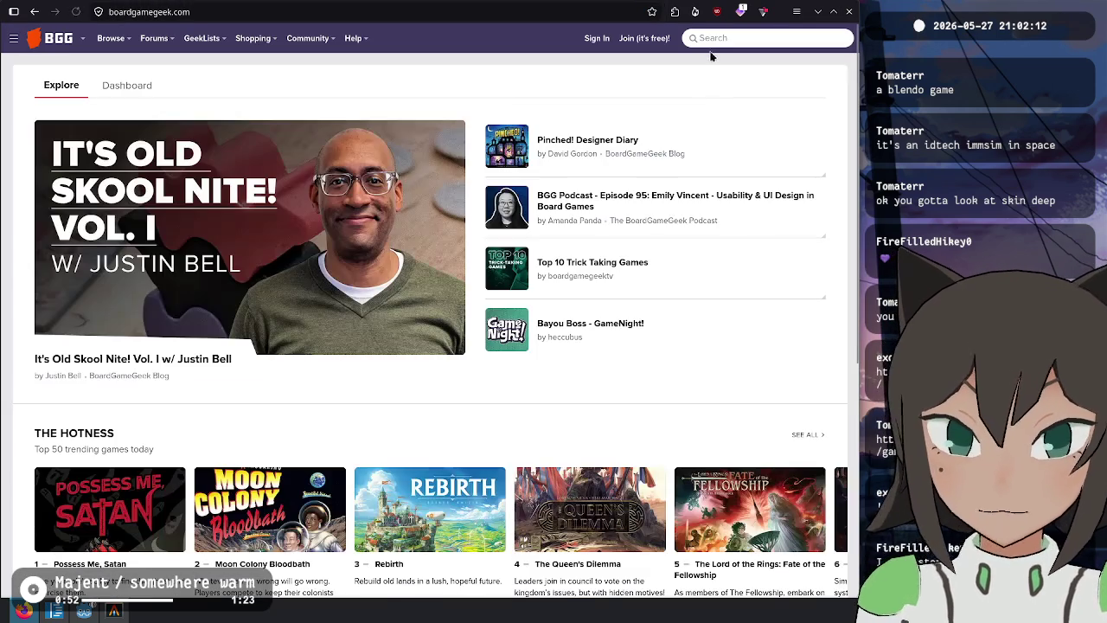
# Find High Frontier 4 All on BGG and open its weight 4.82 explanation wiki page.
pyautogui.click(723, 39)
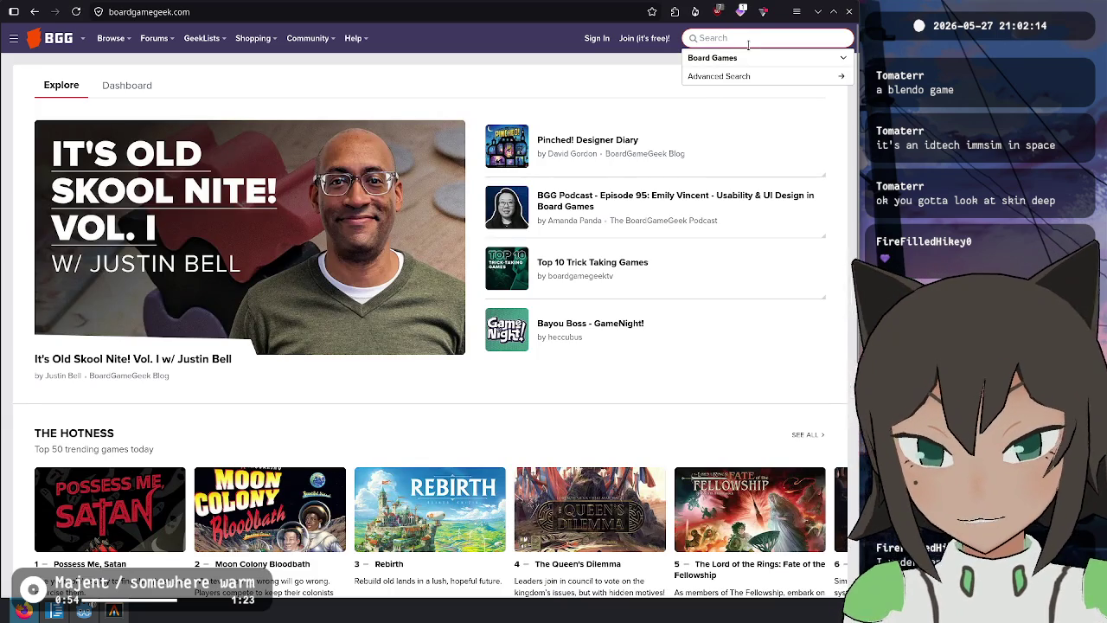
pyautogui.write('high frontier')
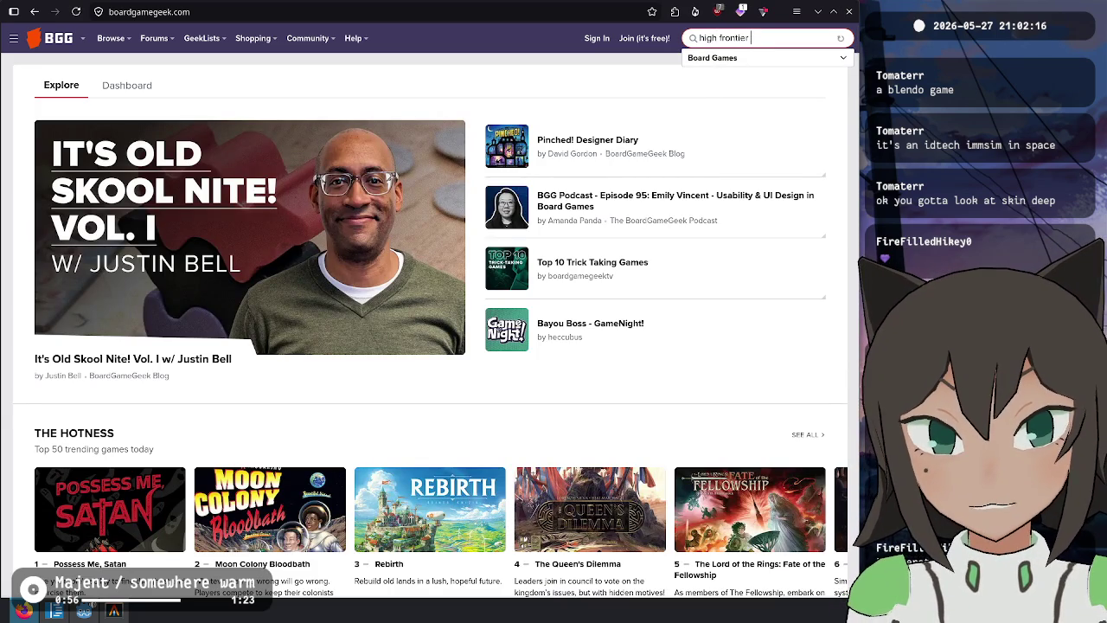
pyautogui.write('4 all')
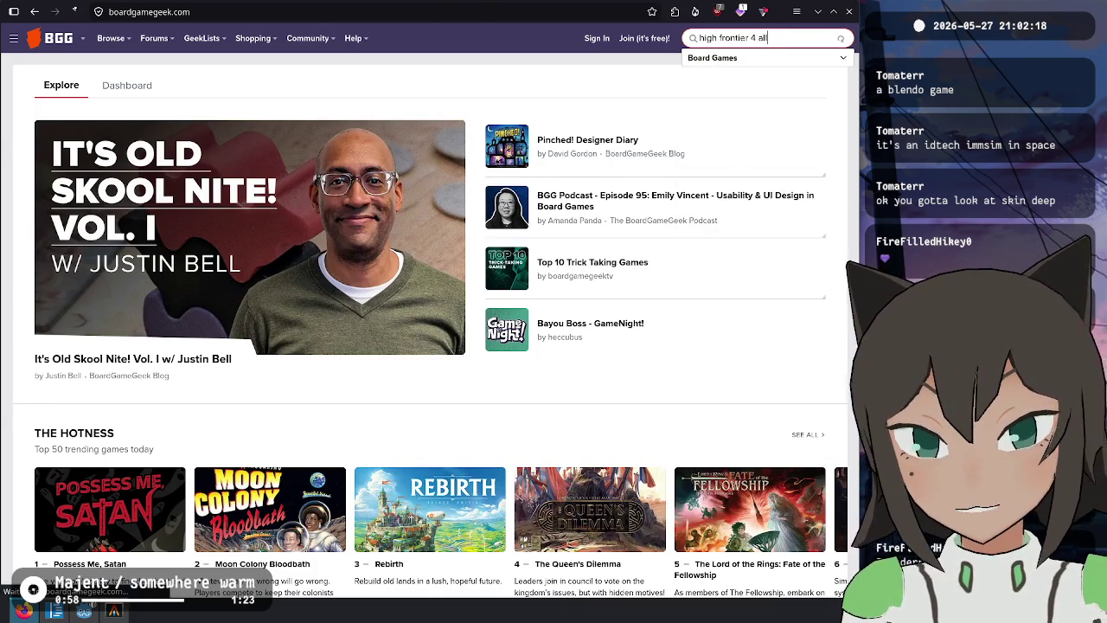
pyautogui.press('Return')
pyautogui.click(289, 140)
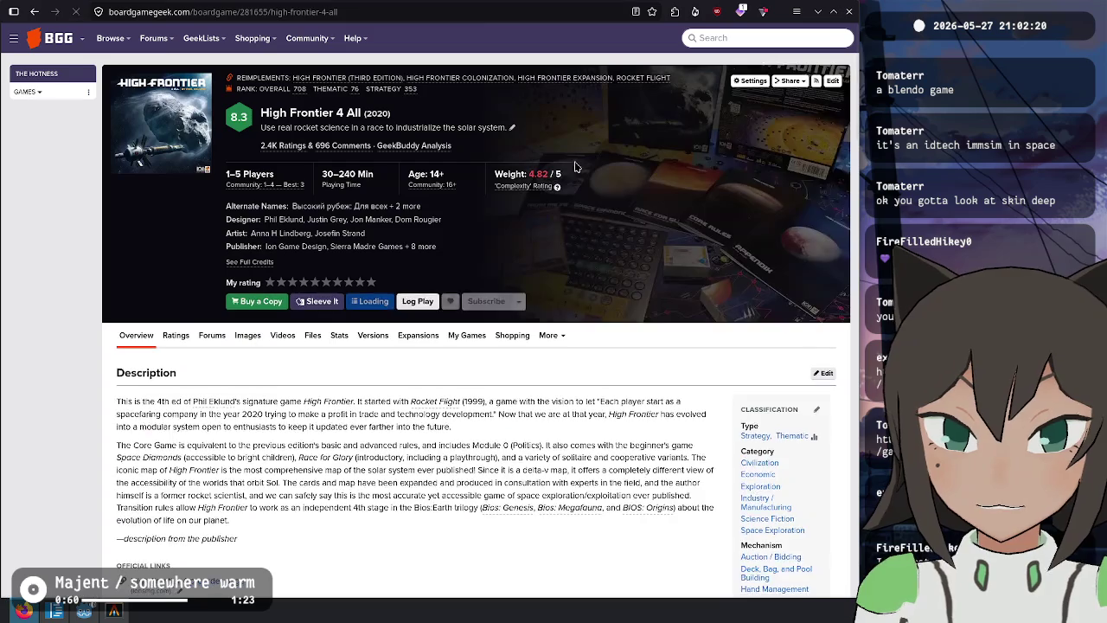
pyautogui.moveTo(496, 174); pyautogui.dragTo(552, 174)
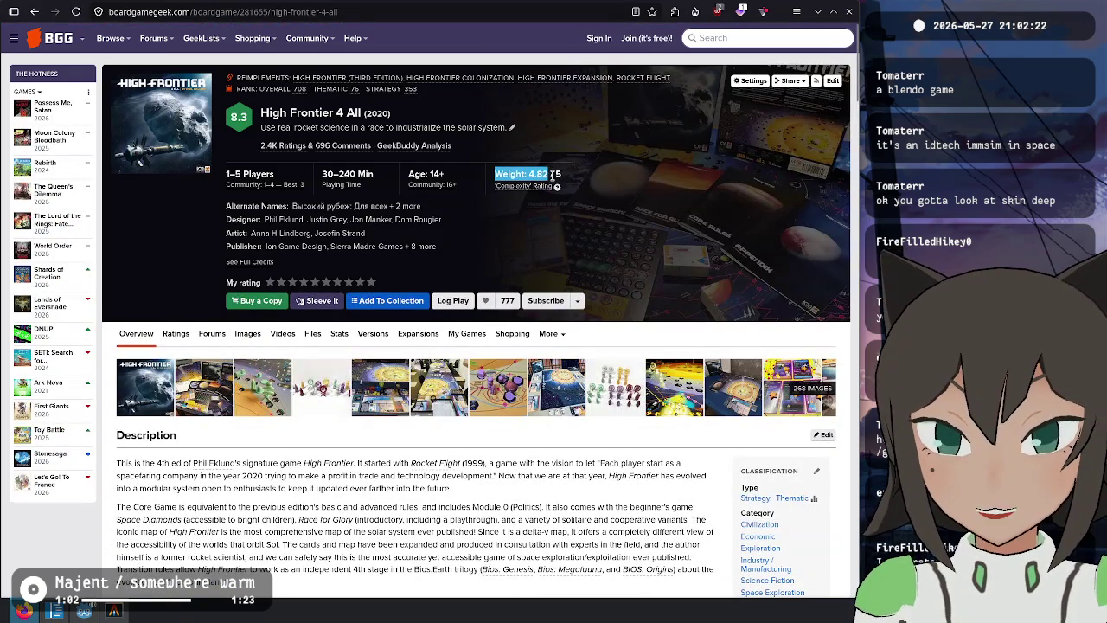
pyautogui.click(574, 187)
pyautogui.click(559, 189)
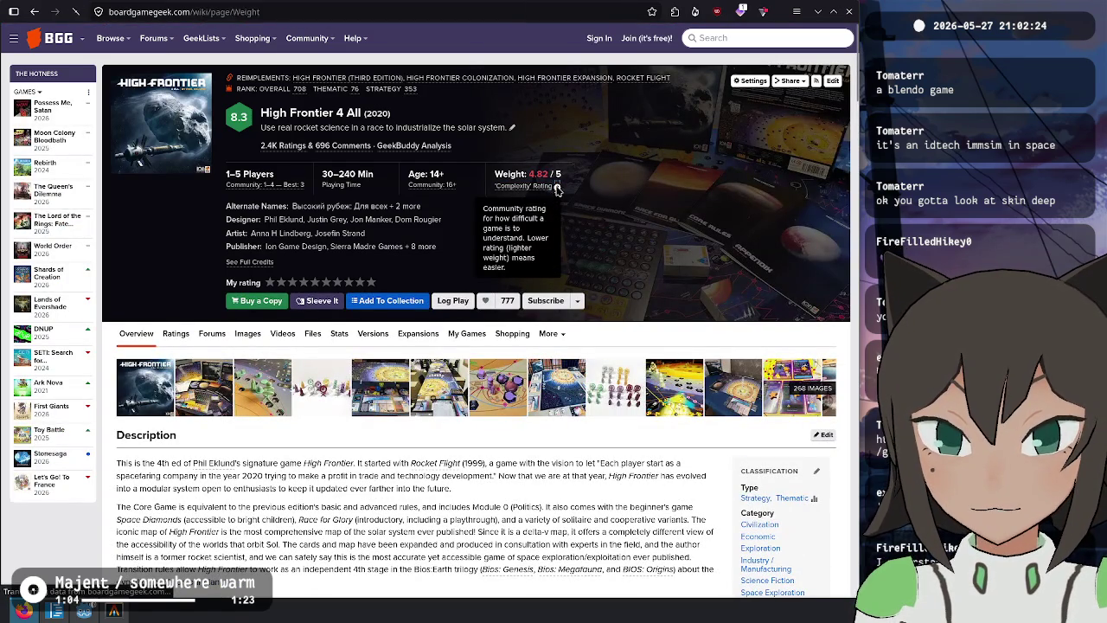
# Highlight the weight definition lines and the thinking-time and technical-skill bullets.
pyautogui.moveTo(217, 154); pyautogui.dragTo(367, 147)
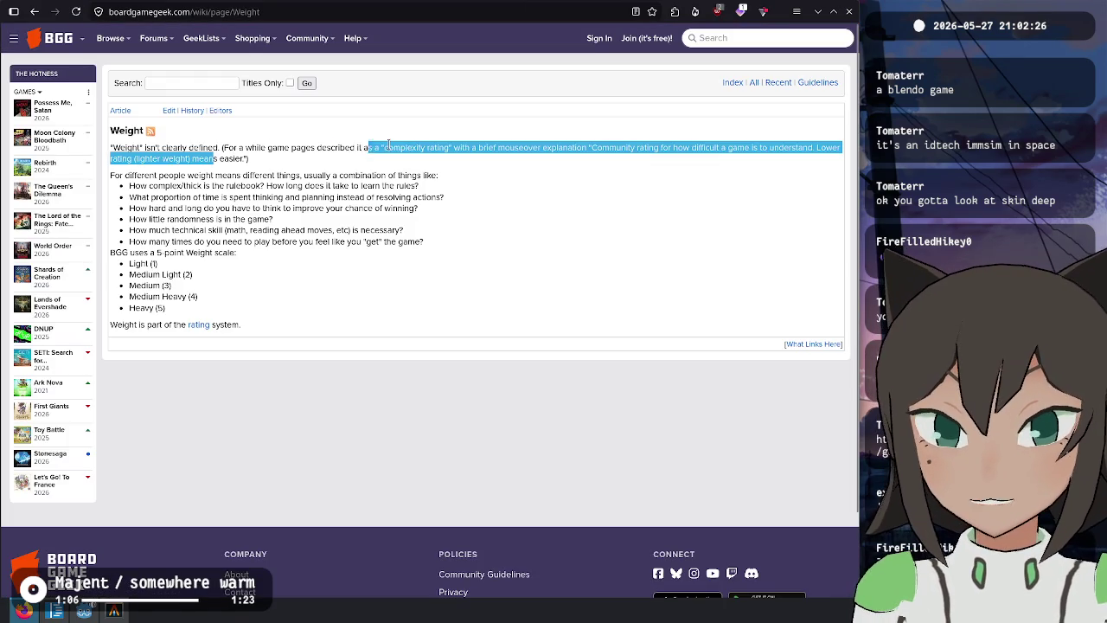
pyautogui.click(442, 145)
pyautogui.moveTo(656, 145)
pyautogui.mouseDown()
pyautogui.moveTo(736, 144)
pyautogui.moveTo(823, 164)
pyautogui.moveTo(378, 160)
pyautogui.mouseUp()
pyautogui.click(242, 173)
pyautogui.moveTo(241, 173); pyautogui.dragTo(235, 161)
pyautogui.click(231, 231)
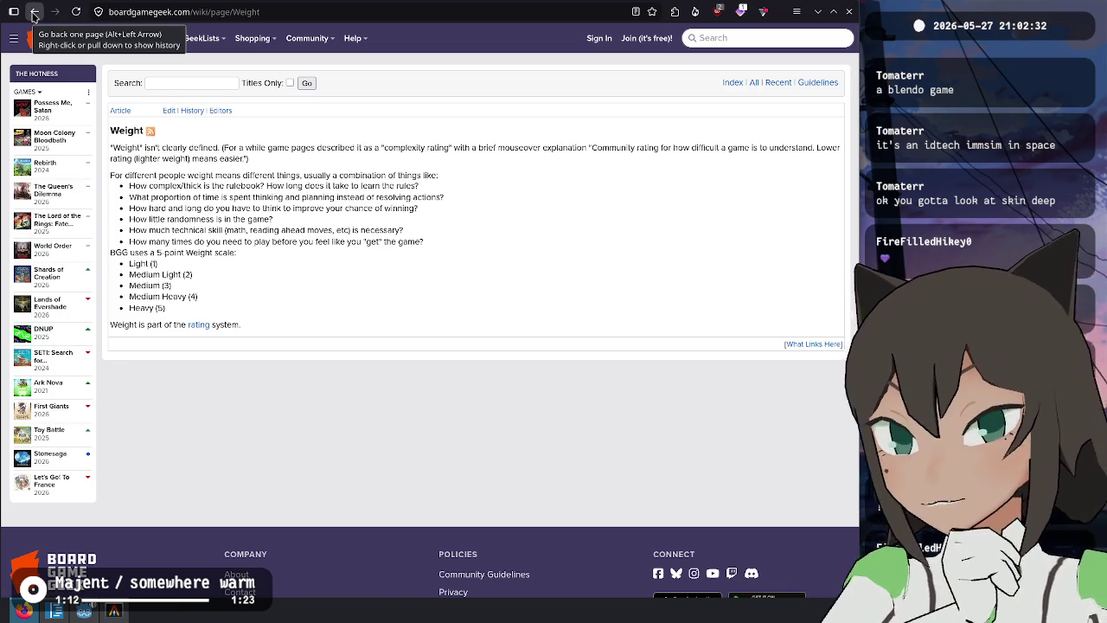
pyautogui.moveTo(194, 176)
pyautogui.mouseDown()
pyautogui.moveTo(374, 186)
pyautogui.moveTo(374, 176)
pyautogui.moveTo(165, 186)
pyautogui.moveTo(194, 175)
pyautogui.moveTo(267, 176)
pyautogui.moveTo(259, 186)
pyautogui.moveTo(421, 176)
pyautogui.moveTo(422, 186)
pyautogui.moveTo(154, 194)
pyautogui.moveTo(445, 197)
pyautogui.moveTo(327, 197)
pyautogui.moveTo(403, 186)
pyautogui.moveTo(432, 198)
pyautogui.mouseUp()
pyautogui.click(242, 198)
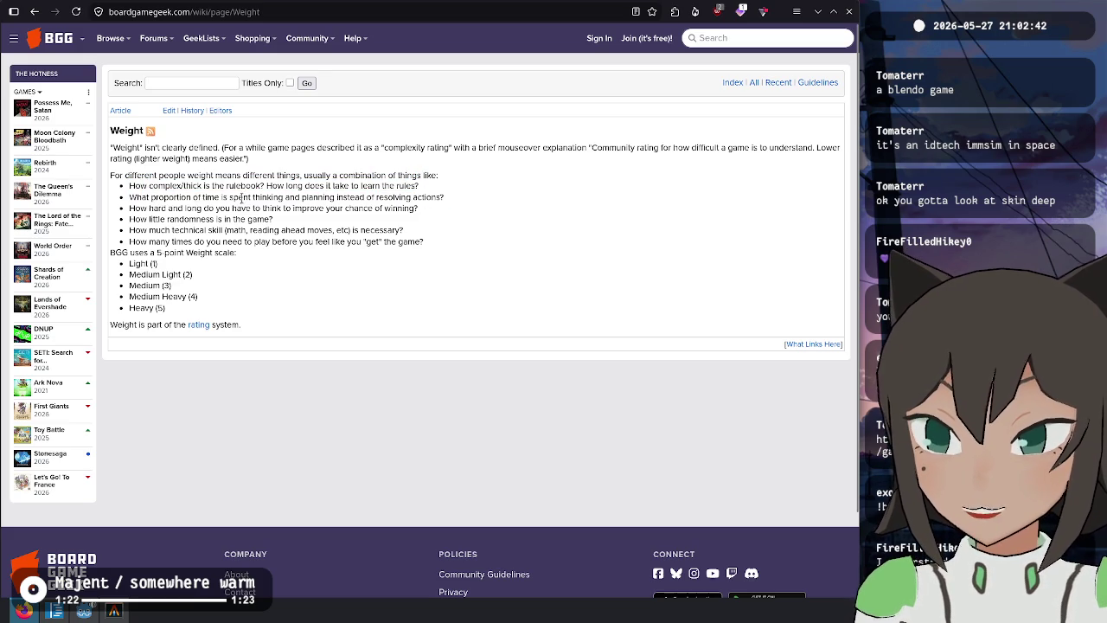
pyautogui.moveTo(152, 209)
pyautogui.mouseDown()
pyautogui.moveTo(421, 214)
pyautogui.moveTo(156, 209)
pyautogui.moveTo(291, 217)
pyautogui.mouseUp()
pyautogui.click(282, 225)
pyautogui.moveTo(150, 231)
pyautogui.mouseDown()
pyautogui.moveTo(284, 230)
pyautogui.moveTo(259, 222)
pyautogui.moveTo(327, 229)
pyautogui.moveTo(157, 230)
pyautogui.moveTo(332, 242)
pyautogui.moveTo(211, 241)
pyautogui.mouseUp()
pyautogui.click(346, 242)
# Return to the High Frontier 4 All page and view, then close, the weight poll results.
pyautogui.hotkey('alt', 'Left')
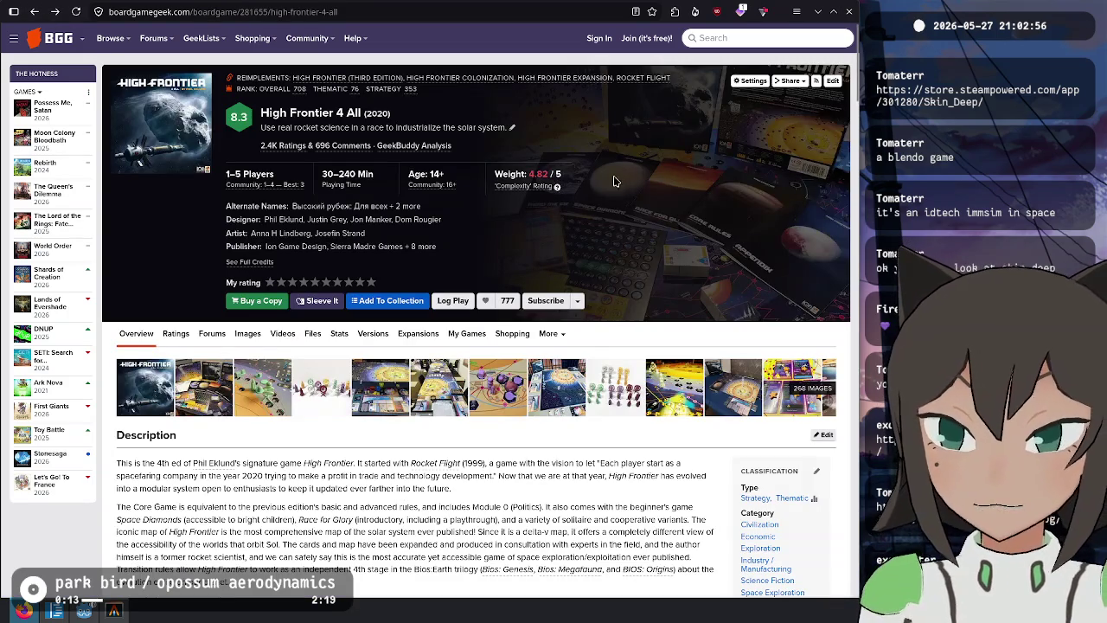
pyautogui.moveTo(559, 174); pyautogui.dragTo(527, 176)
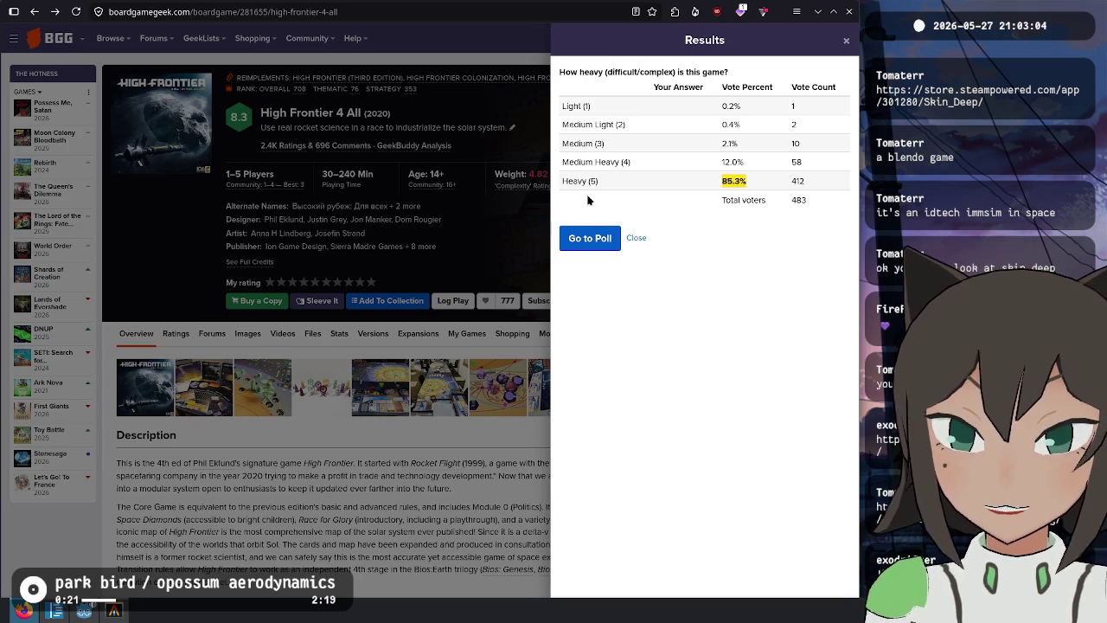
pyautogui.click(484, 220)
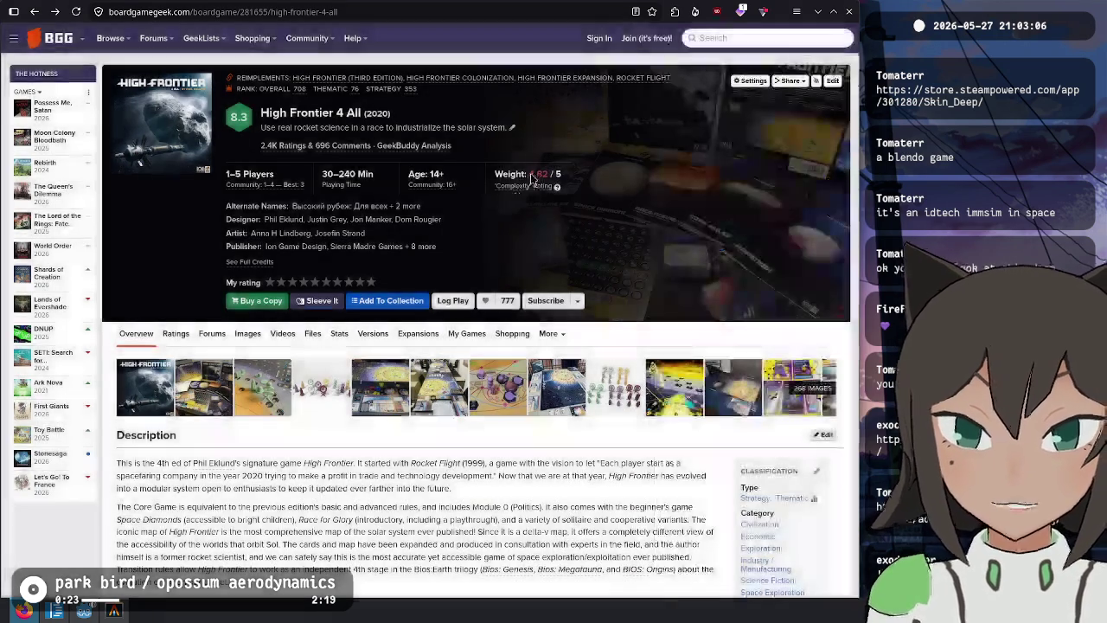
pyautogui.moveTo(529, 172); pyautogui.dragTo(544, 176)
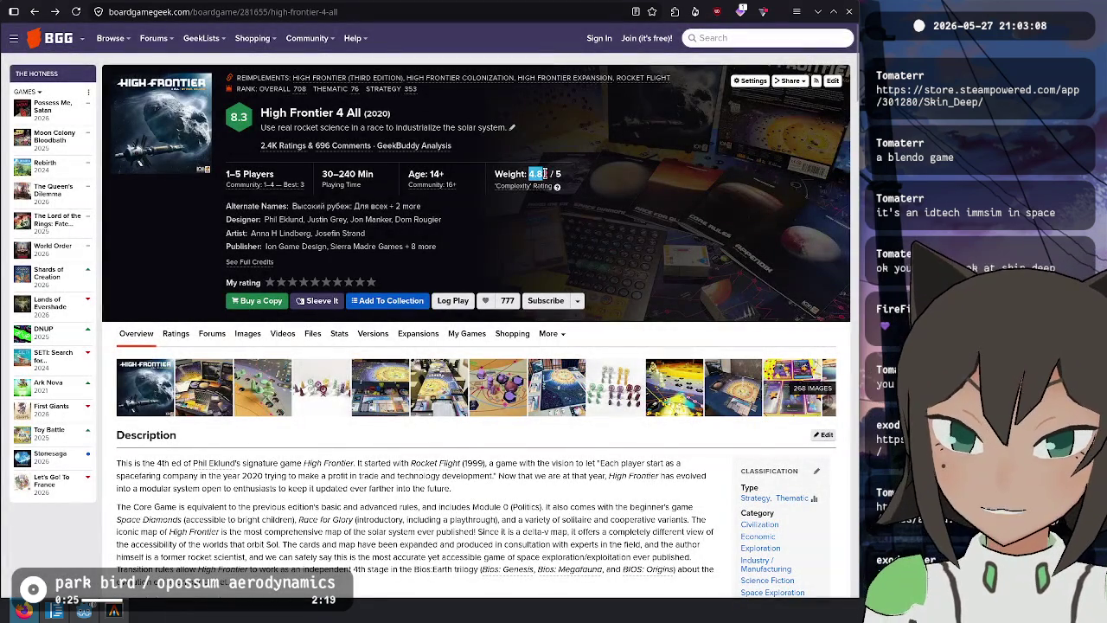
pyautogui.click(551, 174)
pyautogui.click(501, 240)
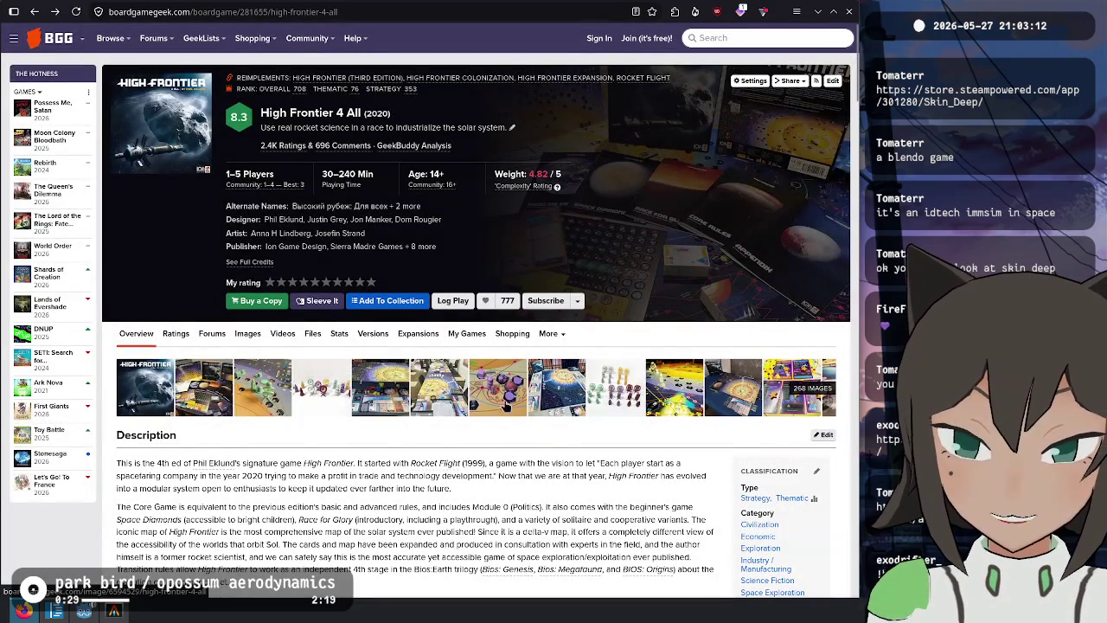
# Open the image gallery and step through thumbnails to photo 59 of 264.
pyautogui.click(393, 384)
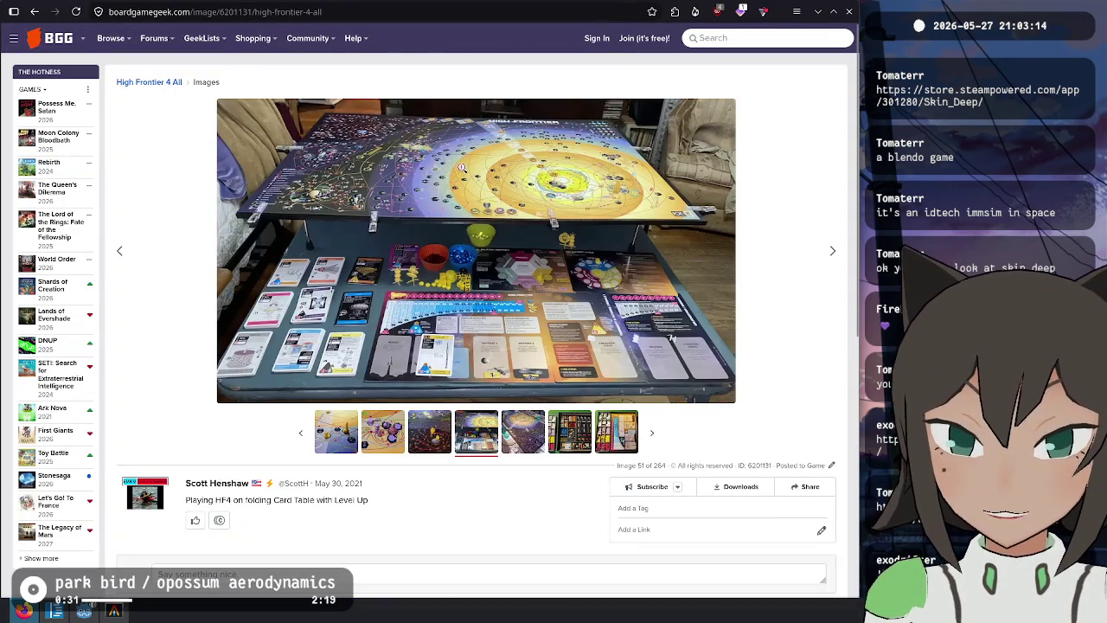
pyautogui.click(649, 434)
pyautogui.click(567, 428)
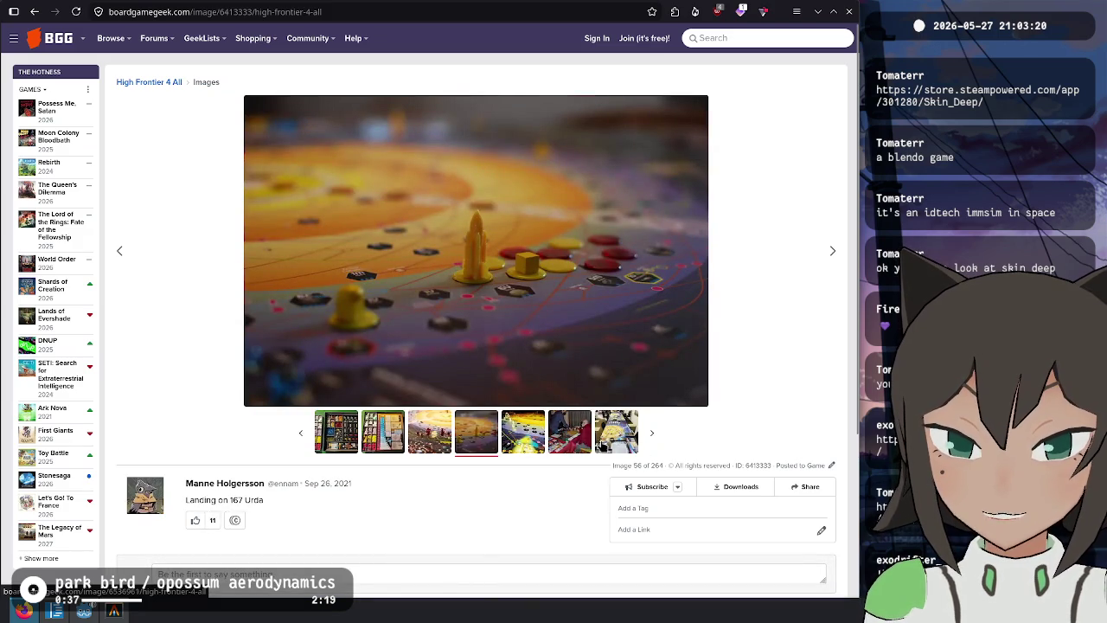
pyautogui.click(602, 441)
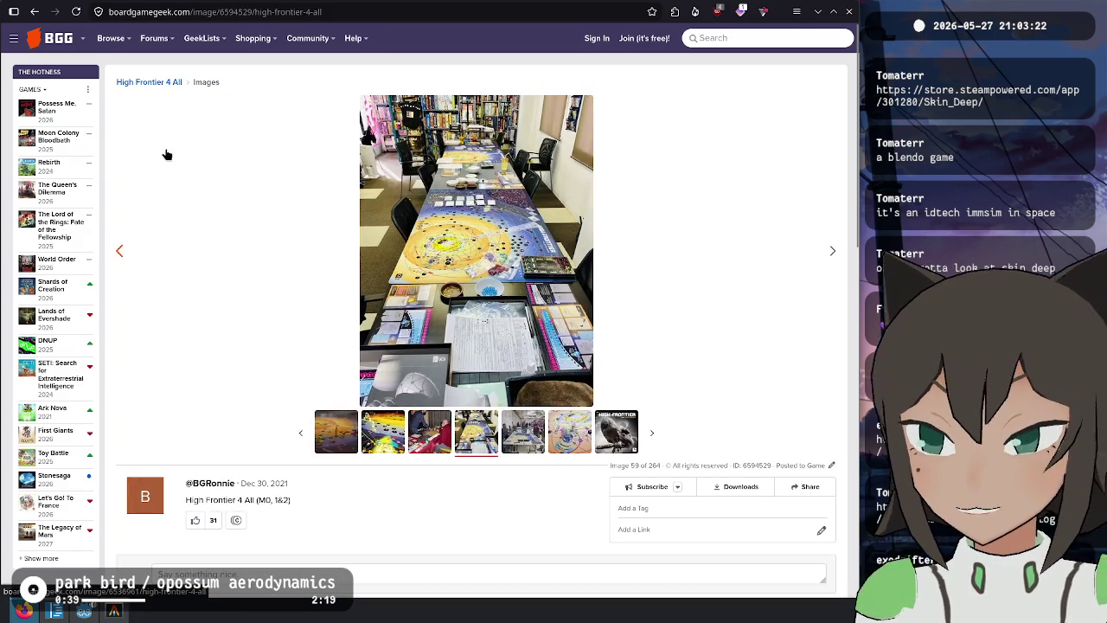
pyautogui.click(14, 11)
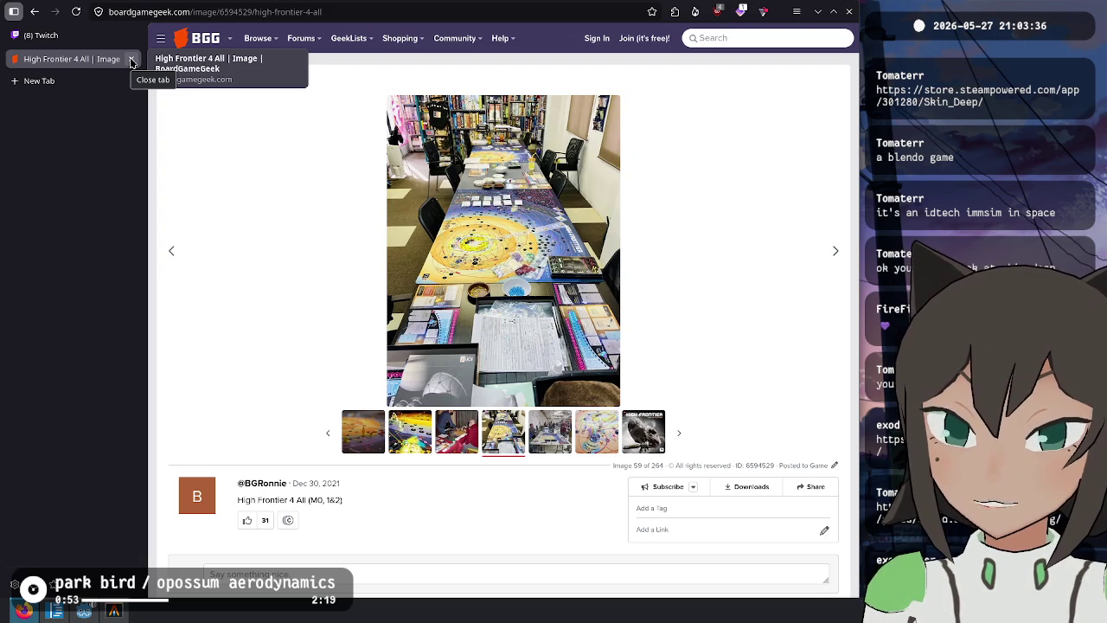
# Close the High Frontier 4 All tab and unmute the microphone.
pyautogui.click(132, 61)
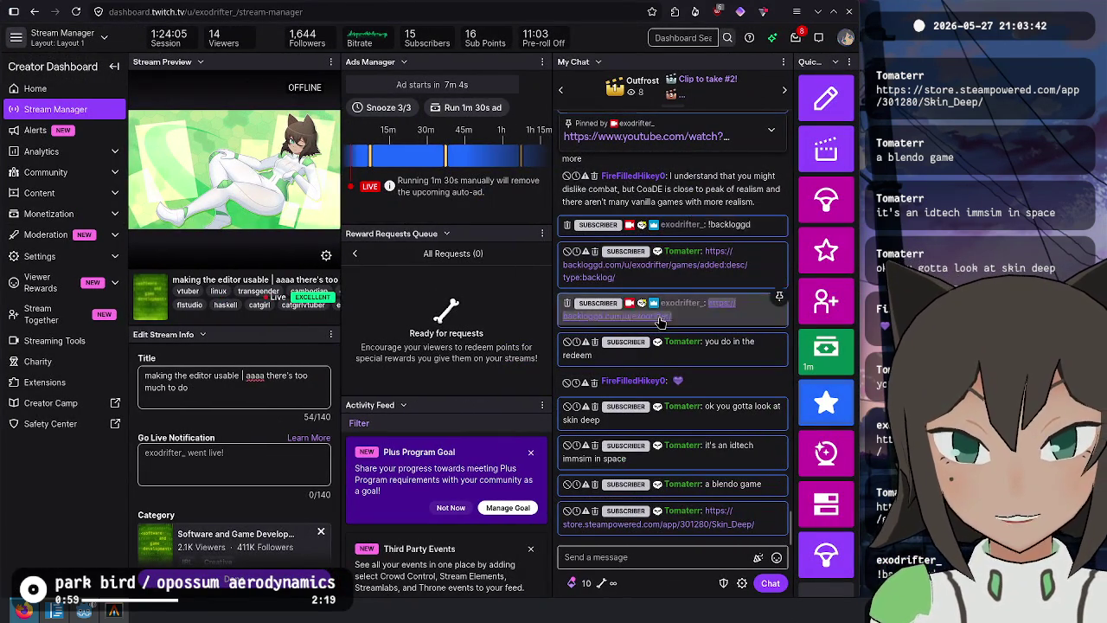
pyautogui.scroll(3, 697, 208)
pyautogui.scroll(1, 692, 181)
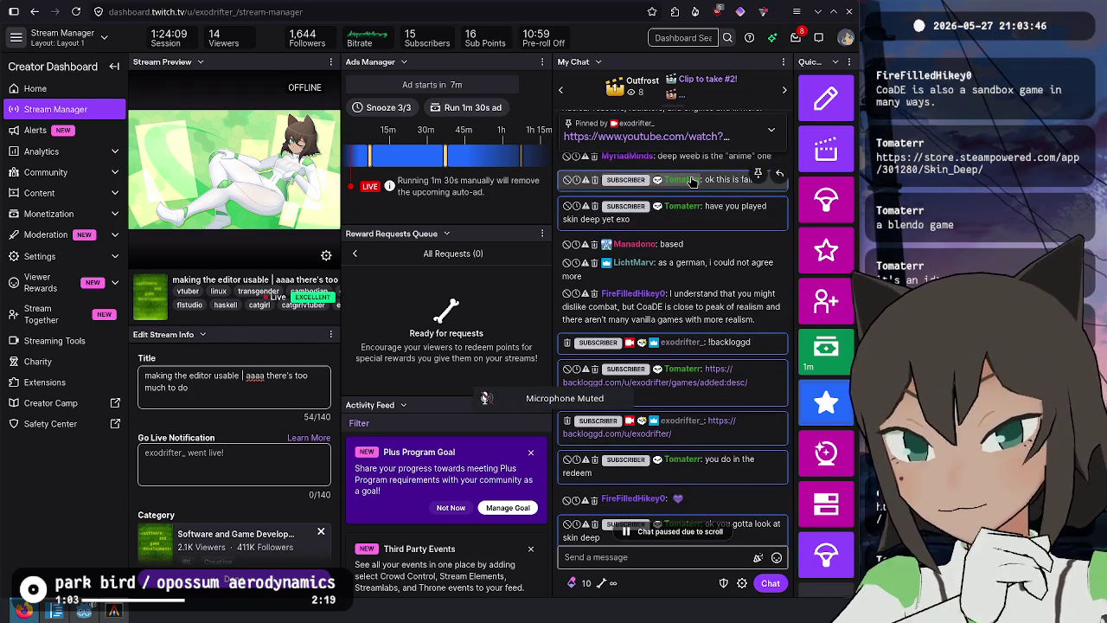
pyautogui.press('XF86AudioMicMute')
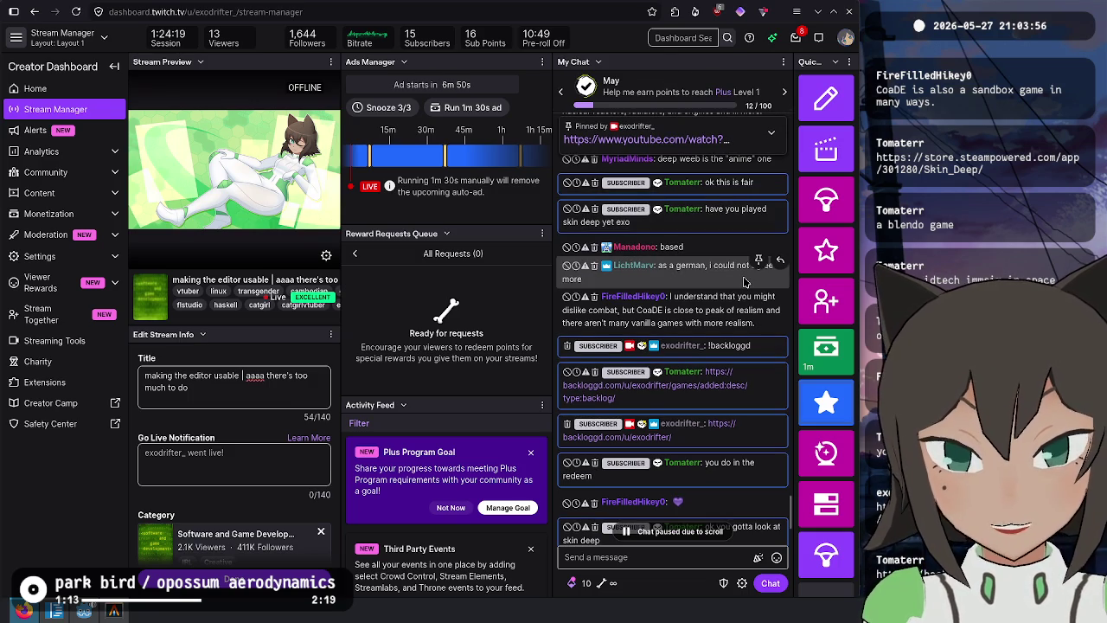
# Scroll the My Chat panel back to the bottom to resume live chat.
pyautogui.scroll(3, 744, 281)
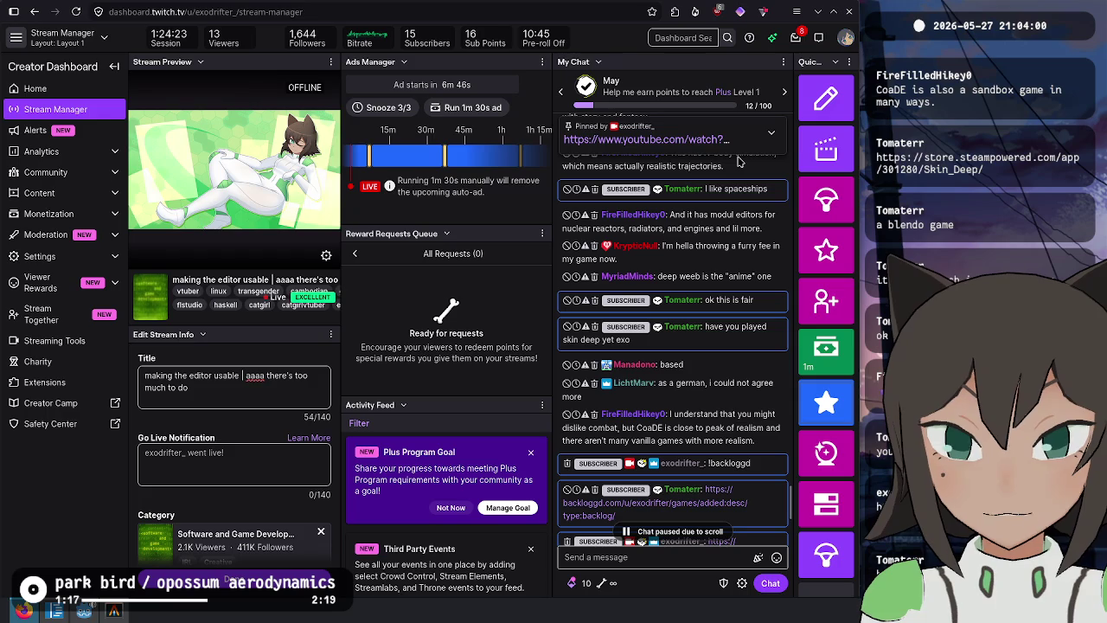
pyautogui.scroll(-3, 708, 307)
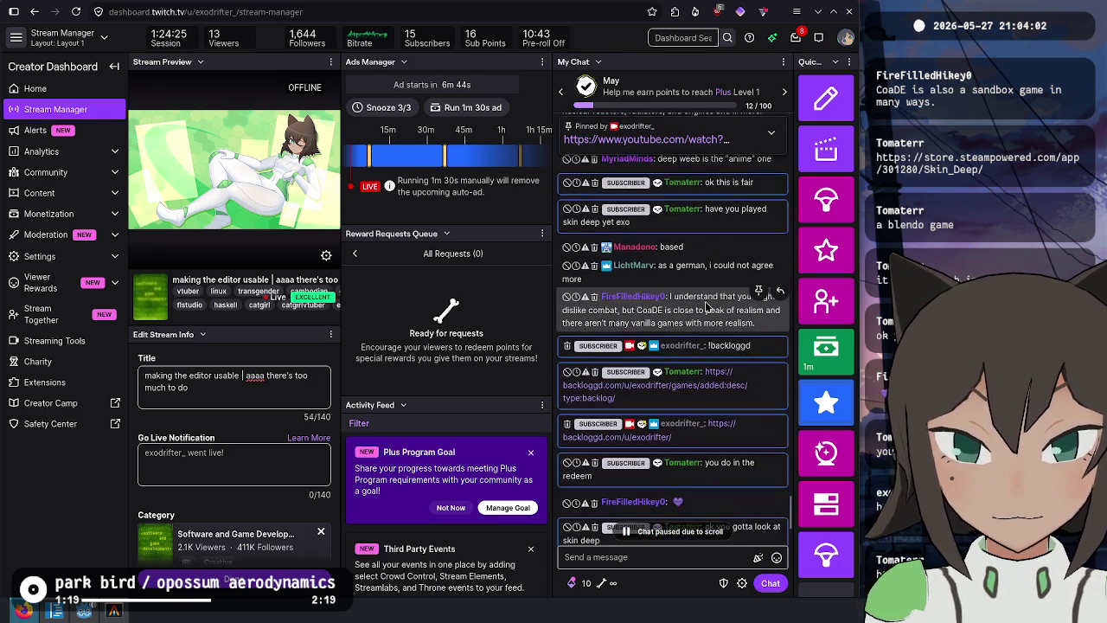
pyautogui.scroll(-3, 706, 294)
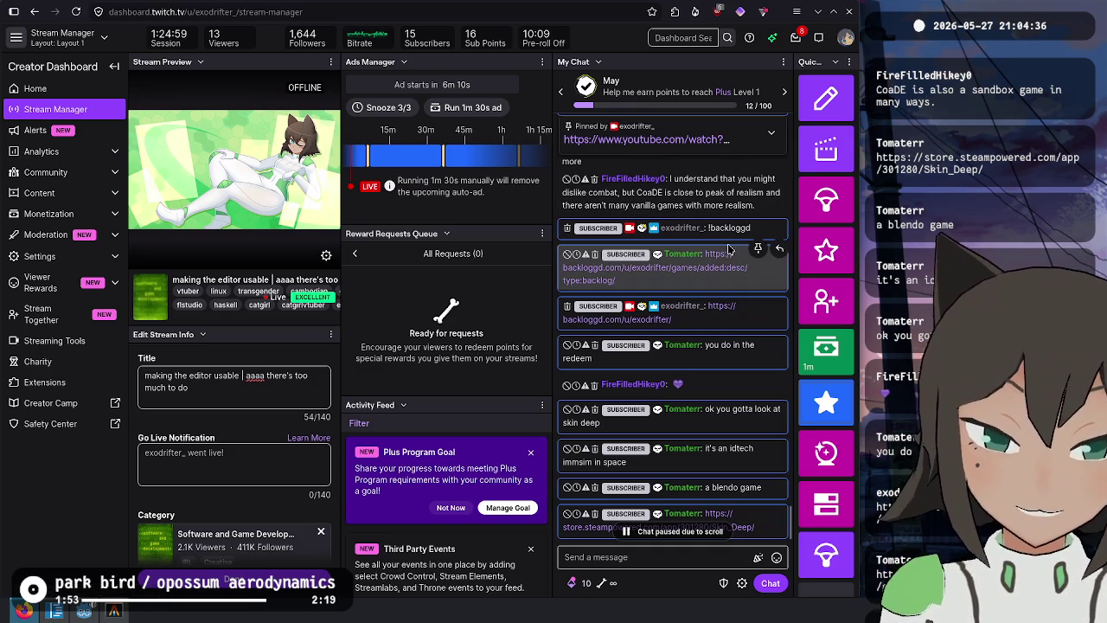
pyautogui.scroll(-2, 729, 249)
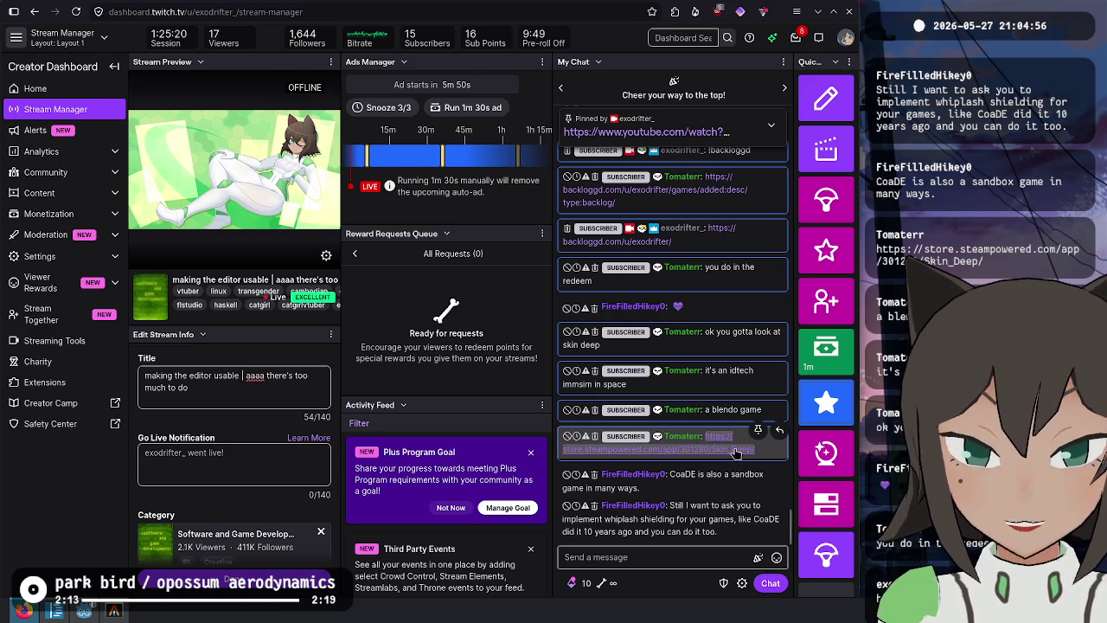
# Open the Skin Deep Steam store link from chat and highlight a description phrase.
pyautogui.click(700, 446)
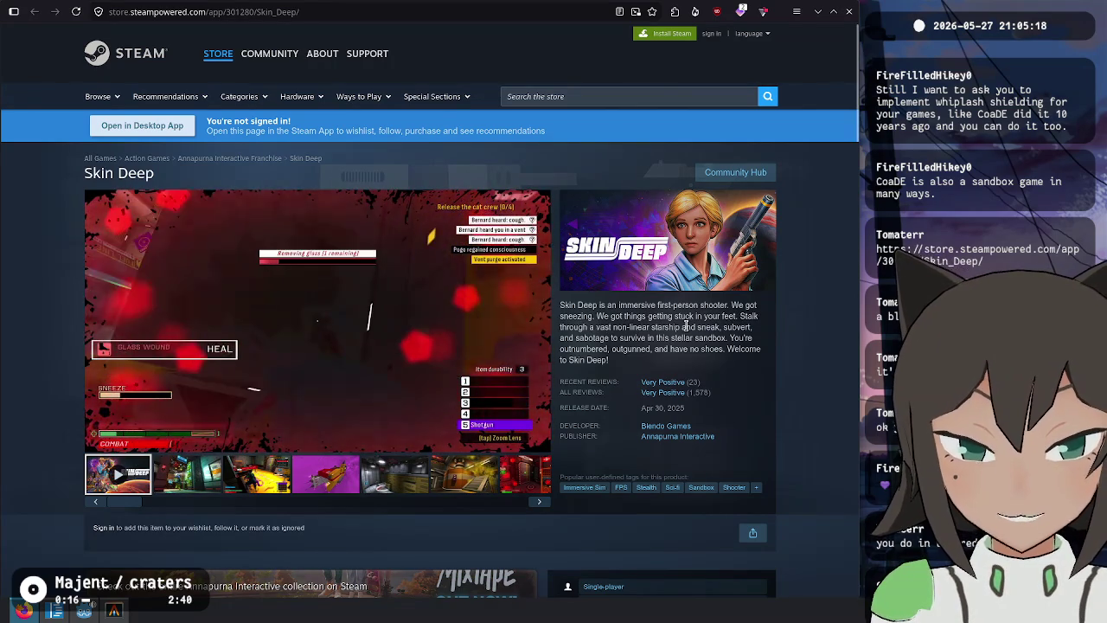
pyautogui.moveTo(578, 339)
pyautogui.mouseDown()
pyautogui.moveTo(717, 340)
pyautogui.moveTo(612, 350)
pyautogui.moveTo(722, 349)
pyautogui.moveTo(643, 362)
pyautogui.mouseUp()
pyautogui.click(715, 353)
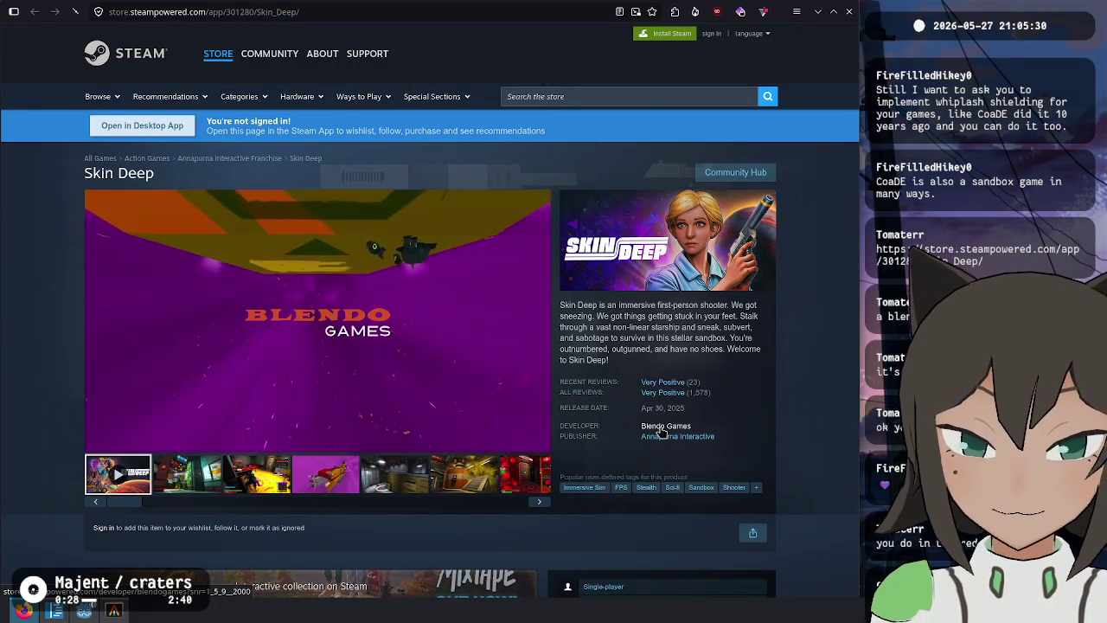
pyautogui.click(663, 427)
pyautogui.scroll(-1, 199, 329)
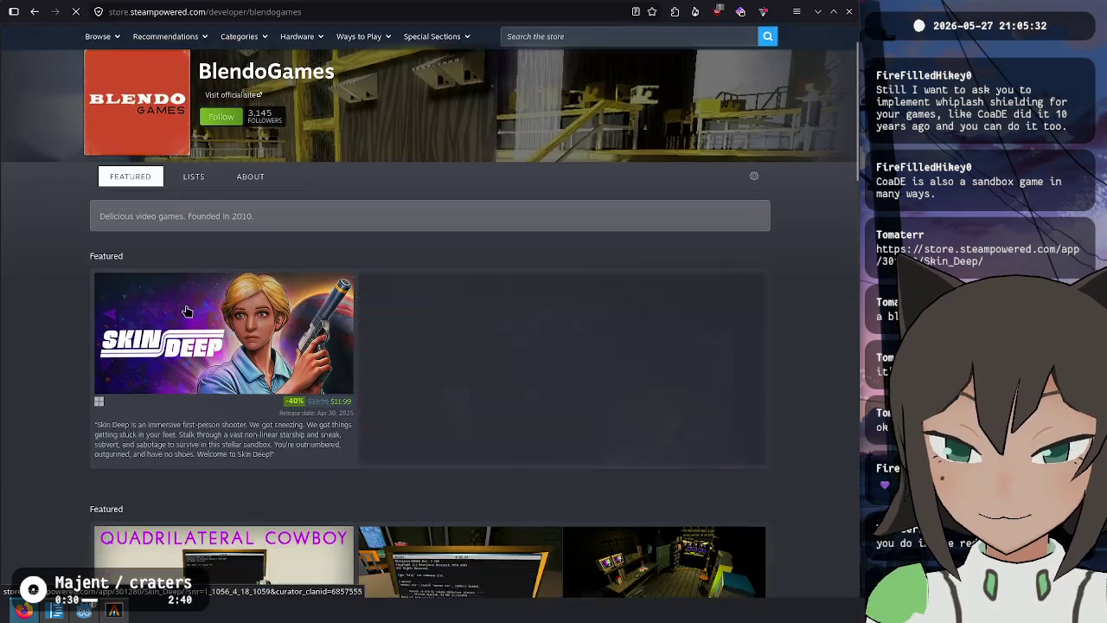
pyautogui.scroll(-1, 234, 365)
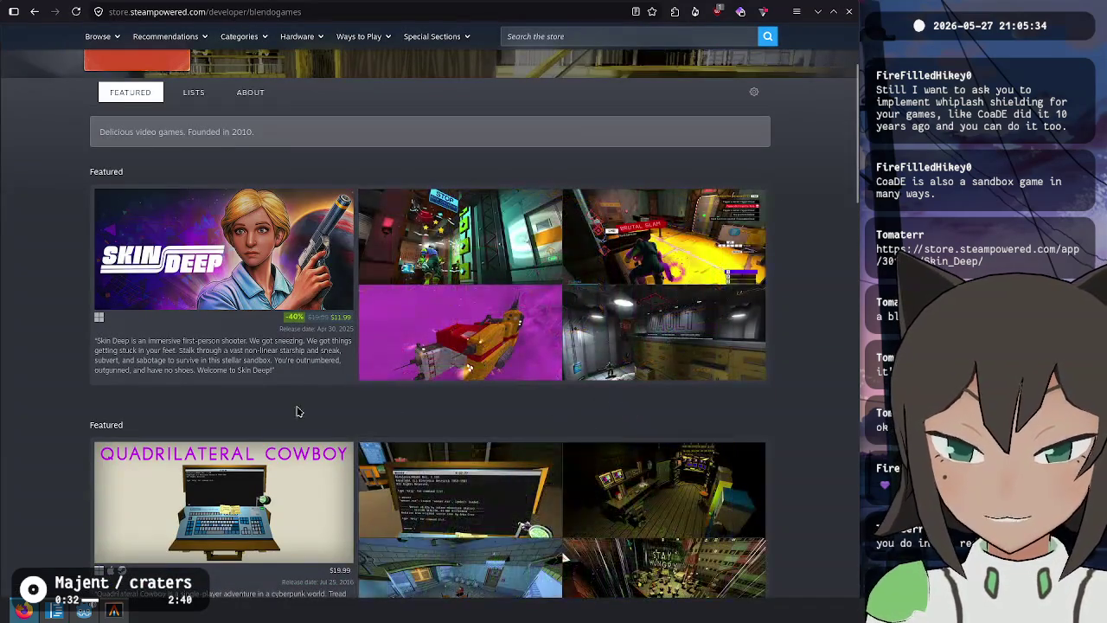
pyautogui.scroll(-2, 297, 408)
pyautogui.scroll(-9, 49, 303)
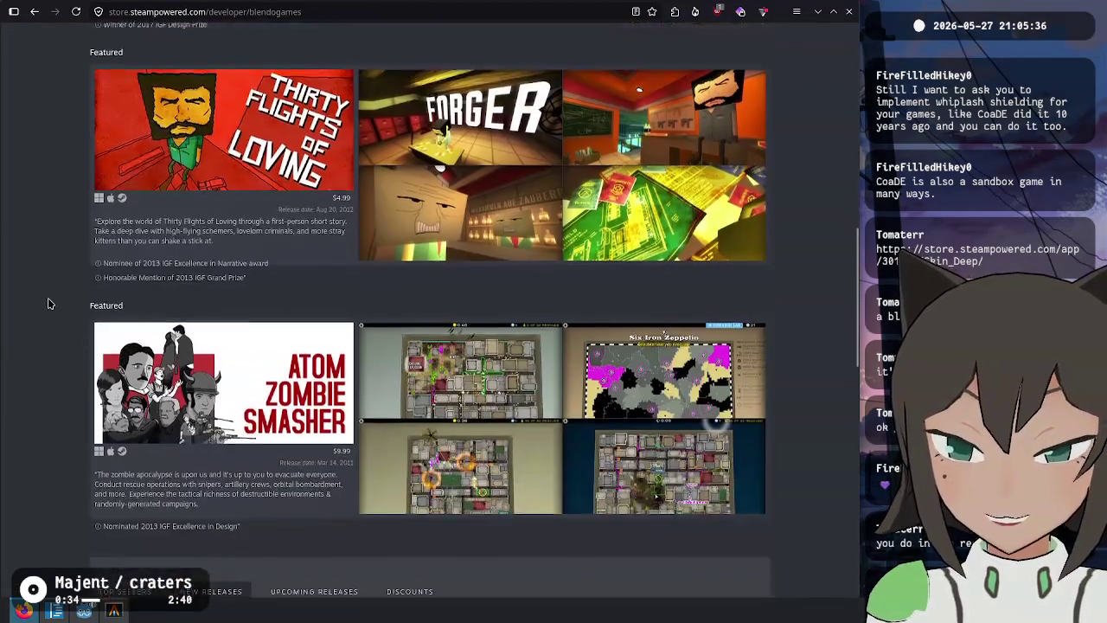
pyautogui.scroll(-7, 49, 302)
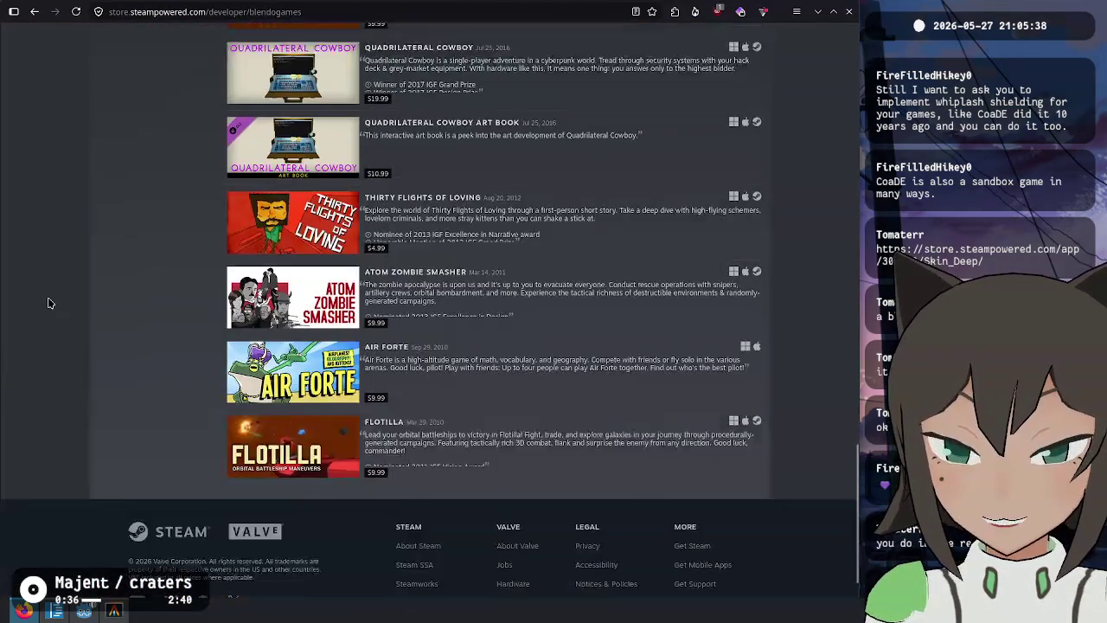
pyautogui.scroll(5, 49, 303)
pyautogui.scroll(15, 50, 303)
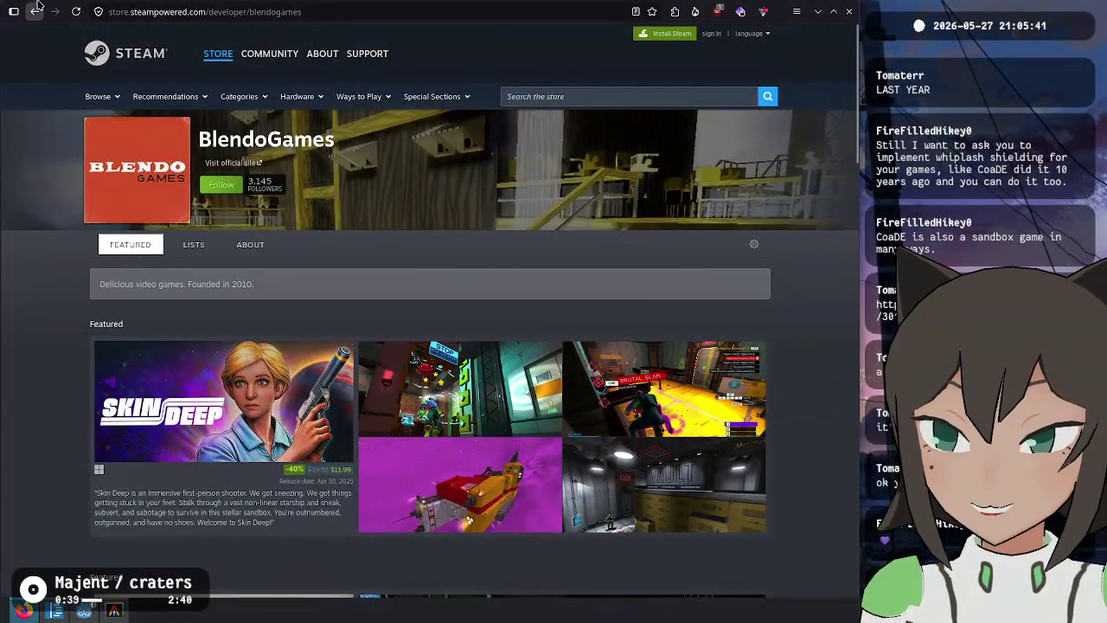
pyautogui.click(36, 11)
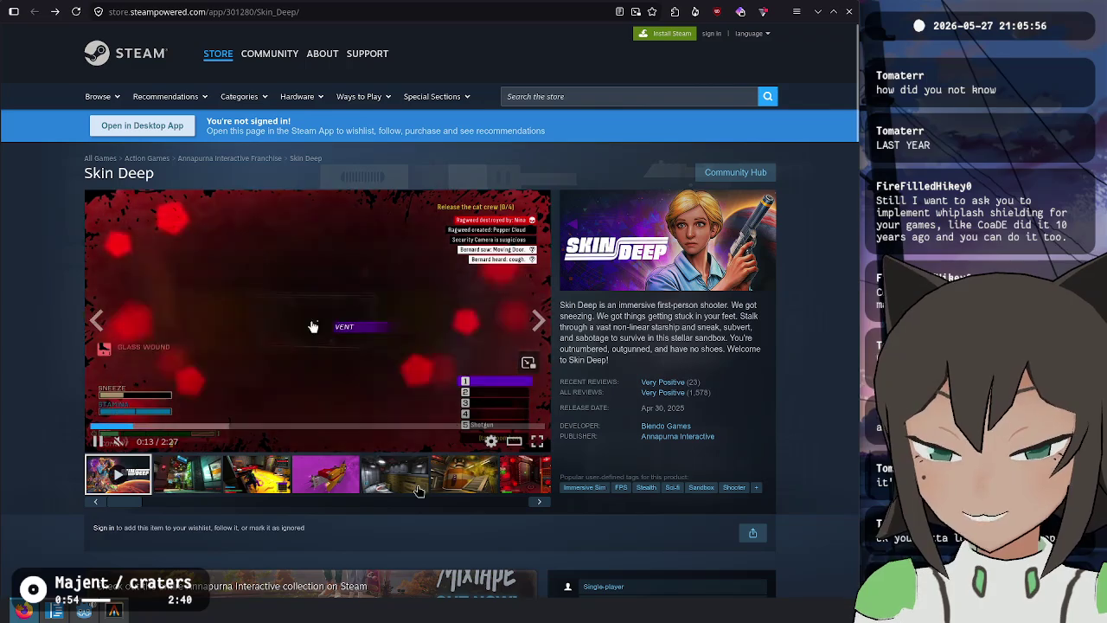
# Jump to Skin Deep's customer reviews via the review score, then scroll back up.
pyautogui.click(773, 401)
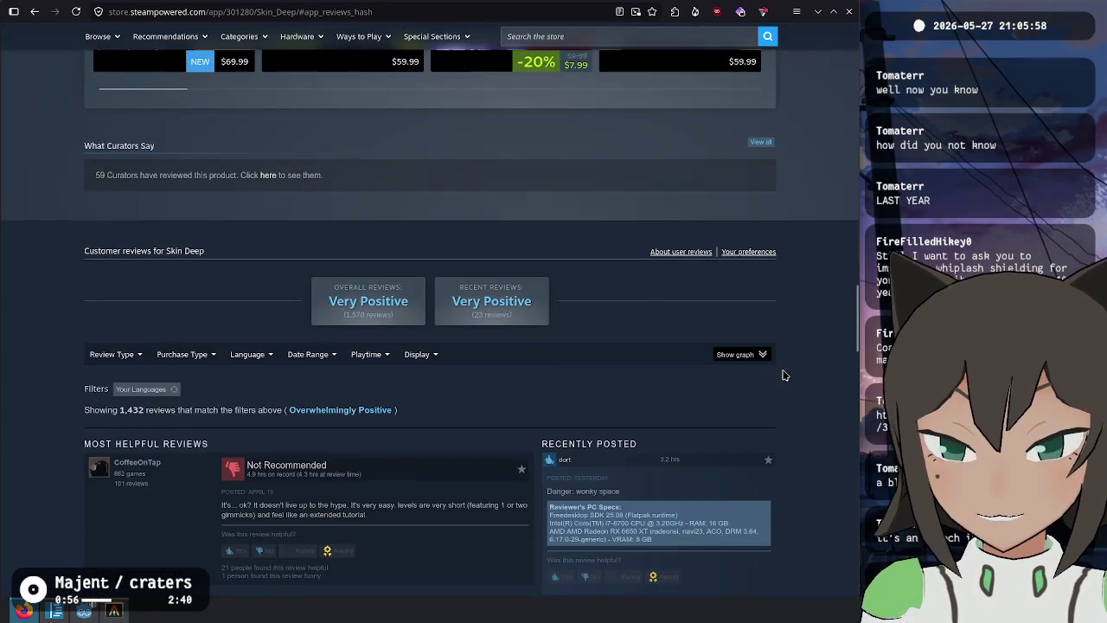
pyautogui.scroll(15, 786, 376)
pyautogui.scroll(-5, 804, 396)
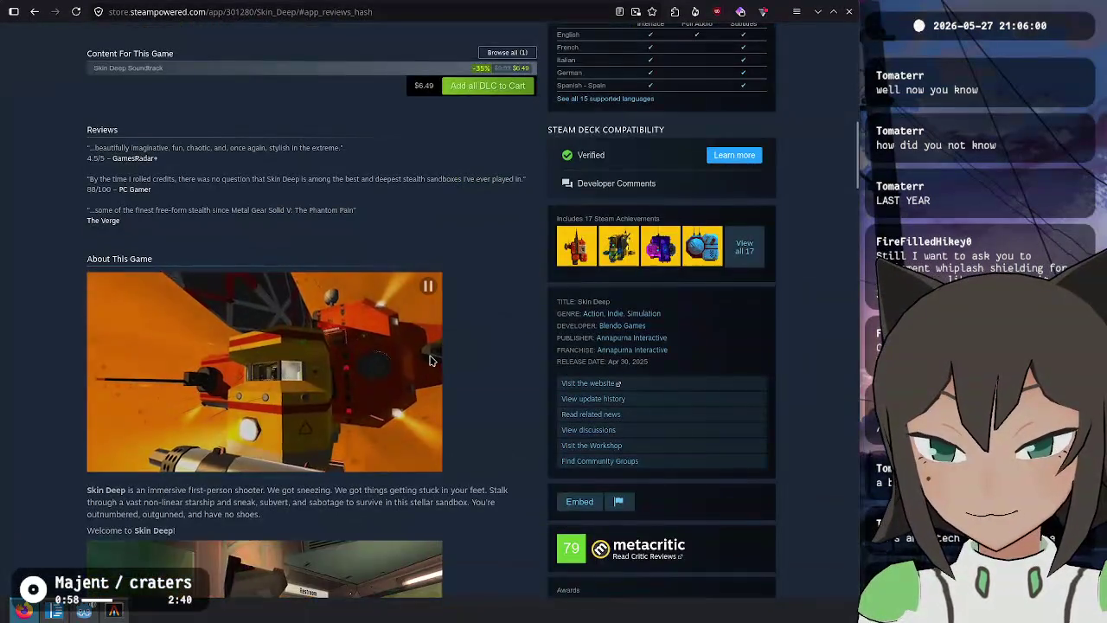
pyautogui.scroll(-3, 232, 227)
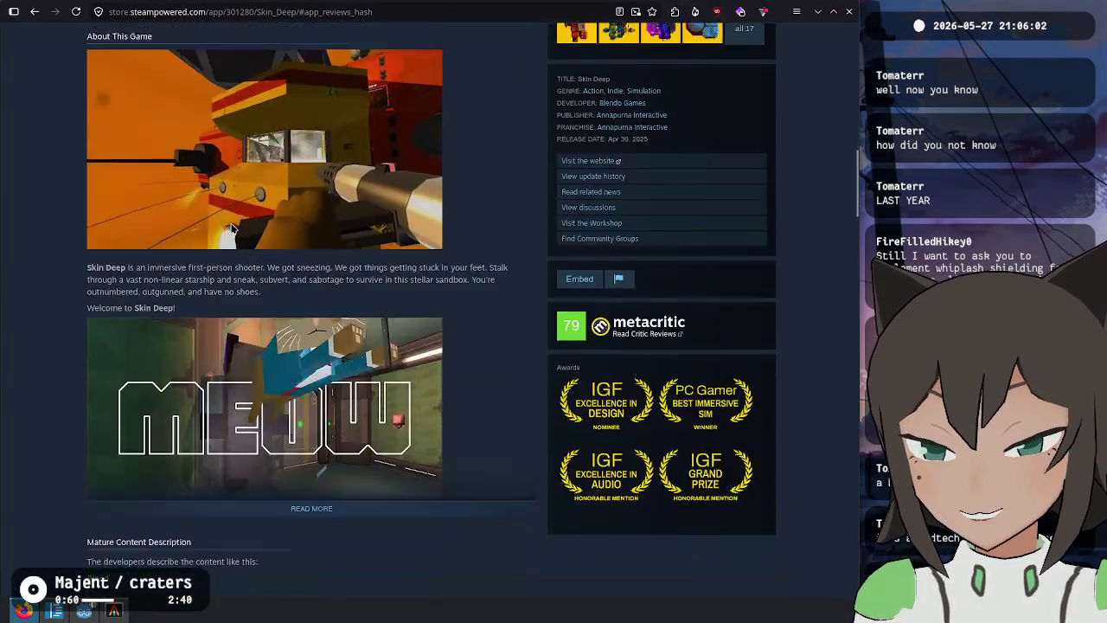
pyautogui.scroll(10, 232, 228)
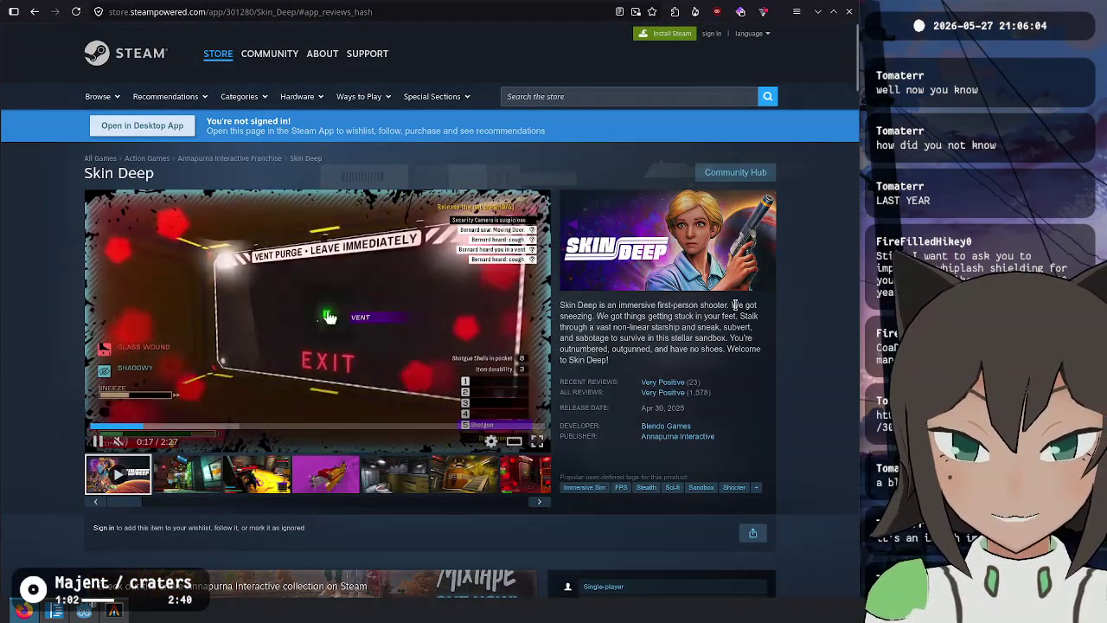
# Highlight sentences of the Skin Deep description, then show the vertical tabs sidebar.
pyautogui.moveTo(734, 305)
pyautogui.mouseDown()
pyautogui.moveTo(736, 328)
pyautogui.moveTo(729, 316)
pyautogui.moveTo(721, 328)
pyautogui.moveTo(578, 335)
pyautogui.moveTo(730, 343)
pyautogui.mouseUp()
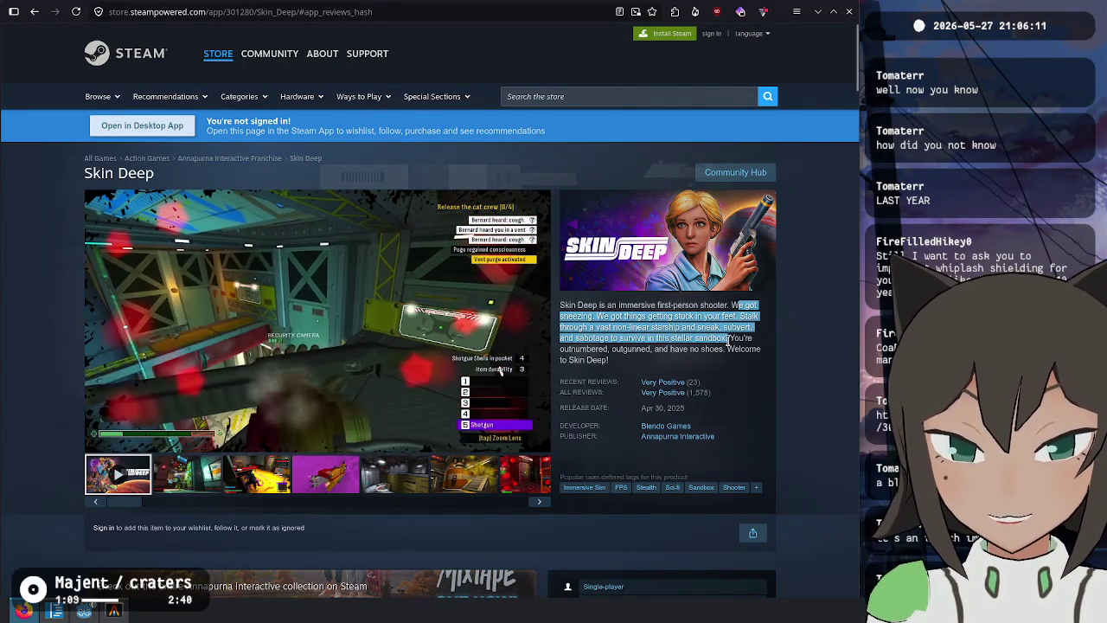
pyautogui.click(792, 333)
pyautogui.moveTo(730, 338)
pyautogui.mouseDown()
pyautogui.moveTo(657, 317)
pyautogui.moveTo(725, 301)
pyautogui.mouseUp()
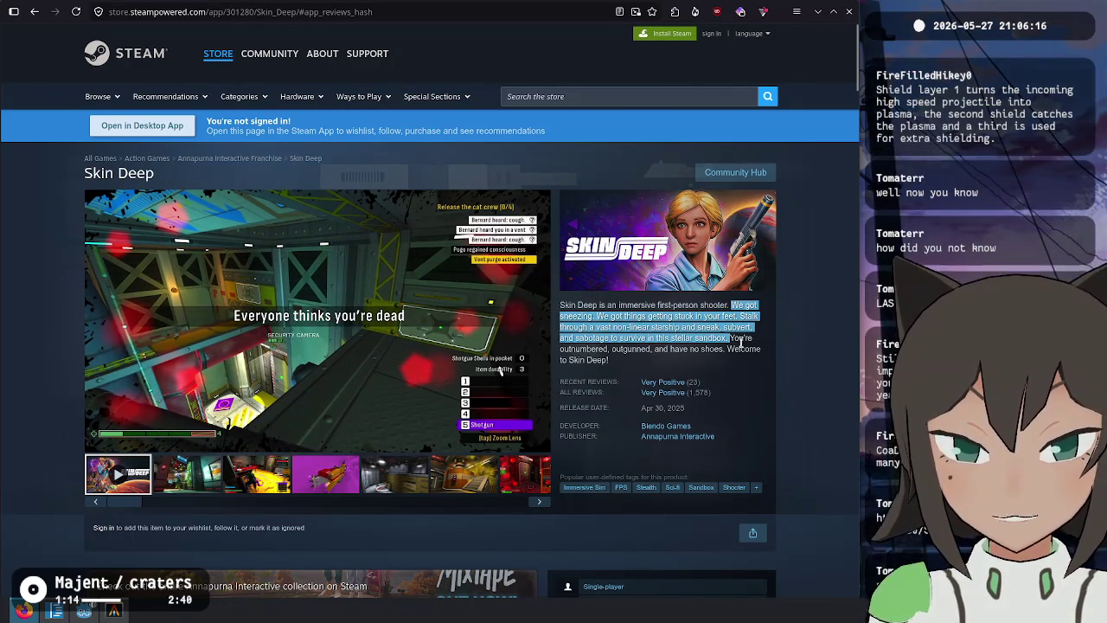
pyautogui.click(819, 308)
pyautogui.moveTo(298, 322)
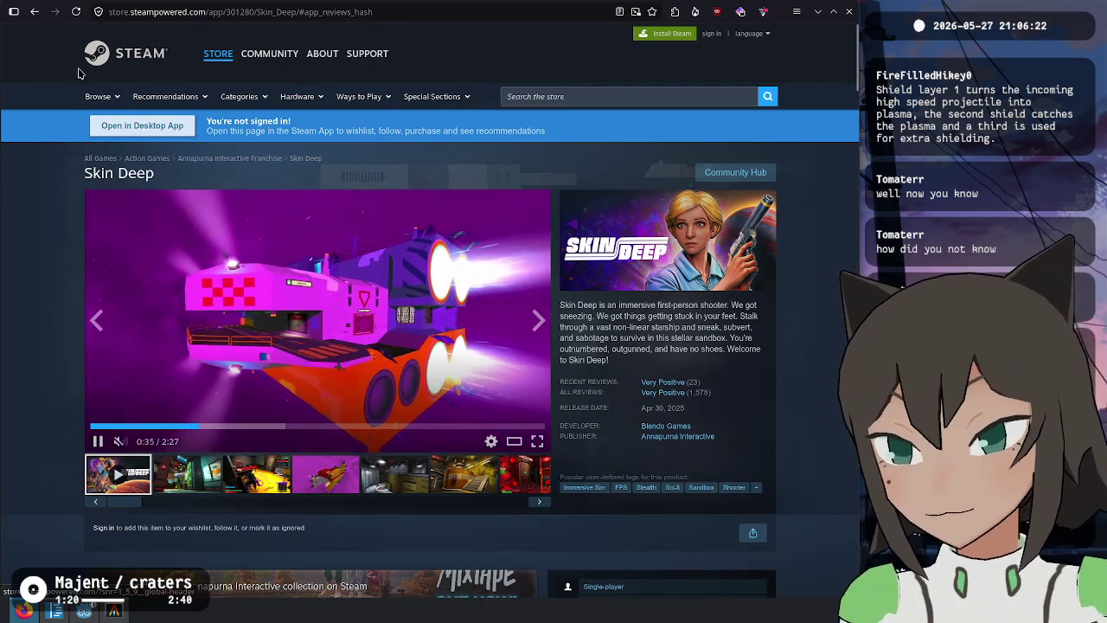
pyautogui.click(15, 12)
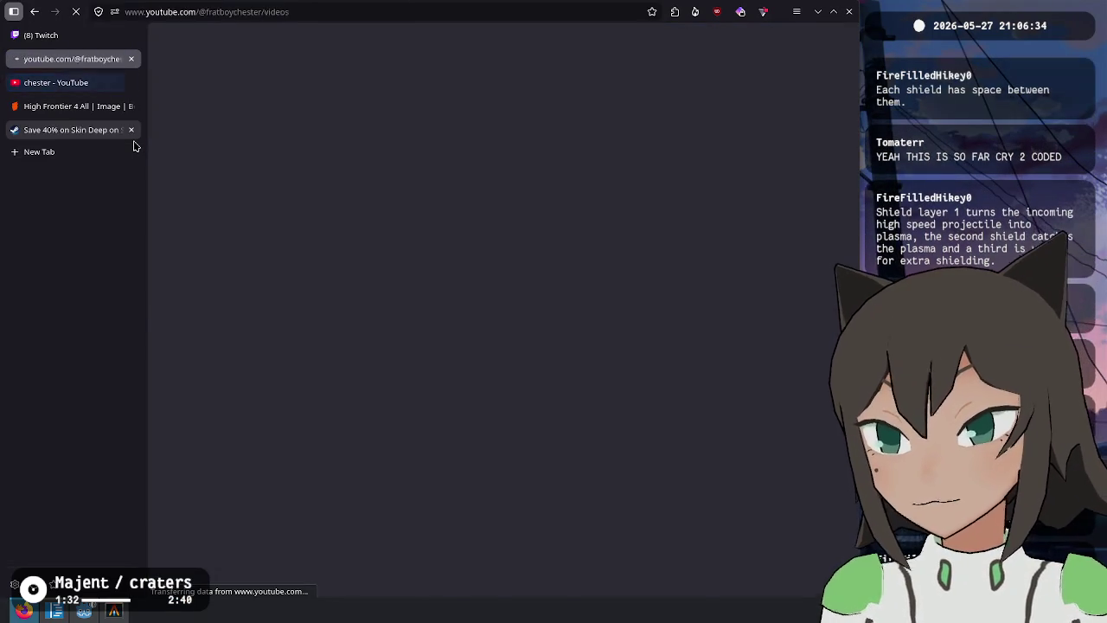
# Close the YouTube tab and go to backloggd.com.
pyautogui.hotkey('ctrl', 'w')
pyautogui.hotkey('ctrl', 'w')
pyautogui.hotkey('ctrl', 'l')
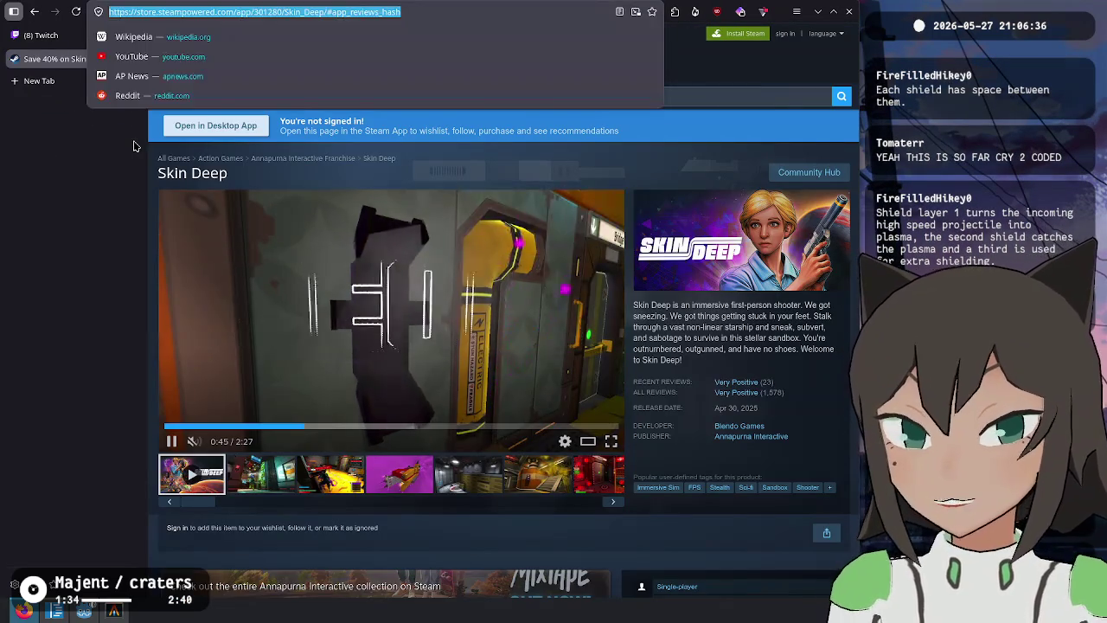
pyautogui.write('backloggd.com')
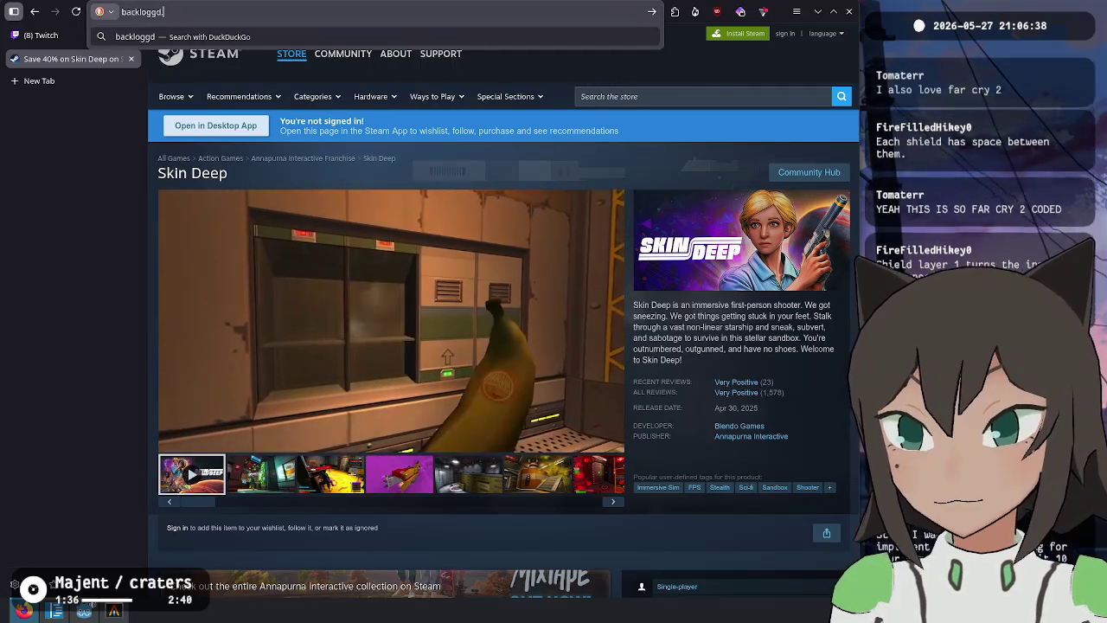
pyautogui.press('Return')
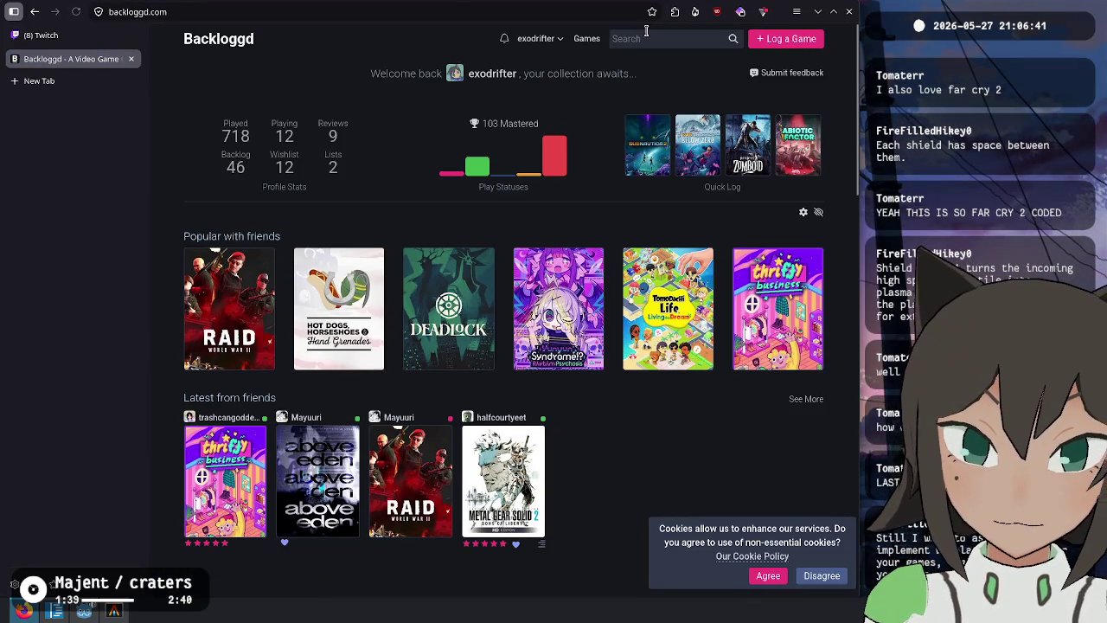
# Search Backloggd for 'skin deep', add Skin Deep to the backlog, and open its page.
pyautogui.click(667, 41)
pyautogui.write('skin deep')
pyautogui.press('Return')
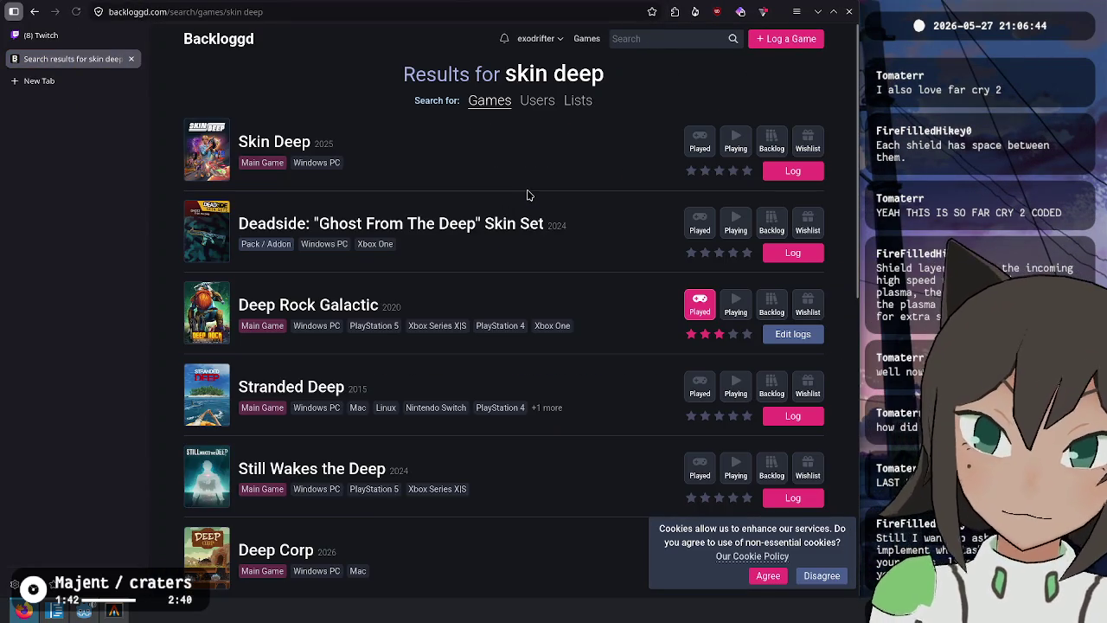
pyautogui.click(771, 147)
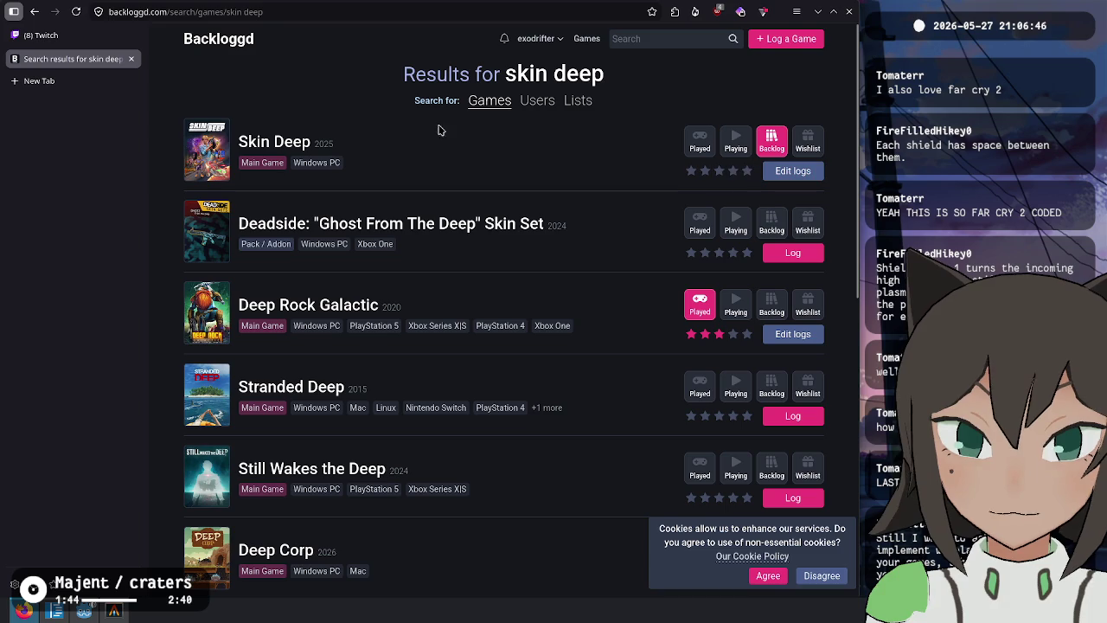
pyautogui.click(272, 143)
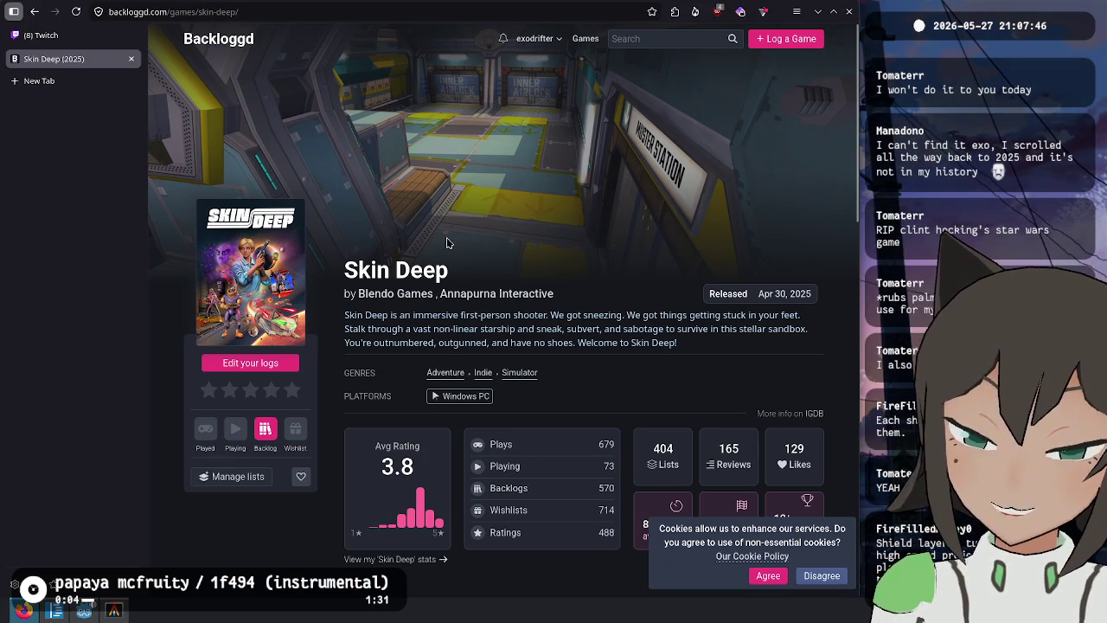
# Read the Skin Deep (2025) details on Backloggd, dismissing a stray context menu.
pyautogui.rightClick(437, 192)
pyautogui.click(386, 137)
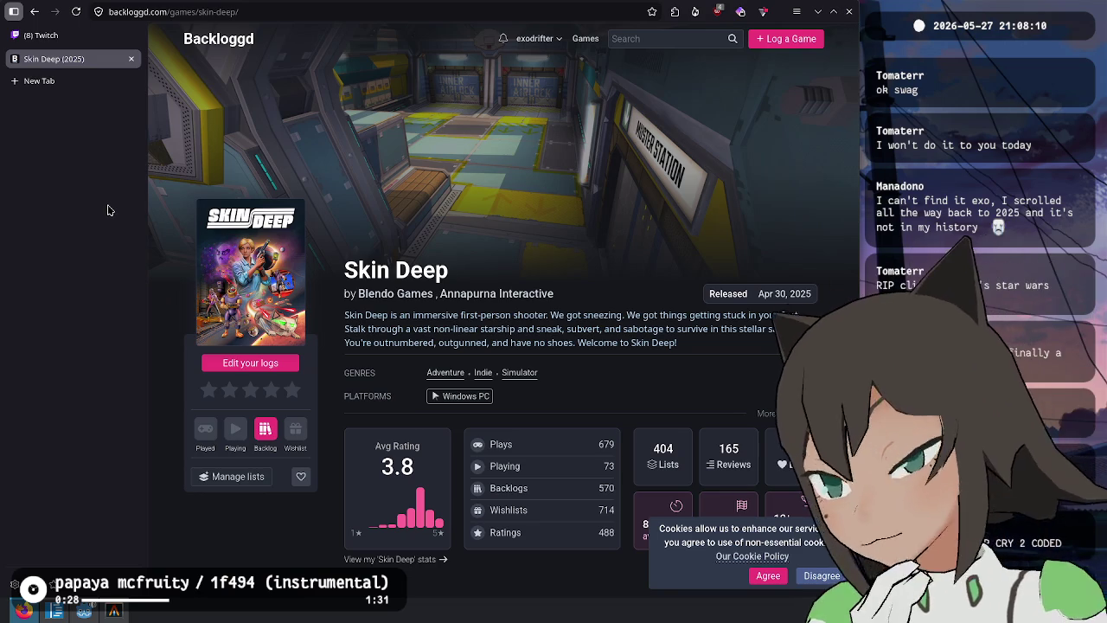
pyautogui.moveTo(94, 41)
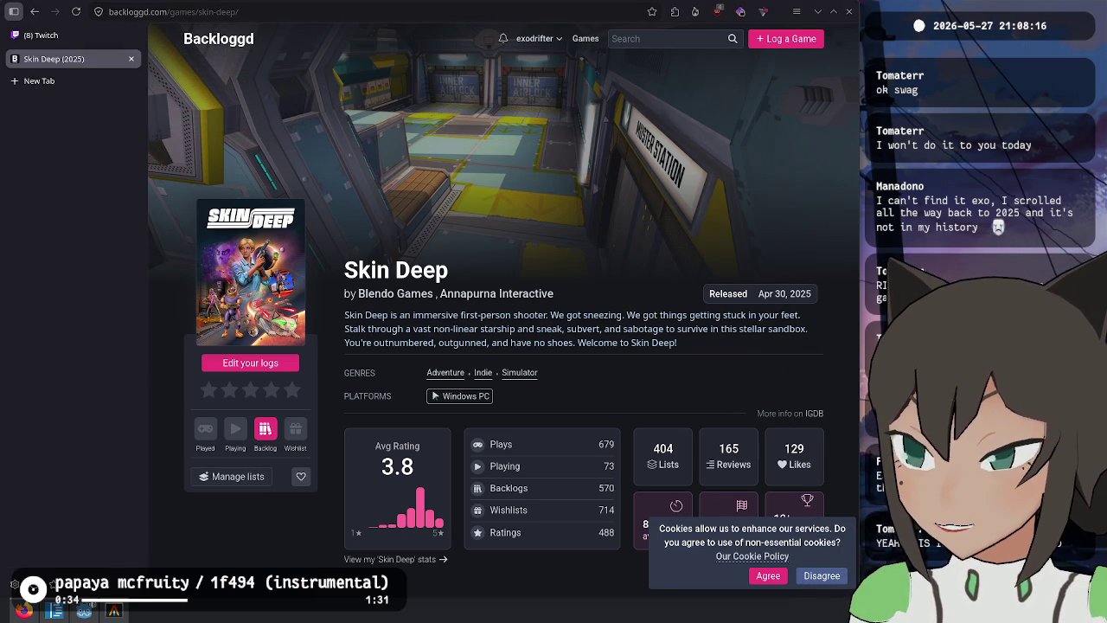
pyautogui.moveTo(4, 424)
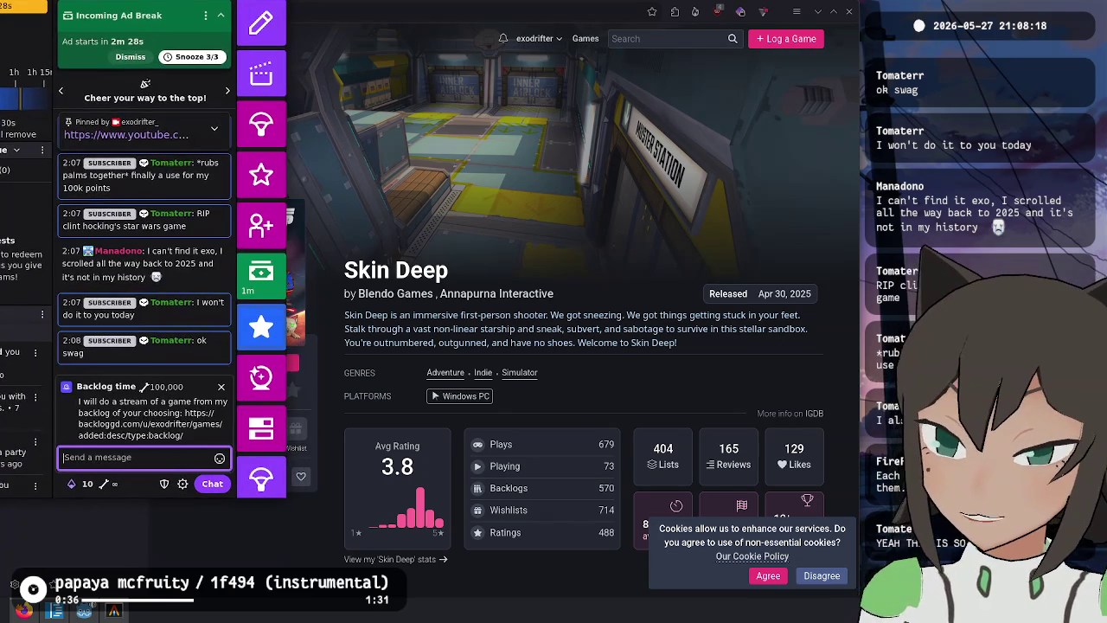
# Select the 'Backlog time' reward text in the Twitch chat popout, then hide the popout.
pyautogui.moveTo(89, 403)
pyautogui.mouseDown()
pyautogui.moveTo(184, 412)
pyautogui.moveTo(129, 404)
pyautogui.moveTo(182, 413)
pyautogui.moveTo(156, 403)
pyautogui.moveTo(156, 413)
pyautogui.mouseUp()
pyautogui.click(155, 430)
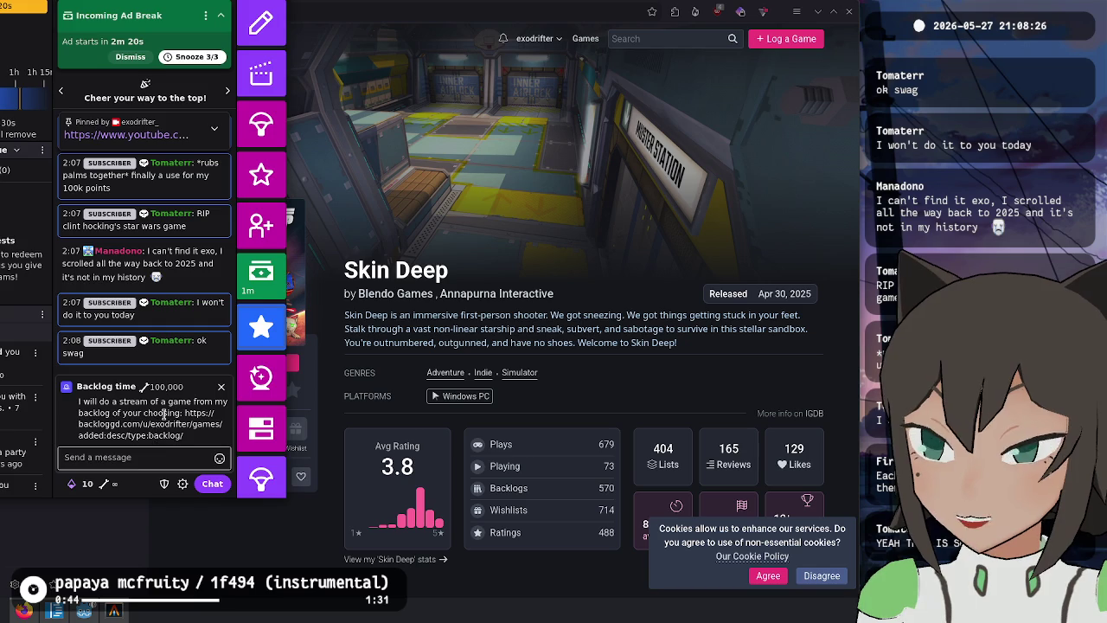
pyautogui.hotkey('alt', 'Tab')
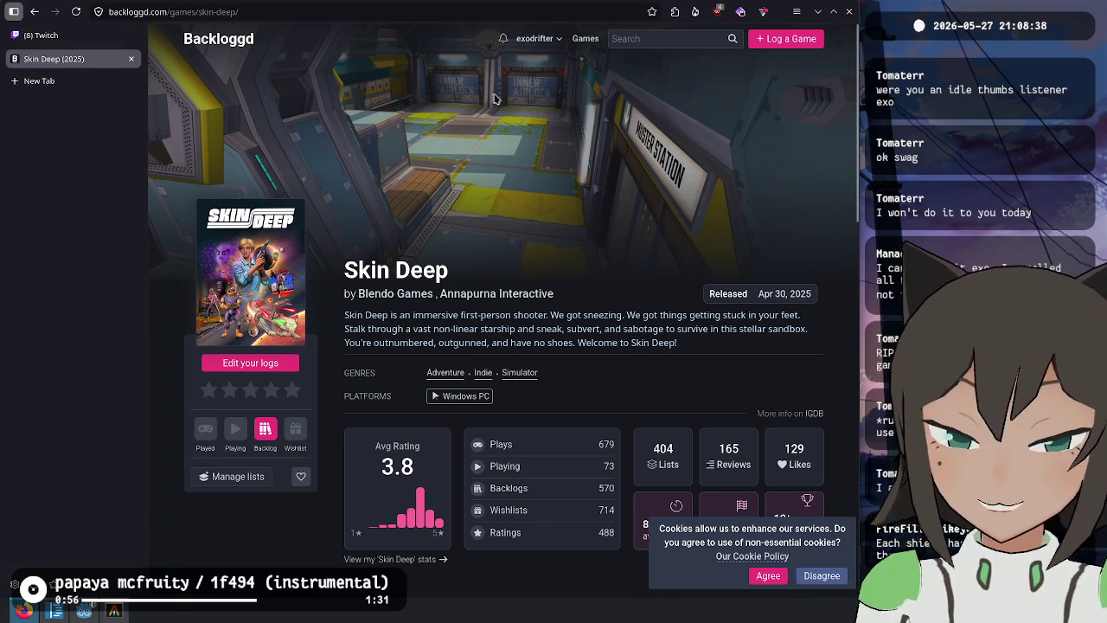
# Launch Obsidian by searching 'obs' in the KRunner application launcher.
pyautogui.scroll(-5, 554, 116)
pyautogui.scroll(5, 523, 349)
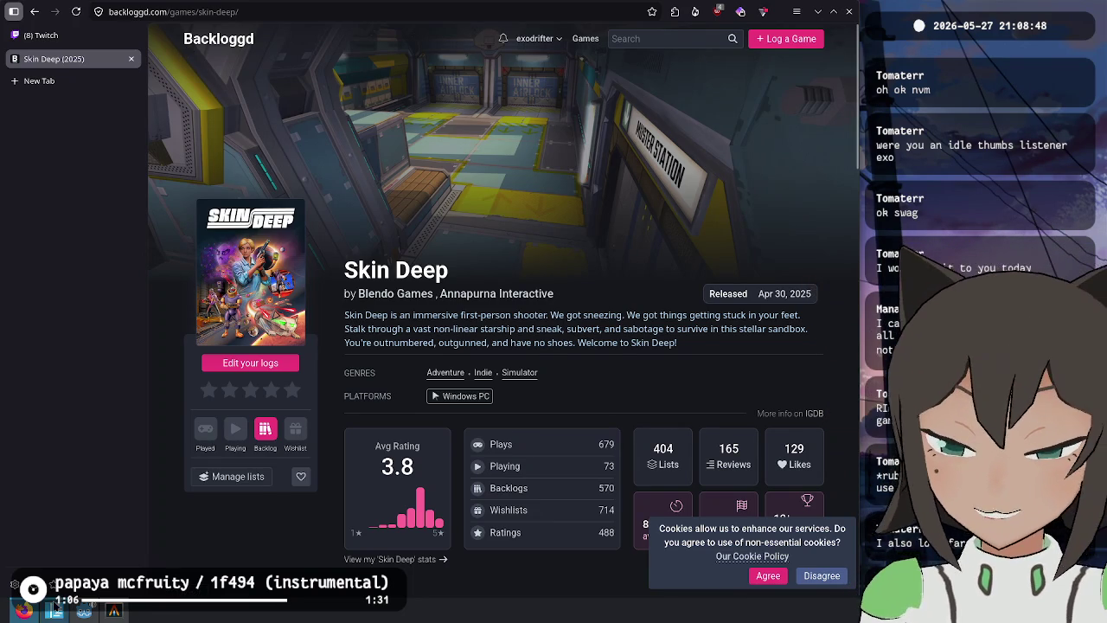
pyautogui.hotkey('alt', 'space')
pyautogui.write('godo')
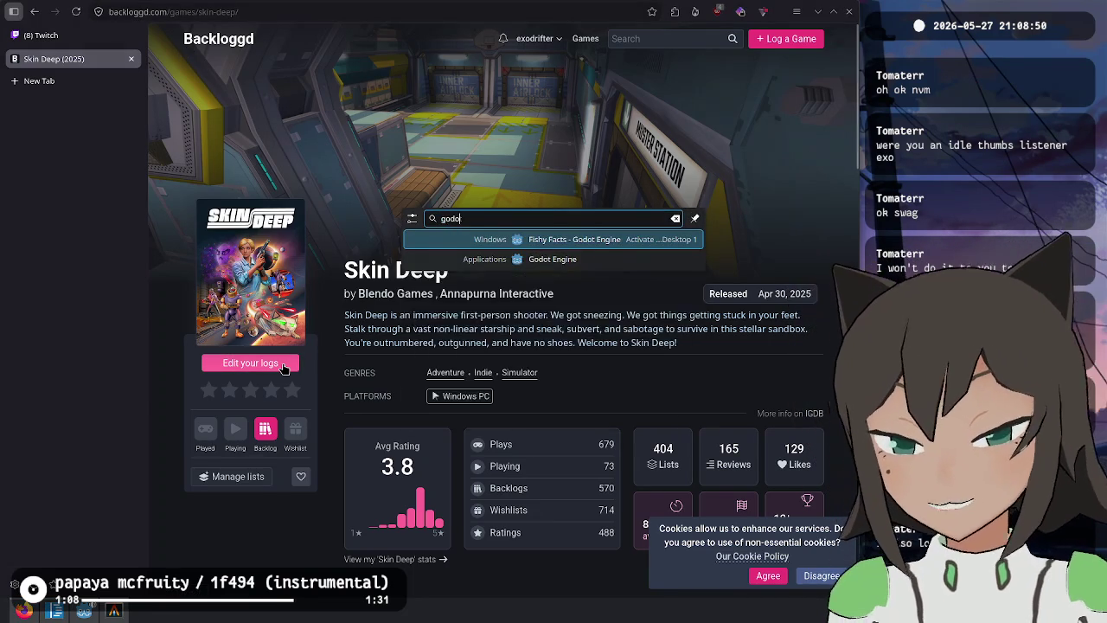
pyautogui.press('BackSpace')
pyautogui.press('BackSpace')
pyautogui.press('BackSpace')
pyautogui.write('obs')
pyautogui.press('Down')
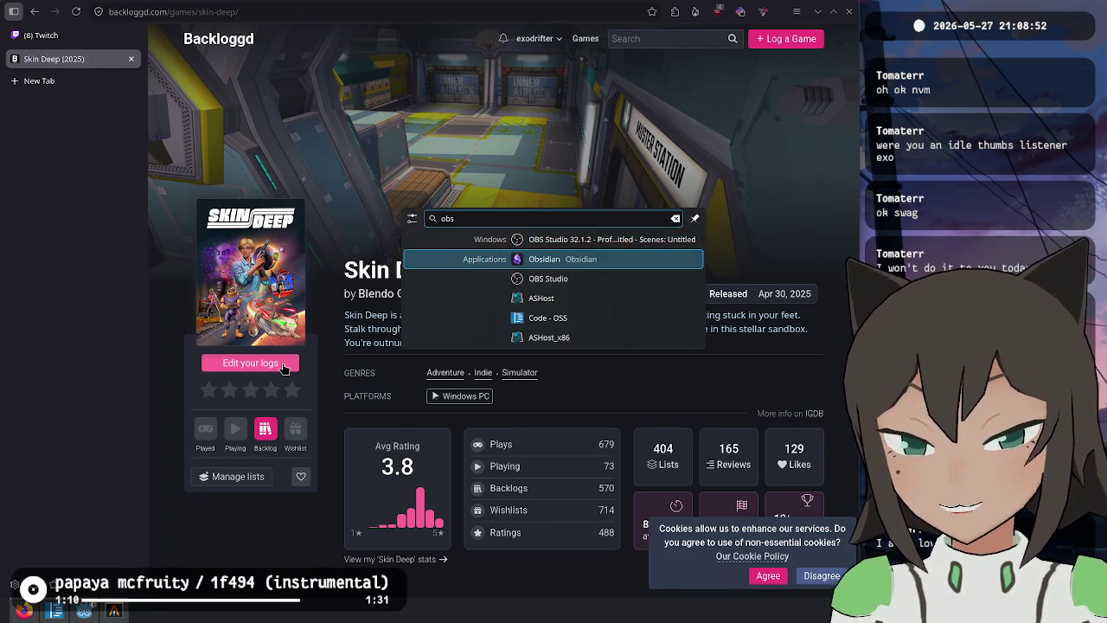
pyautogui.press('Return')
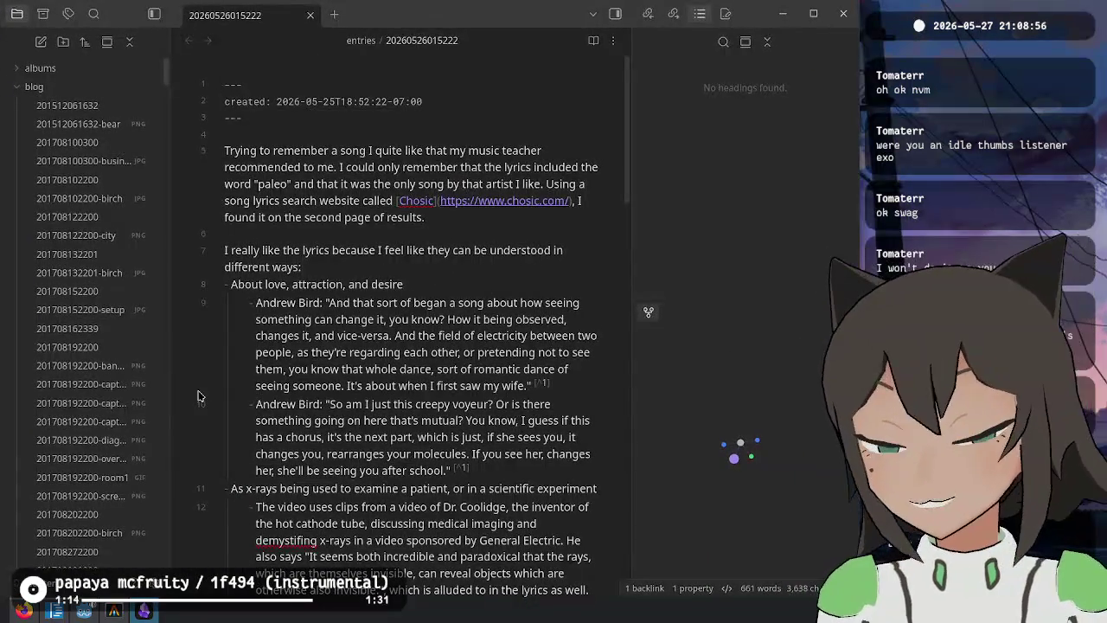
# Open the My Favorite Videos note via a quick-switcher search for 'videos', then return to Firefox.
pyautogui.hotkey('ctrl', 'o')
pyautogui.write('best')
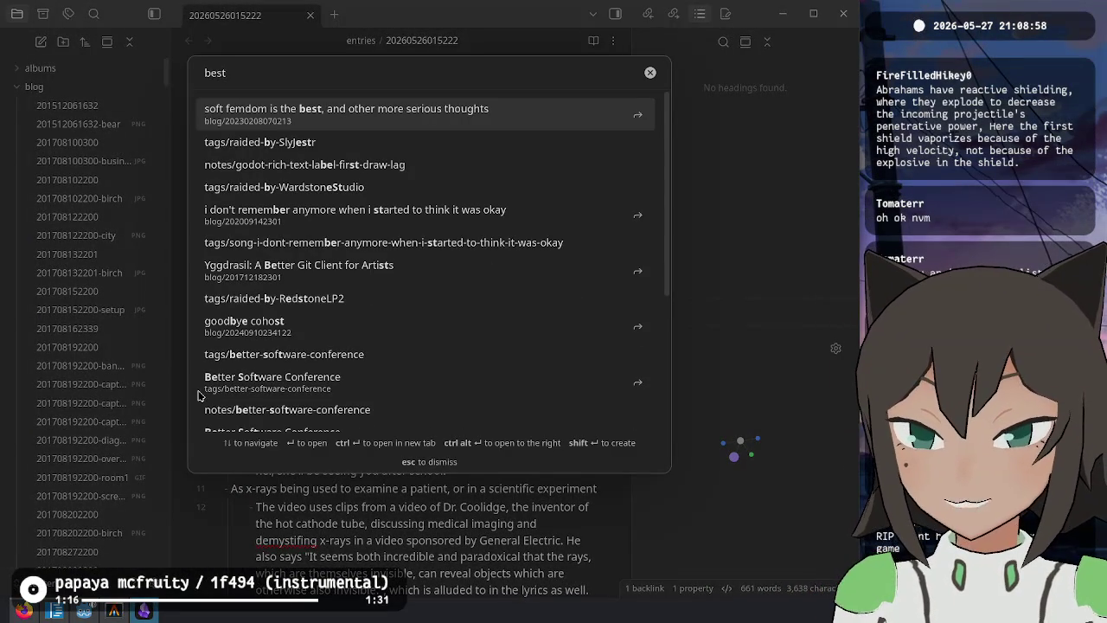
pyautogui.write(' video')
pyautogui.hotkey('ctrl', 'a')
pyautogui.press('BackSpace')
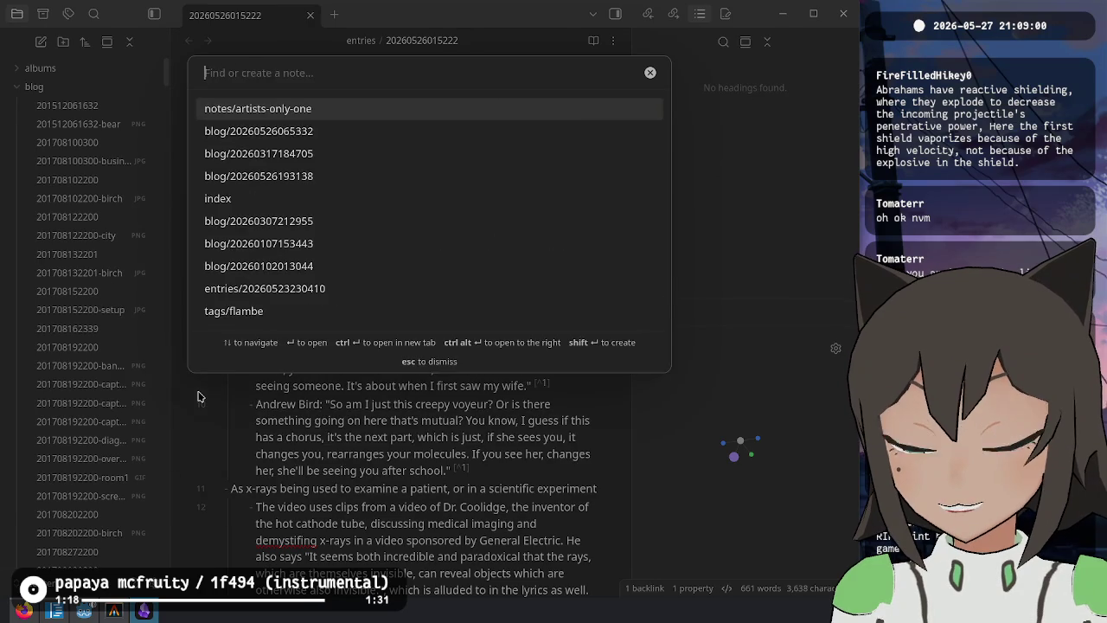
pyautogui.write('videos')
pyautogui.press('Down')
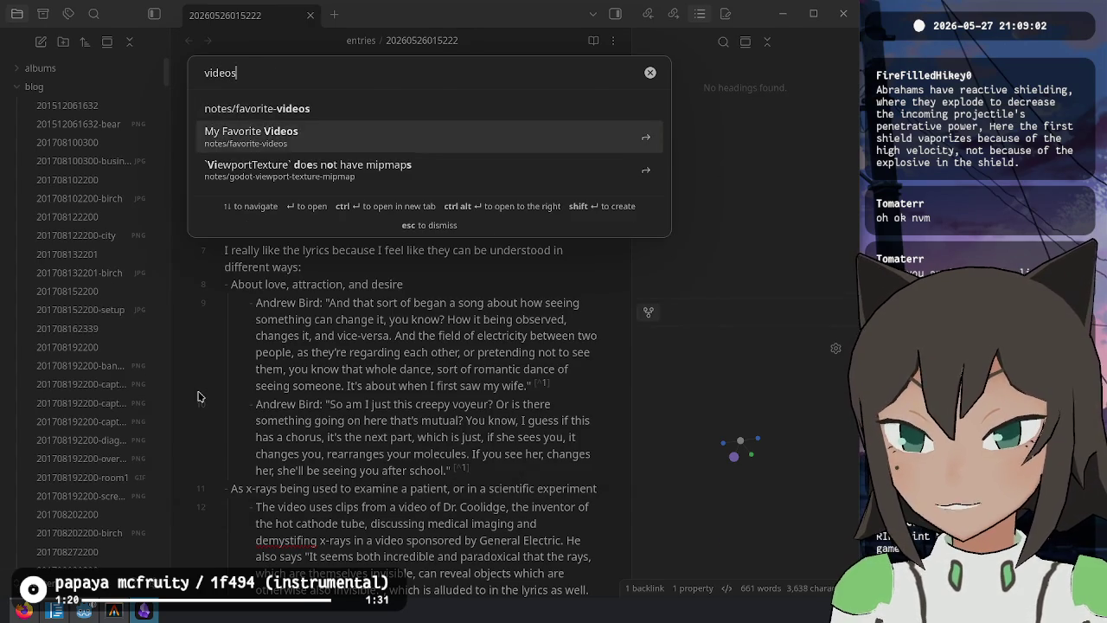
pyautogui.press('Return')
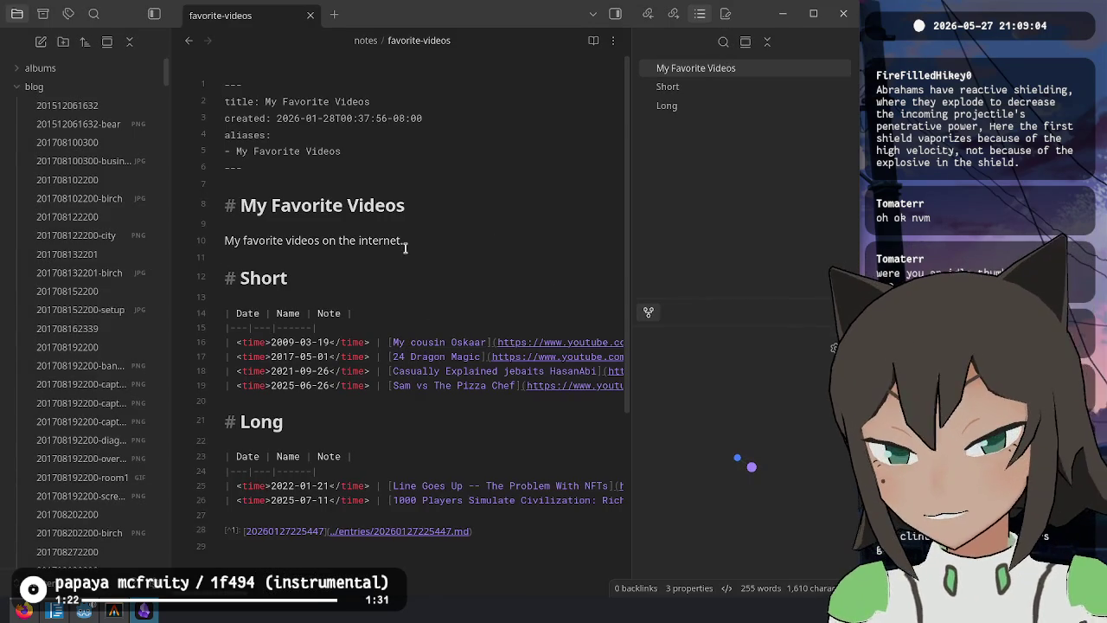
pyautogui.click(420, 41)
pyautogui.hotkey('alt', 'Tab')
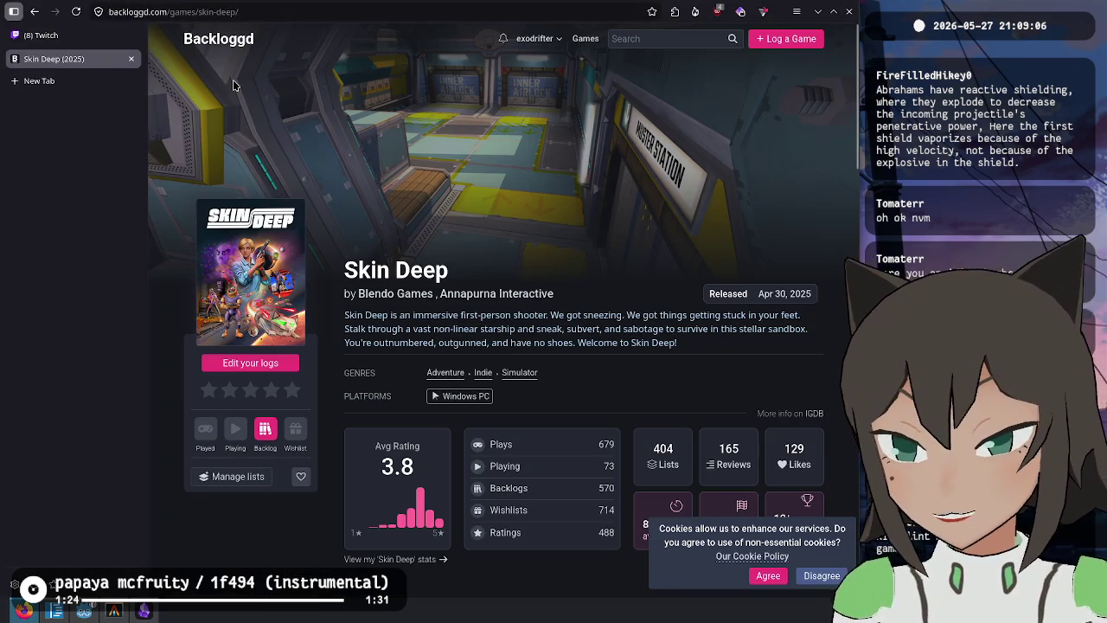
# Load exodrifter.space/notes/favorite-videos in a new tab, inserting 'notes/' to fix the 404.
pyautogui.hotkey('ctrl', 't')
pyautogui.write('exodrifter.space')
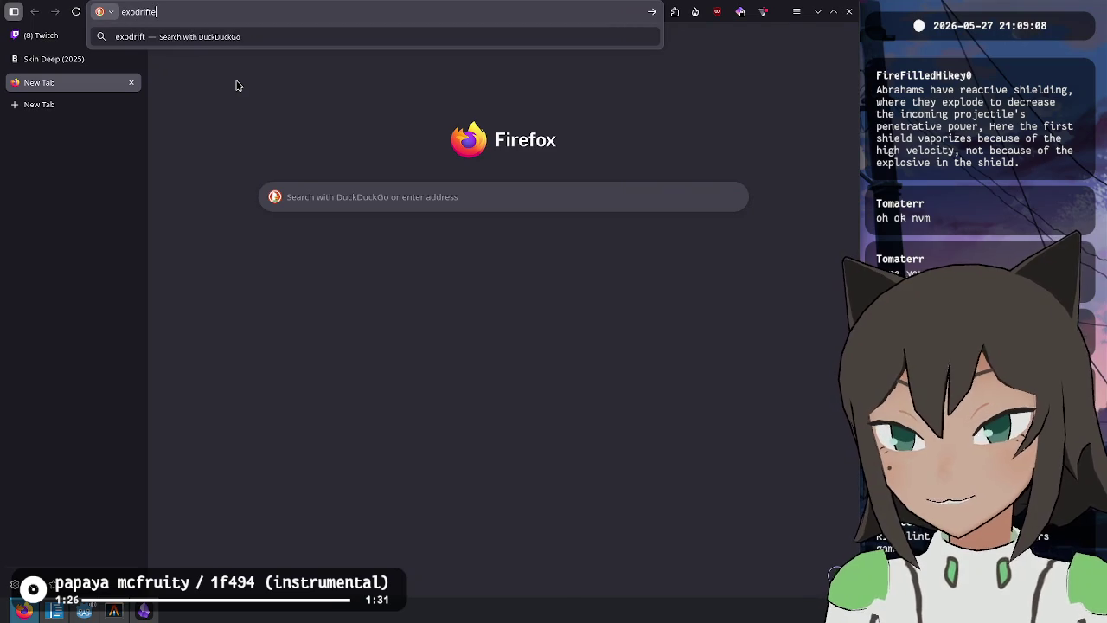
pyautogui.write('/favorite-videos')
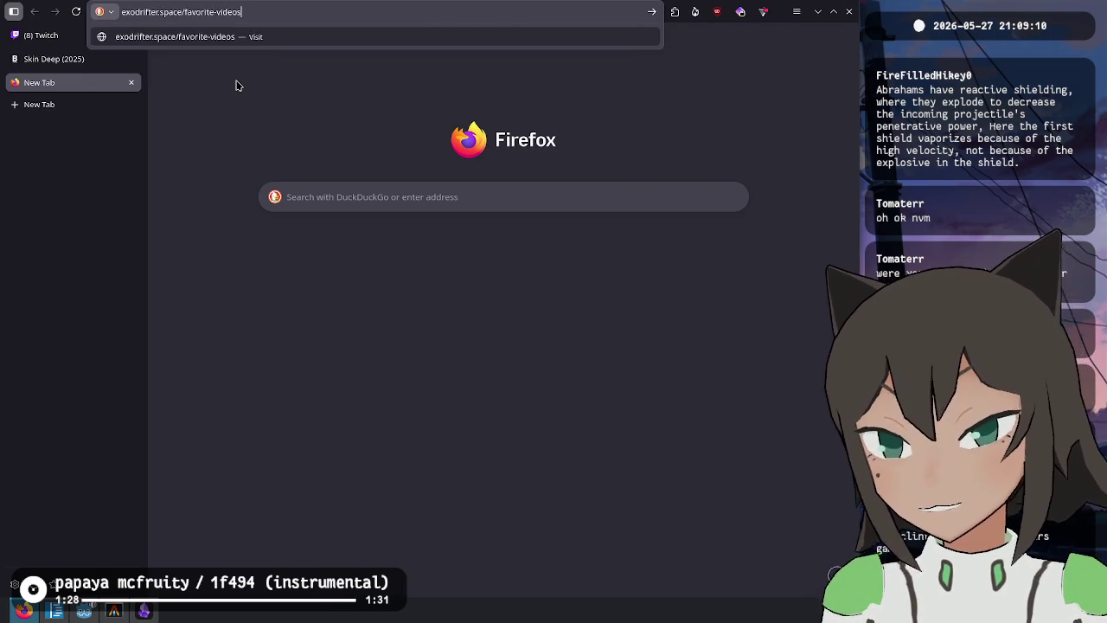
pyautogui.press('Return')
pyautogui.click(173, 12)
pyautogui.click(173, 12)
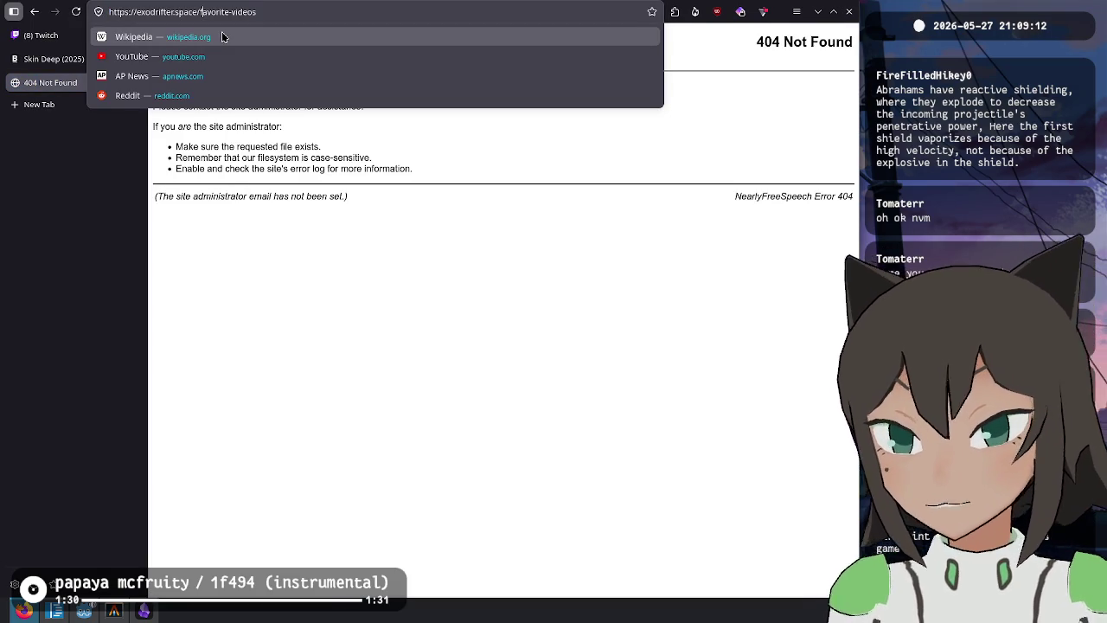
pyautogui.write('notes')
pyautogui.write('/')
pyautogui.press('Return')
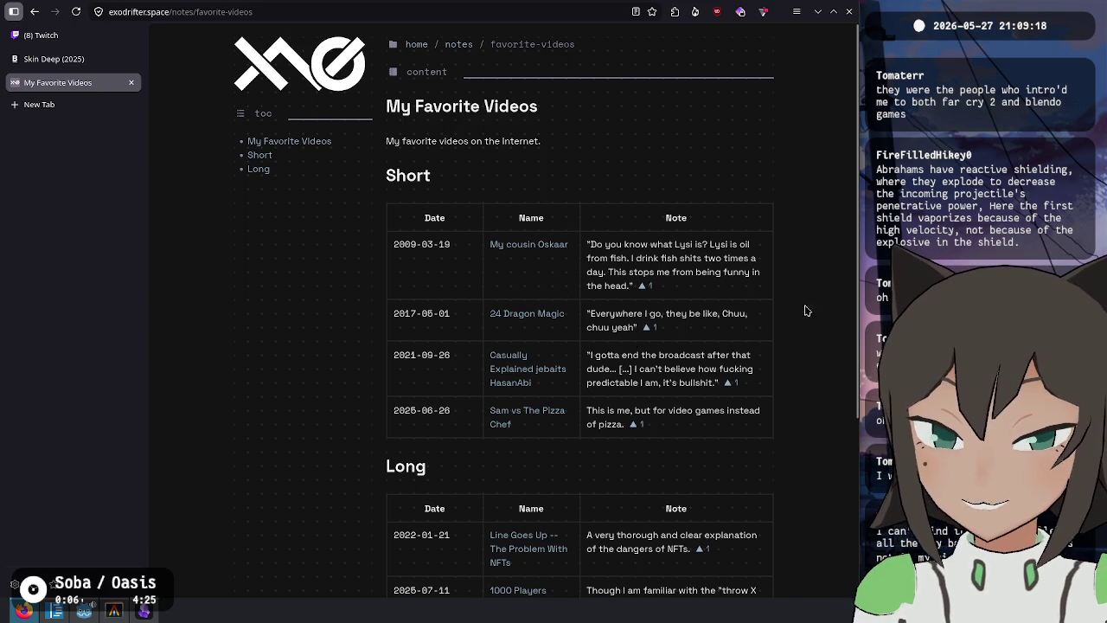
pyautogui.scroll(-2, 726, 204)
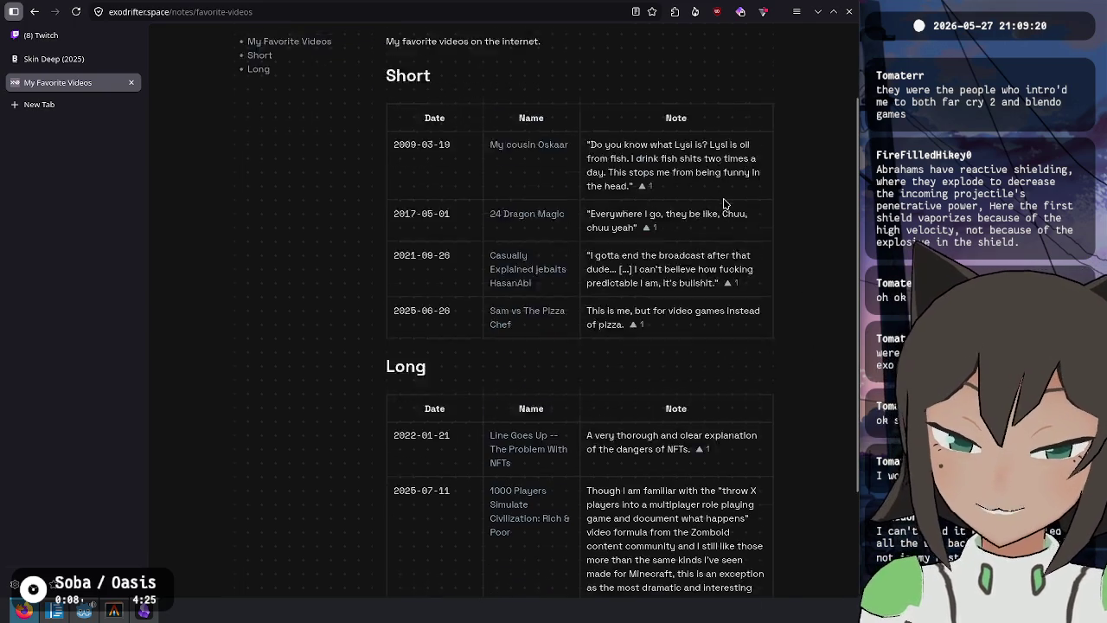
pyautogui.scroll(2, 778, 234)
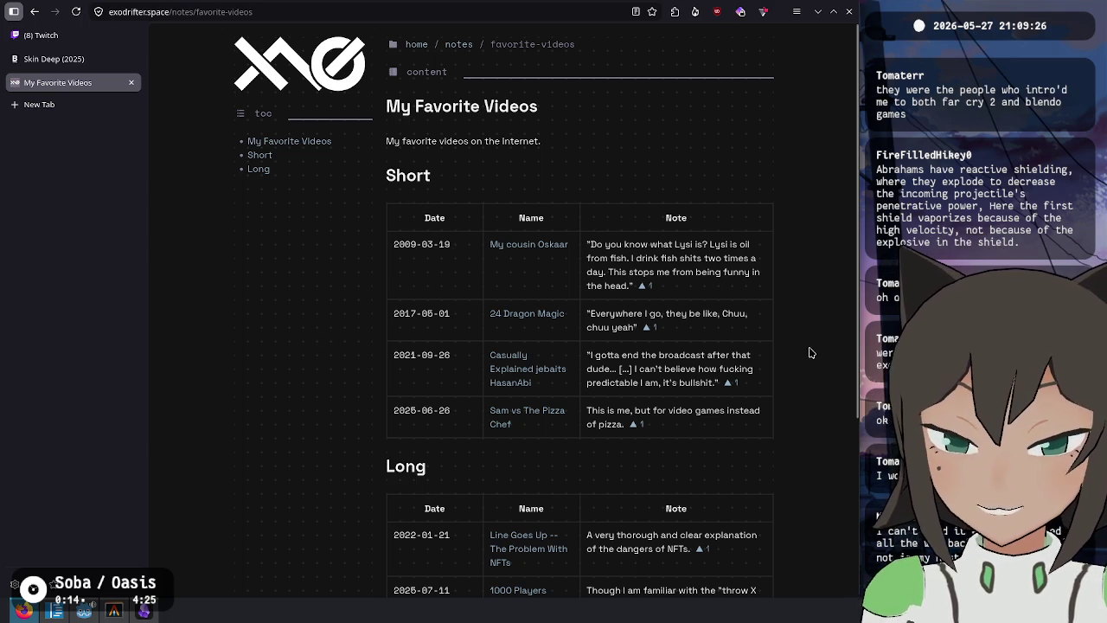
pyautogui.scroll(-5, 819, 349)
pyautogui.scroll(3, 819, 348)
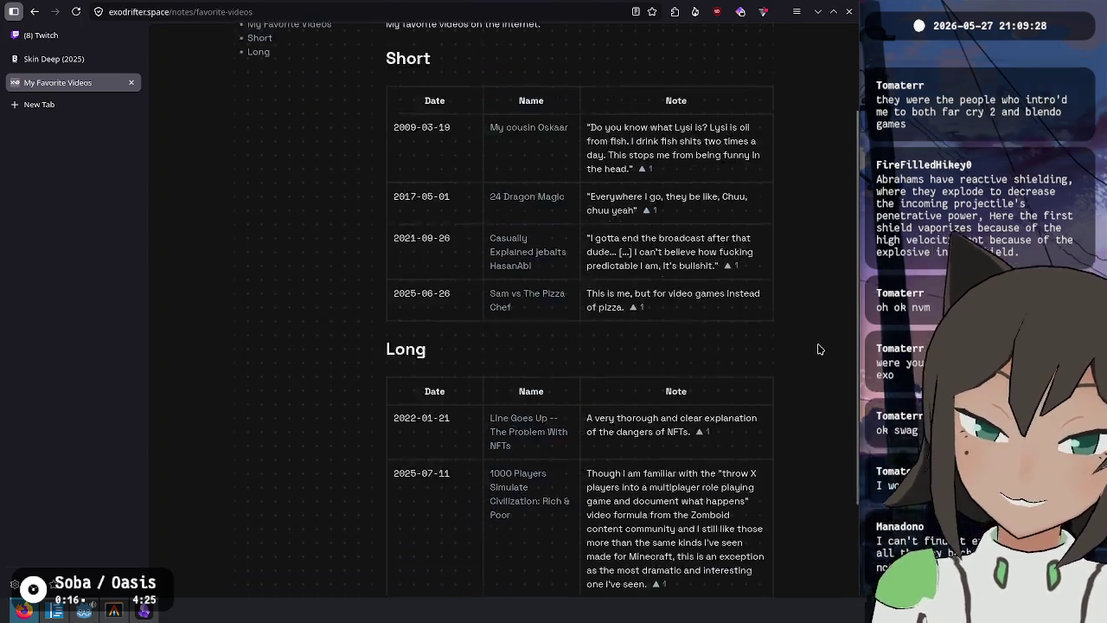
pyautogui.scroll(-2, 819, 349)
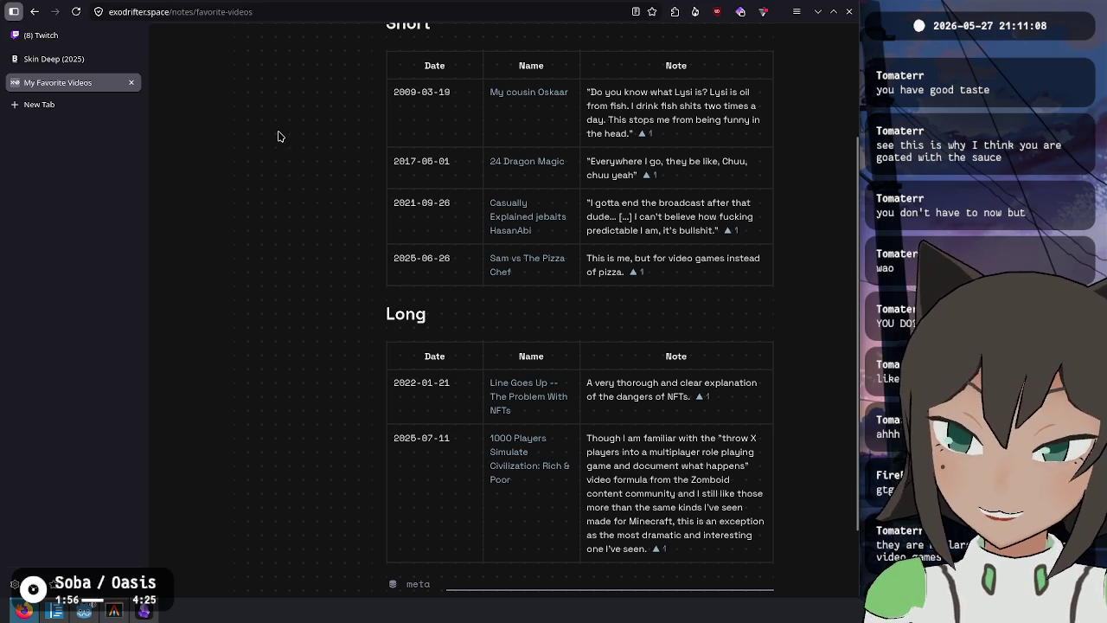
pyautogui.scroll(3, 602, 351)
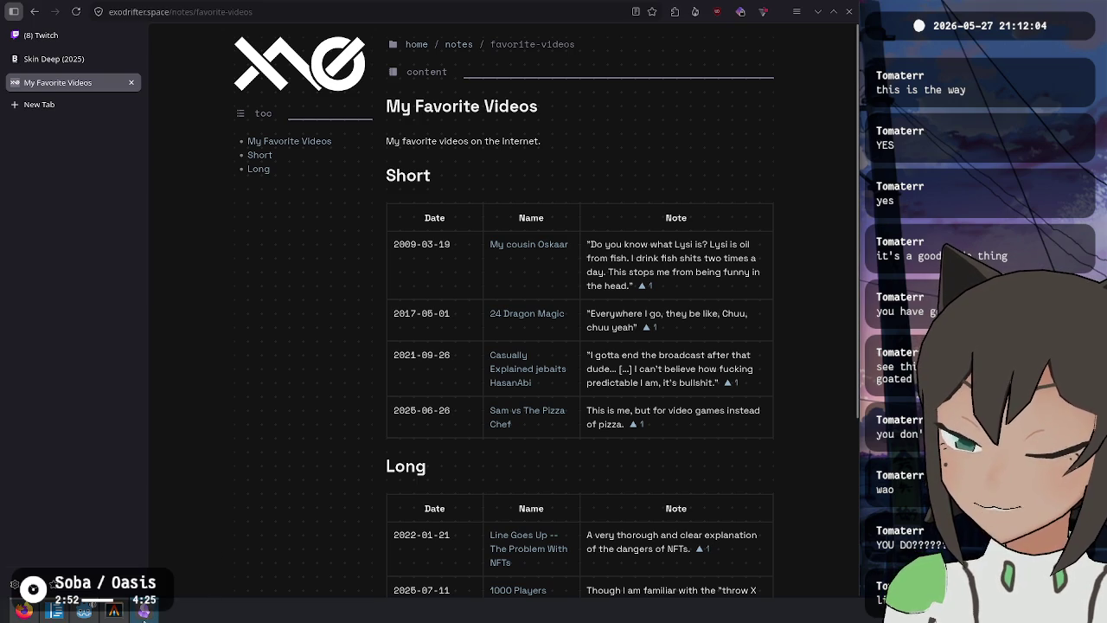
# Go to the exodrifter.space home page via the site logo.
pyautogui.click(311, 80)
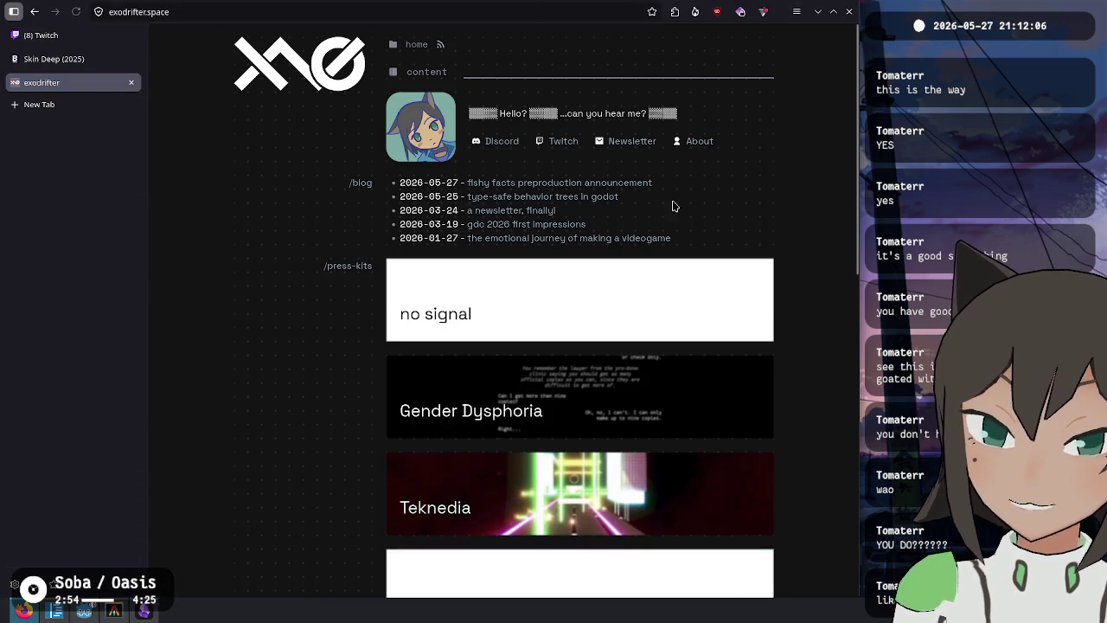
# Open the fishy facts preproduction announcement post and scroll through it.
pyautogui.click(619, 183)
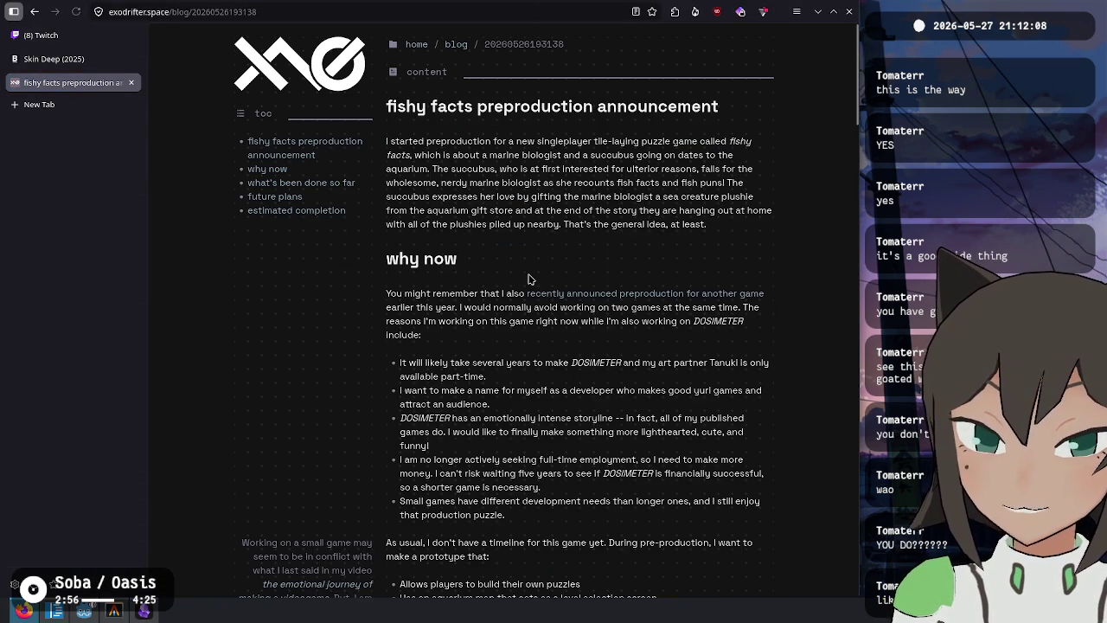
pyautogui.scroll(-15, 473, 184)
pyautogui.scroll(-6, 458, 204)
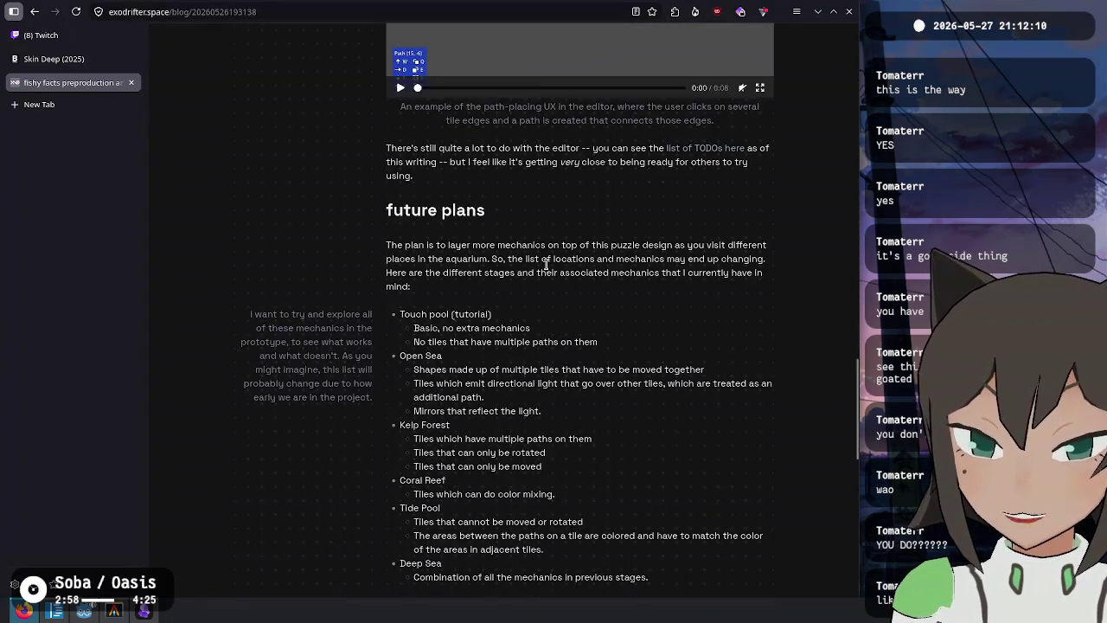
pyautogui.scroll(-4, 508, 237)
pyautogui.scroll(-3, 508, 238)
pyautogui.scroll(7, 545, 346)
pyautogui.scroll(-2, 571, 389)
# Highlight passages like 'Monterey Bay Aquarium' and the stage list, then close the post's tab.
pyautogui.moveTo(543, 466); pyautogui.dragTo(649, 467)
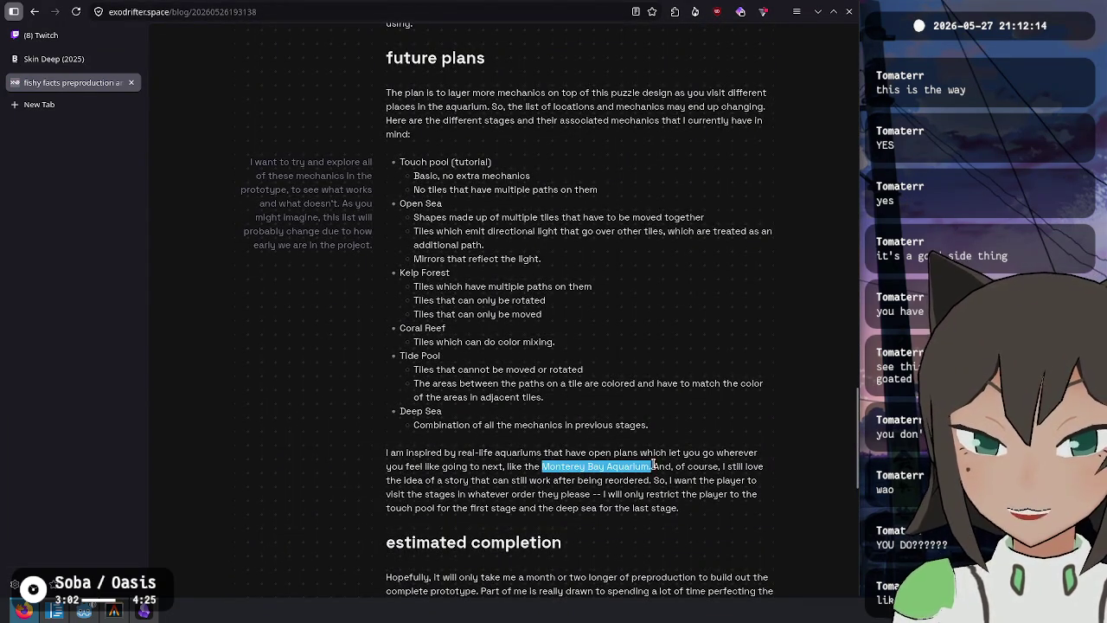
pyautogui.moveTo(542, 466)
pyautogui.mouseDown()
pyautogui.moveTo(605, 481)
pyautogui.moveTo(643, 468)
pyautogui.mouseUp()
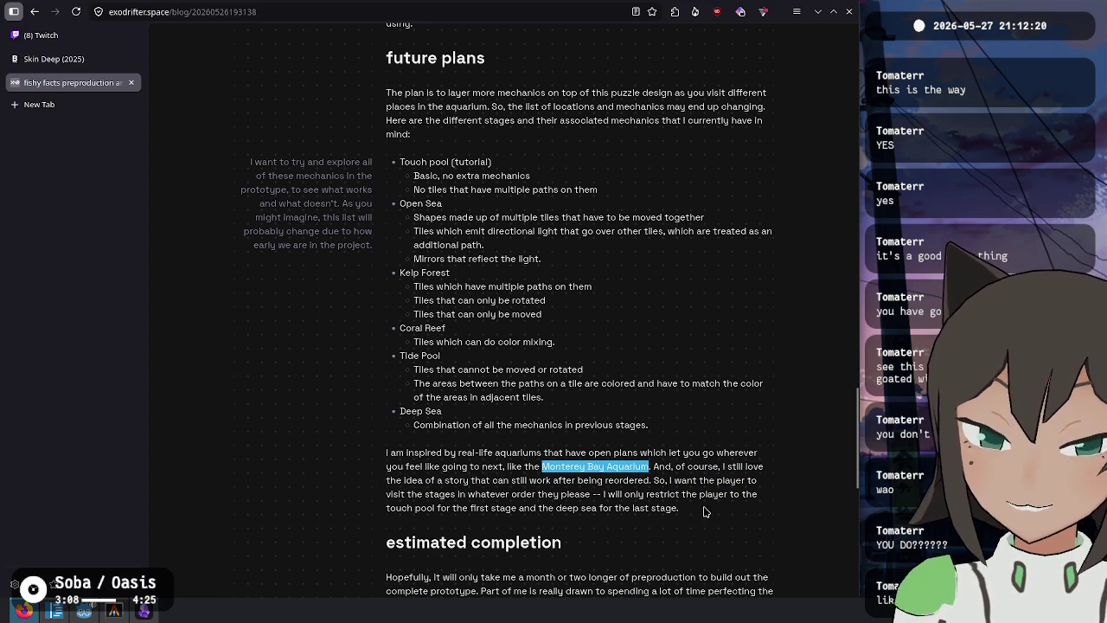
pyautogui.moveTo(485, 78)
pyautogui.mouseDown()
pyautogui.moveTo(639, 481)
pyautogui.moveTo(412, 369)
pyautogui.moveTo(593, 249)
pyautogui.mouseUp()
pyautogui.click(593, 249)
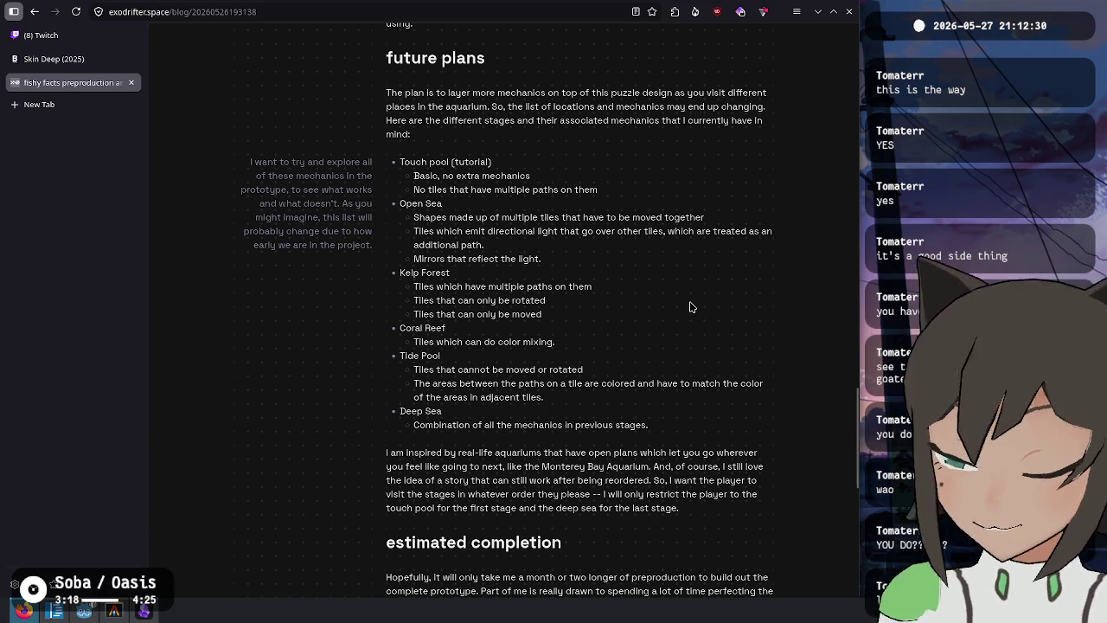
pyautogui.tripleClick(690, 307)
pyautogui.scroll(10, 692, 298)
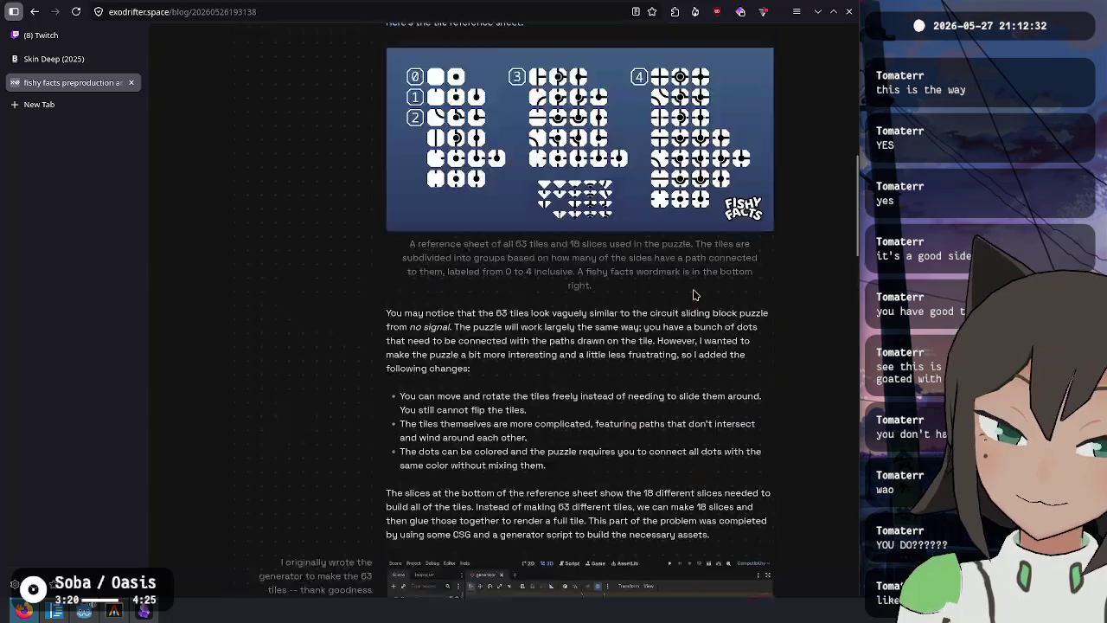
pyautogui.scroll(10, 693, 295)
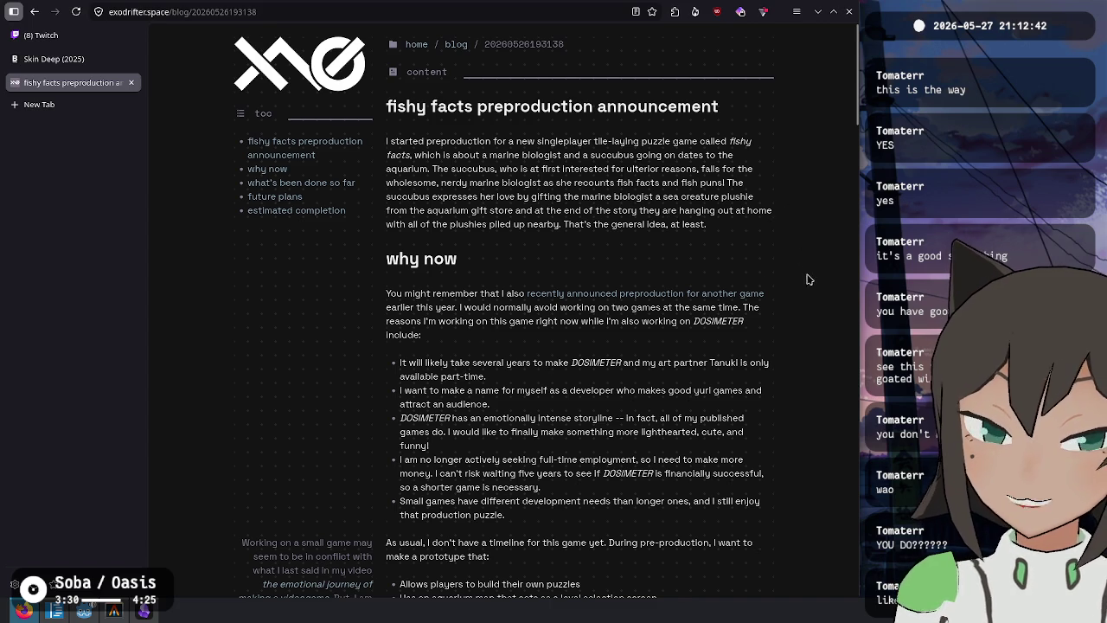
pyautogui.scroll(-7, 787, 280)
pyautogui.scroll(7, 785, 273)
pyautogui.moveTo(757, 197); pyautogui.dragTo(748, 210)
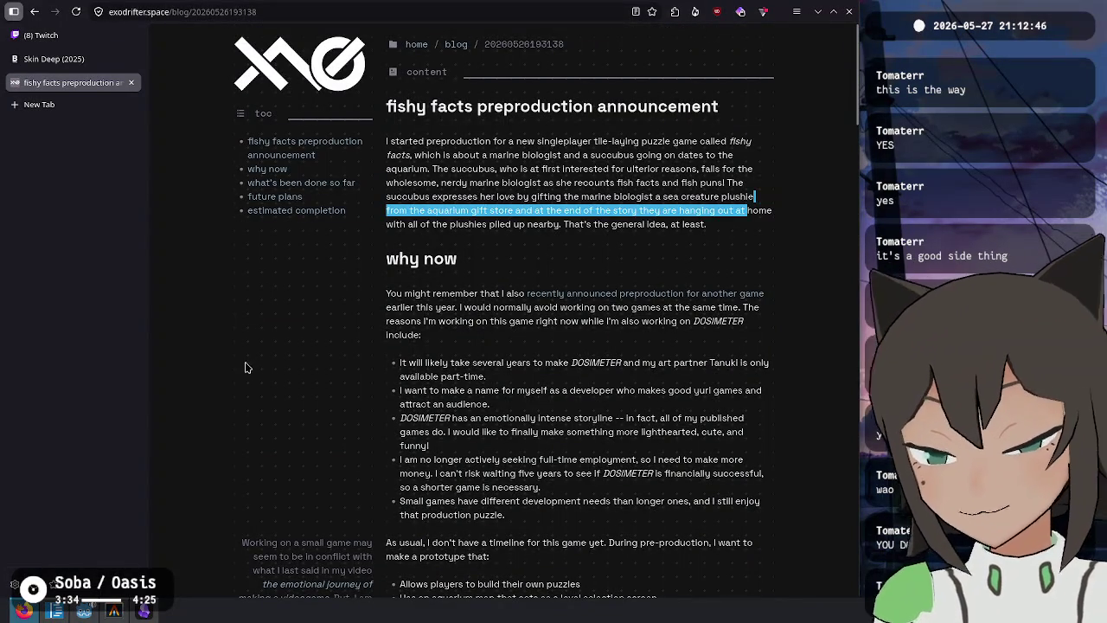
pyautogui.hotkey('ctrl', 'w')
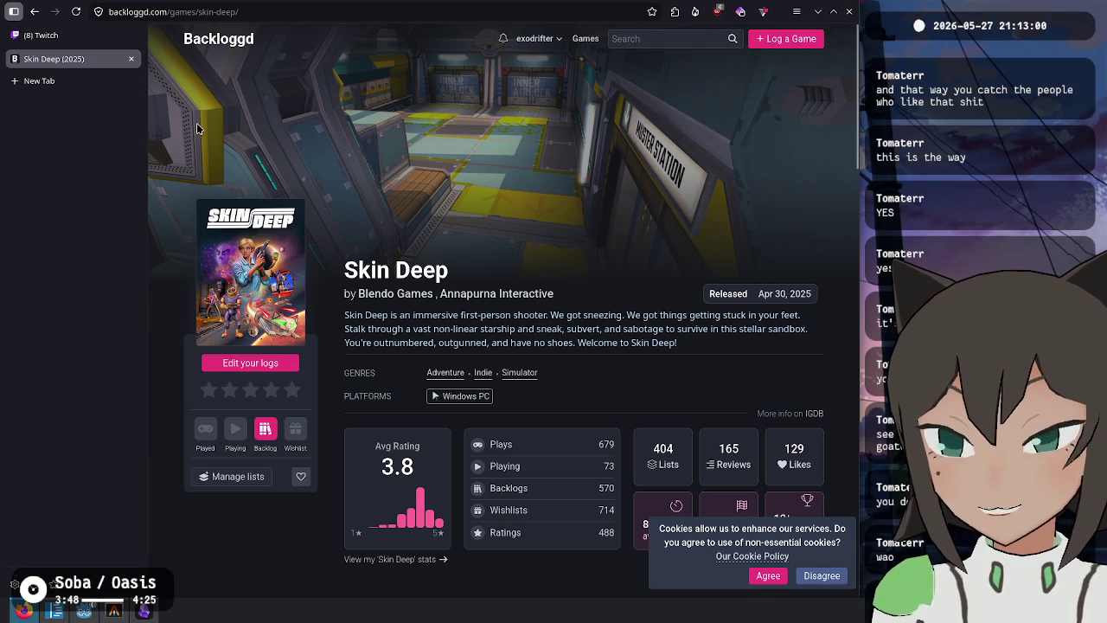
# Reopen the closed tab and find the guiding principles post in the blog index with 'uiding'.
pyautogui.hotkey('ctrl', 'shift', 't')
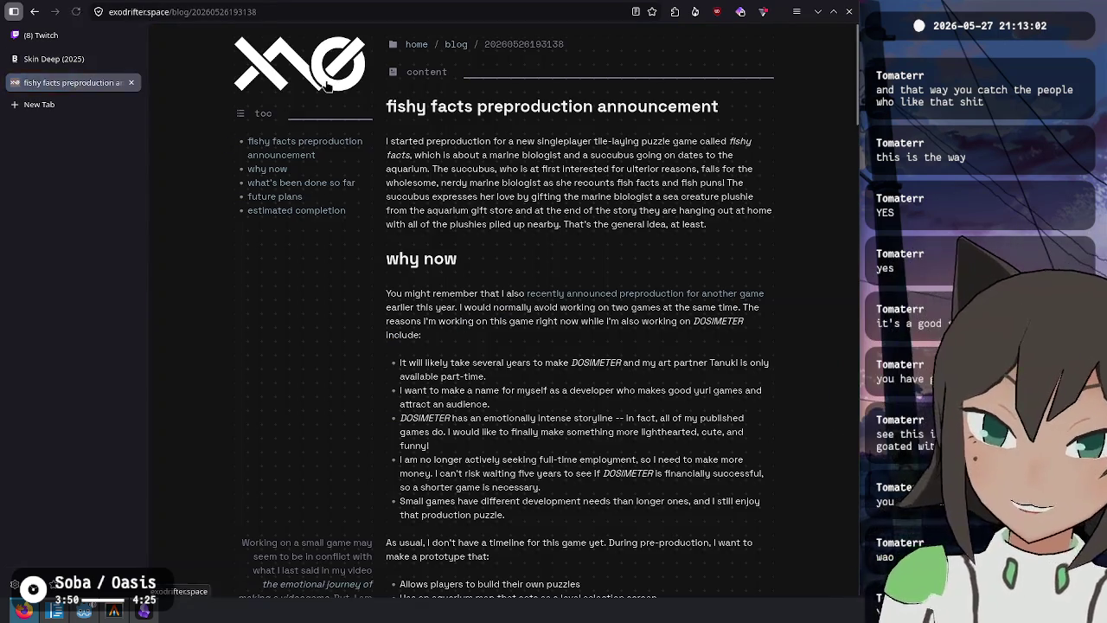
pyautogui.click(326, 86)
pyautogui.scroll(-10, 597, 349)
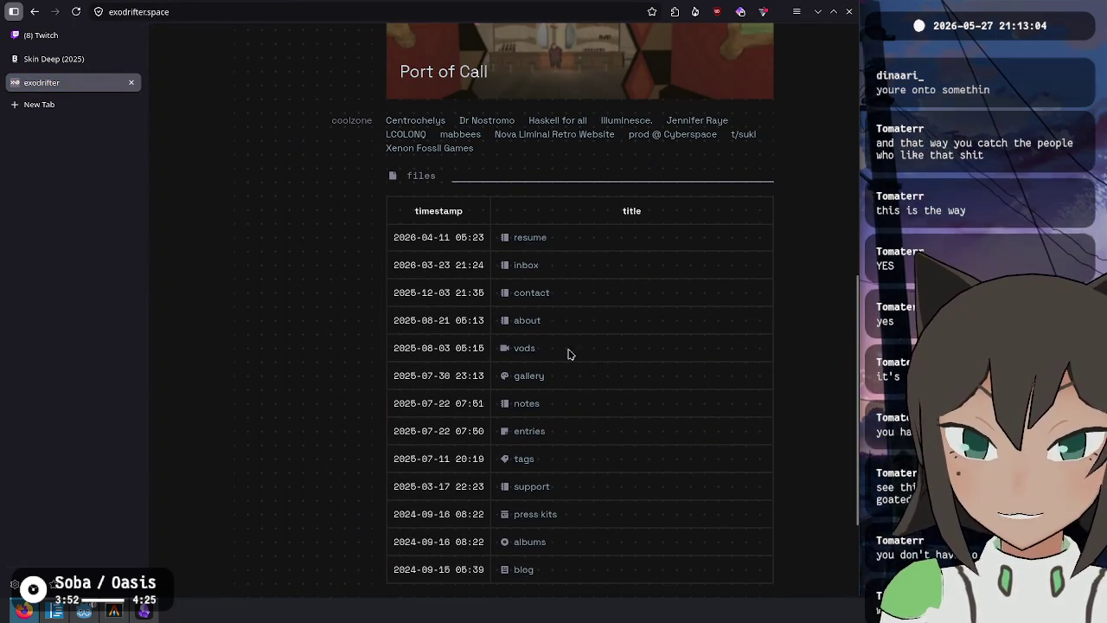
pyautogui.click(524, 570)
pyautogui.write('uiding')
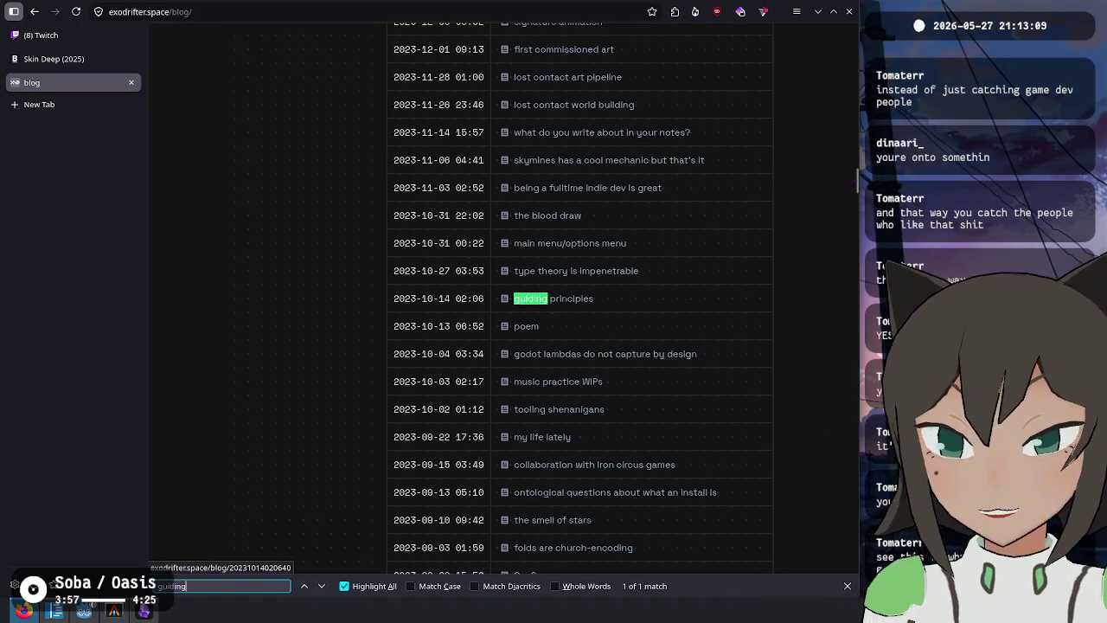
pyautogui.press('Escape')
pyautogui.click(583, 299)
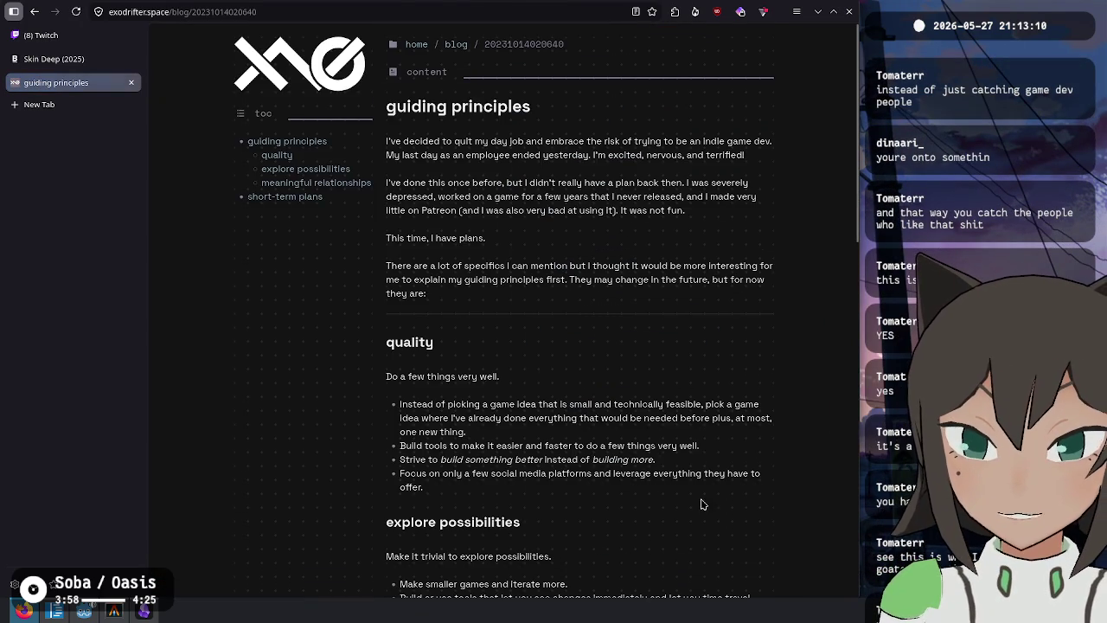
pyautogui.scroll(-5, 391, 174)
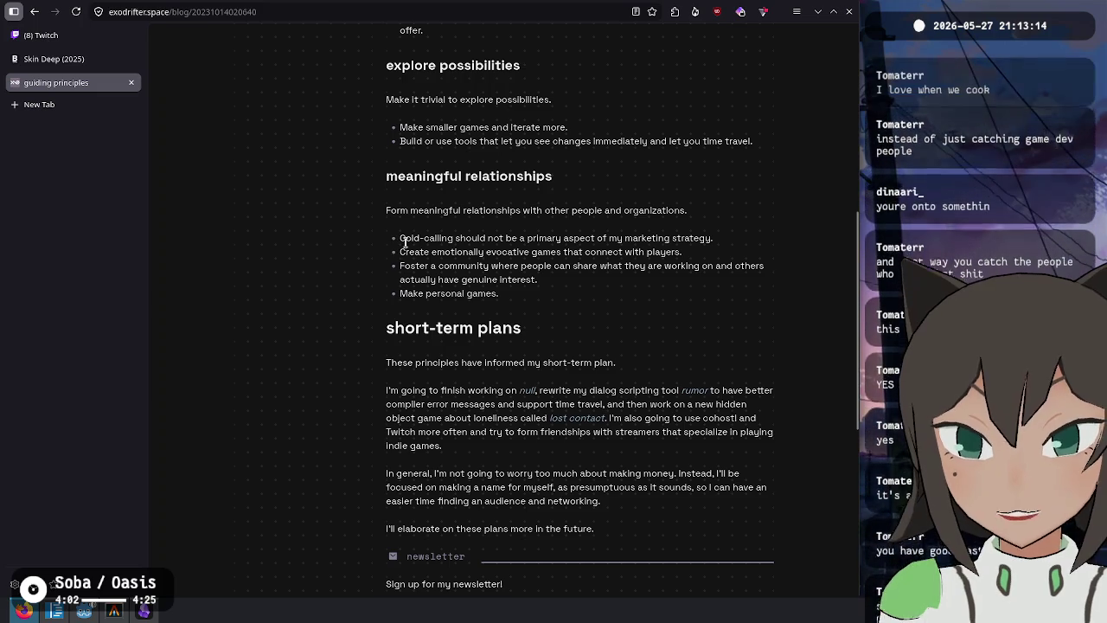
pyautogui.moveTo(402, 238)
pyautogui.mouseDown()
pyautogui.moveTo(476, 238)
pyautogui.moveTo(540, 257)
pyautogui.mouseUp()
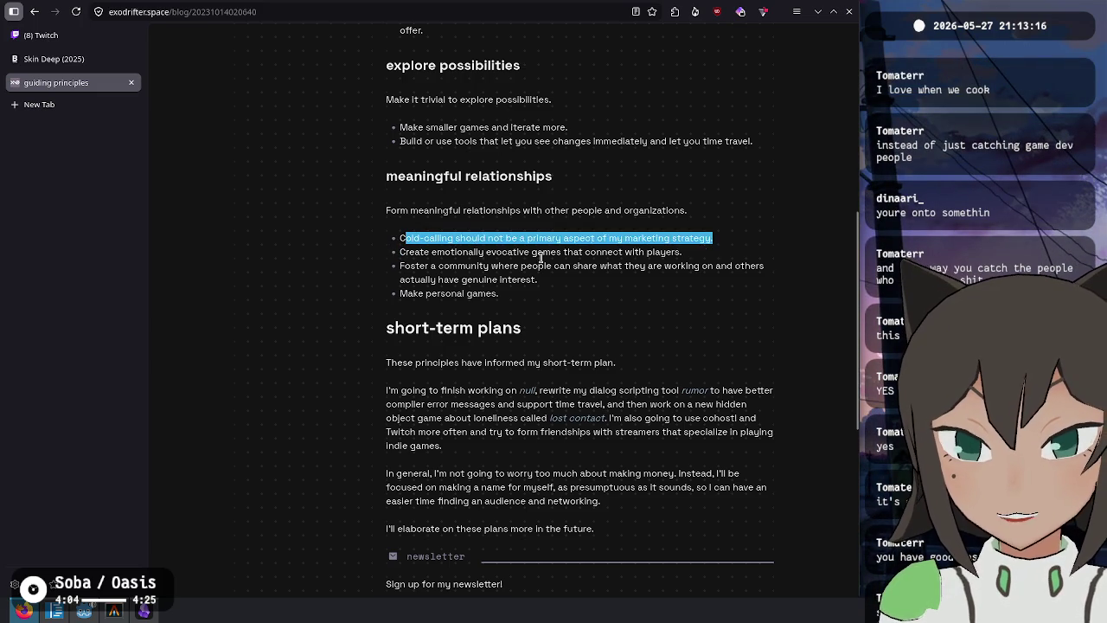
pyautogui.click(499, 257)
pyautogui.moveTo(446, 253)
pyautogui.mouseDown()
pyautogui.moveTo(577, 252)
pyautogui.moveTo(605, 240)
pyautogui.moveTo(535, 254)
pyautogui.mouseUp()
pyautogui.click(420, 247)
pyautogui.moveTo(433, 275)
pyautogui.mouseDown()
pyautogui.moveTo(539, 281)
pyautogui.moveTo(438, 272)
pyautogui.moveTo(523, 273)
pyautogui.moveTo(409, 251)
pyautogui.moveTo(389, 275)
pyautogui.mouseUp()
pyautogui.moveTo(582, 284)
pyautogui.mouseDown()
pyautogui.moveTo(334, 268)
pyautogui.moveTo(412, 264)
pyautogui.moveTo(393, 266)
pyautogui.mouseUp()
pyautogui.moveTo(393, 206); pyautogui.dragTo(523, 210)
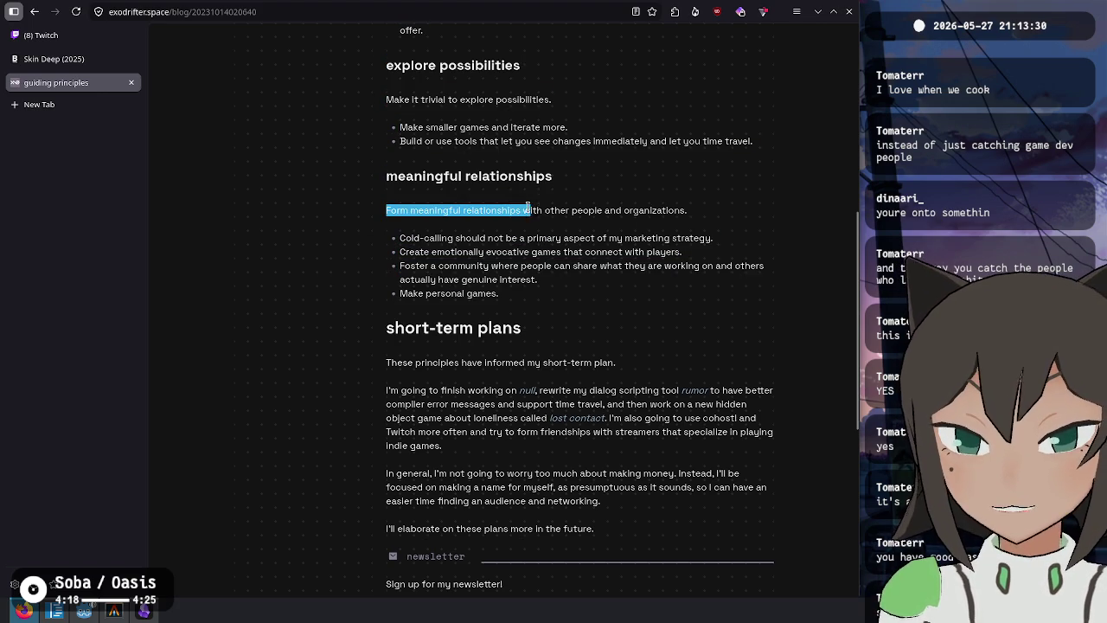
pyautogui.click(655, 189)
pyautogui.moveTo(385, 188)
pyautogui.mouseDown()
pyautogui.moveTo(476, 206)
pyautogui.moveTo(501, 320)
pyautogui.moveTo(482, 260)
pyautogui.moveTo(395, 174)
pyautogui.mouseUp()
pyautogui.moveTo(594, 314)
pyautogui.mouseDown()
pyautogui.moveTo(497, 210)
pyautogui.moveTo(366, 163)
pyautogui.moveTo(380, 177)
pyautogui.mouseUp()
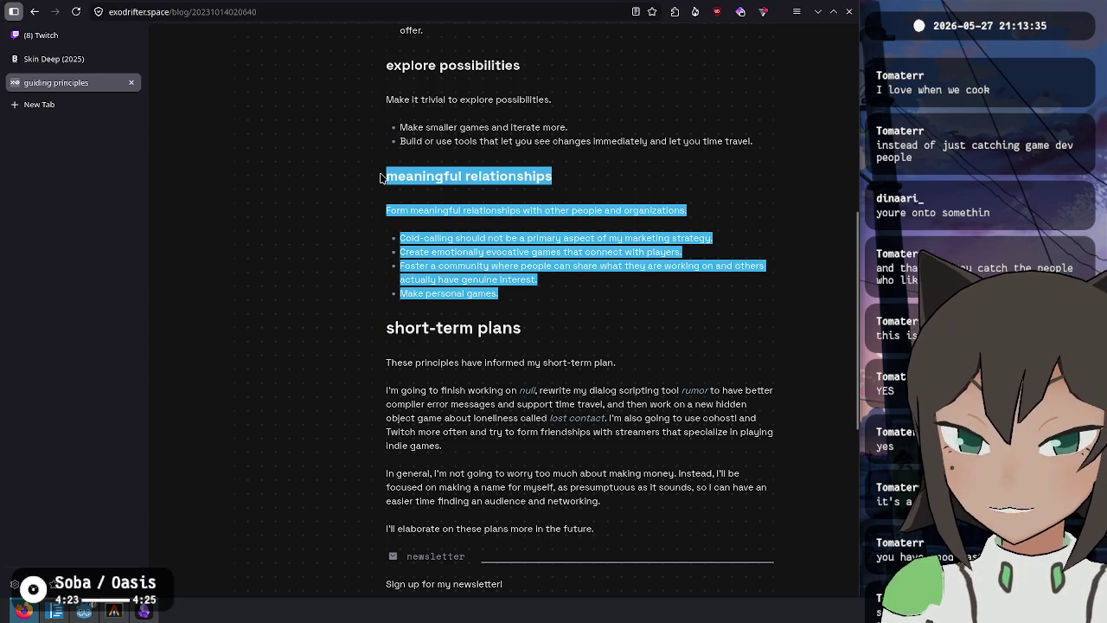
pyautogui.click(555, 304)
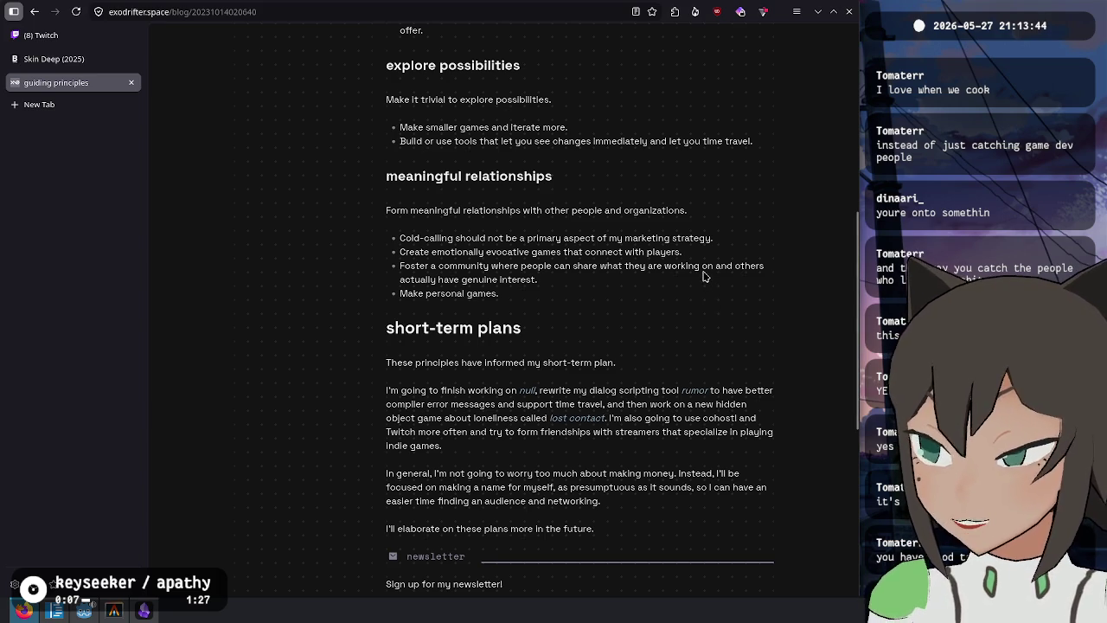
pyautogui.scroll(5, 704, 276)
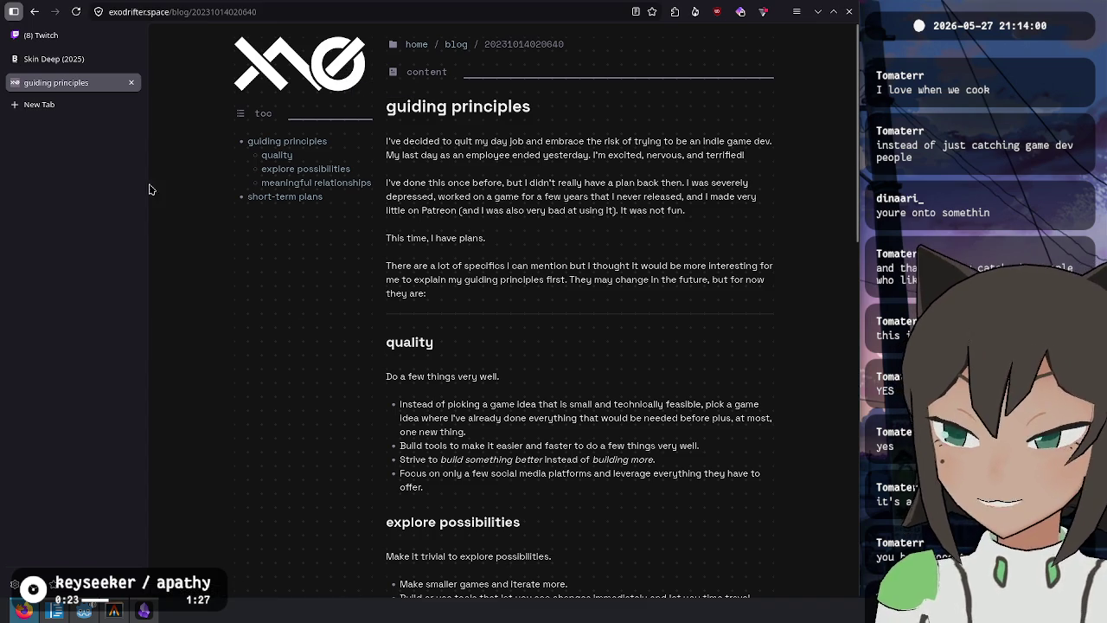
pyautogui.rightClick(705, 223)
pyautogui.click(505, 148)
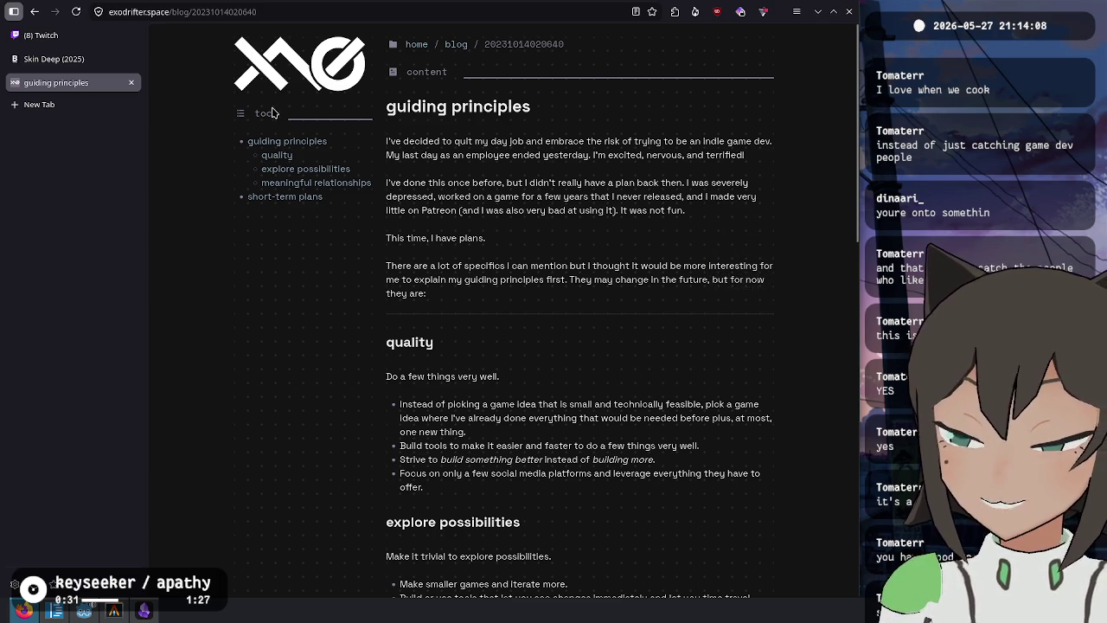
pyautogui.click(282, 67)
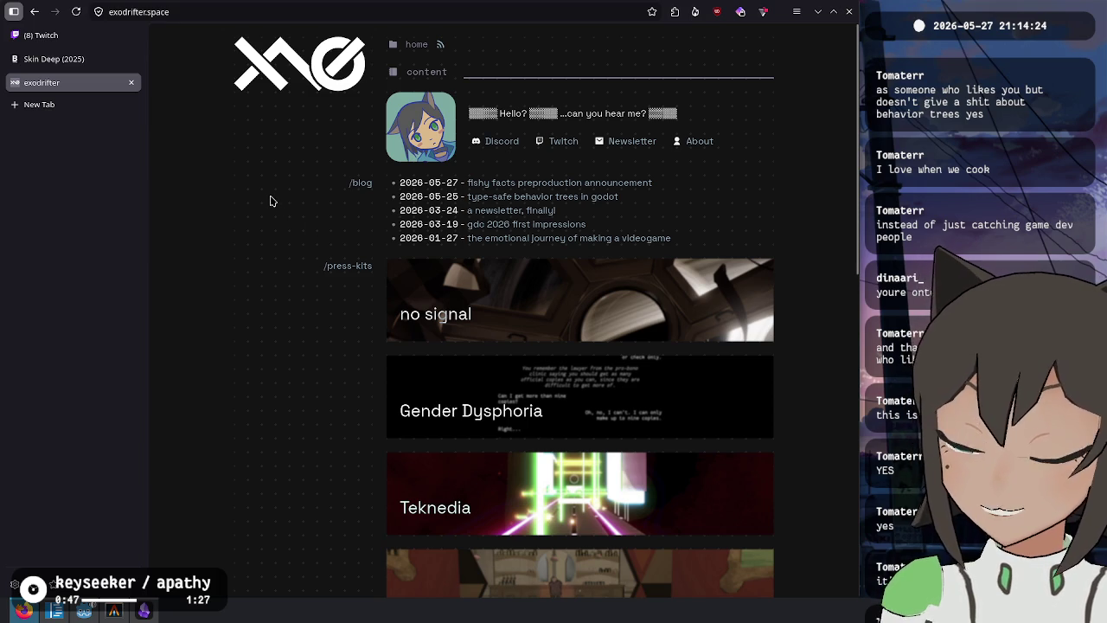
# Scroll the exodrifter.space home page and open the full blog post listing.
pyautogui.scroll(-7, 790, 336)
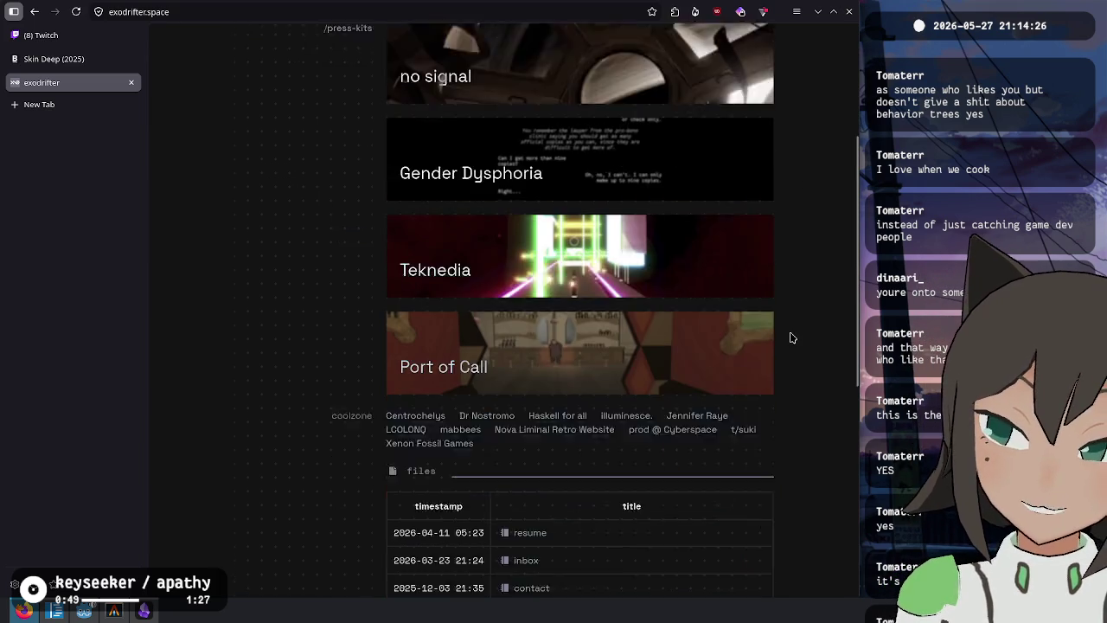
pyautogui.scroll(-2, 790, 336)
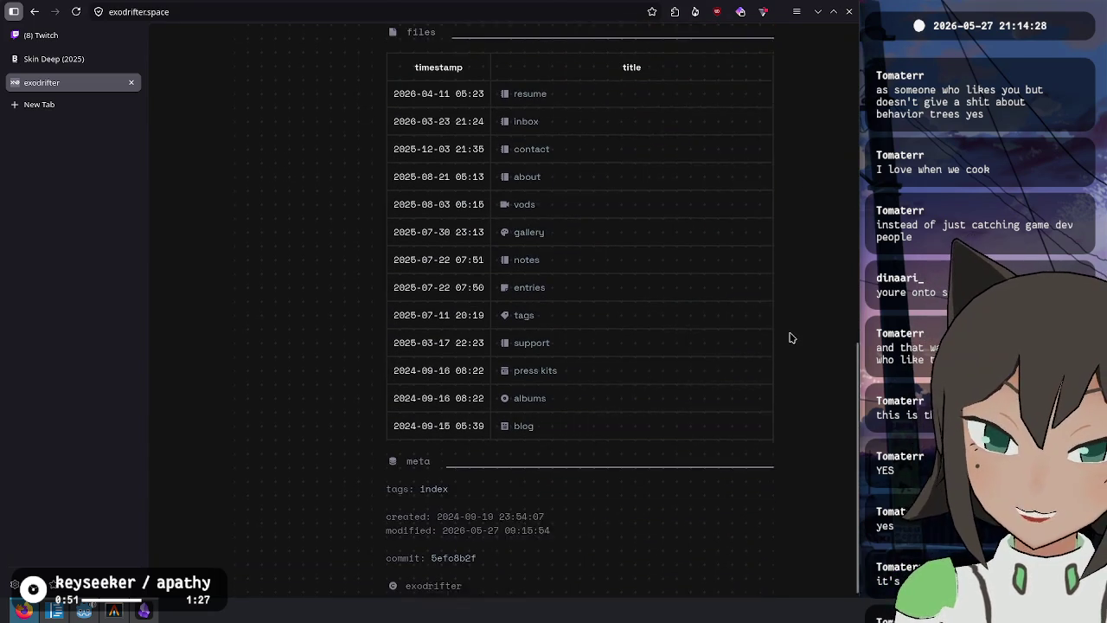
pyautogui.scroll(2, 783, 335)
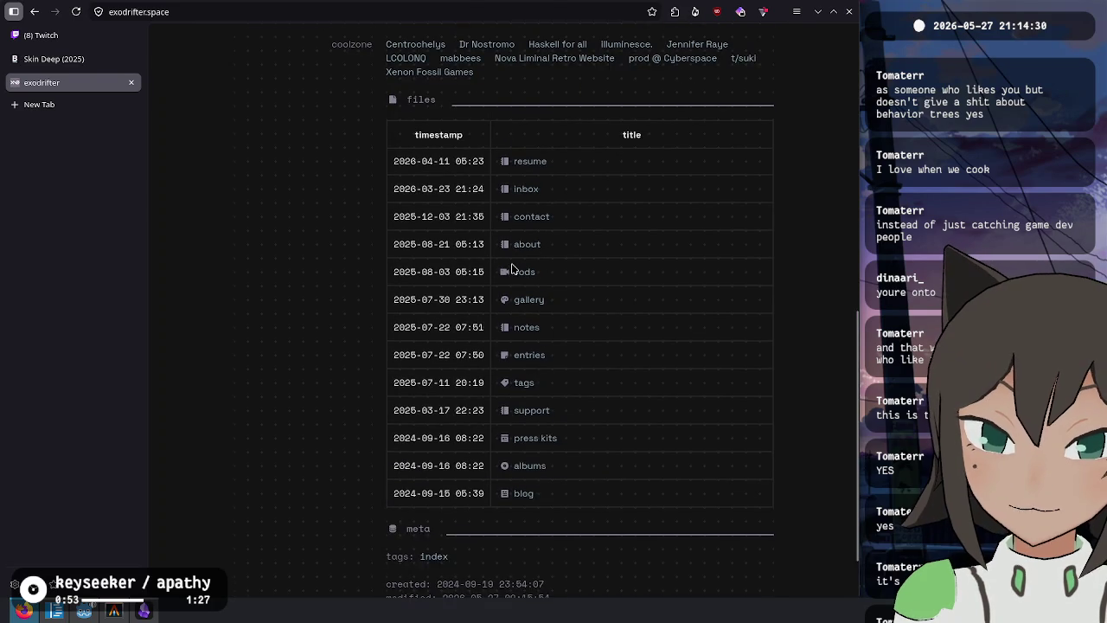
pyautogui.scroll(7, 511, 269)
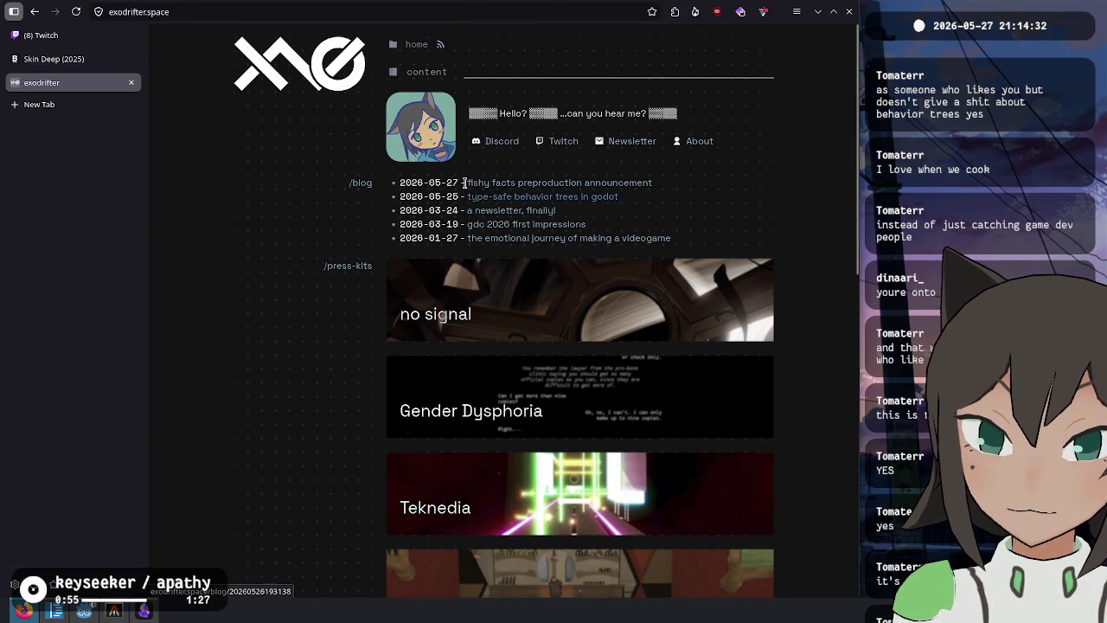
pyautogui.click(362, 183)
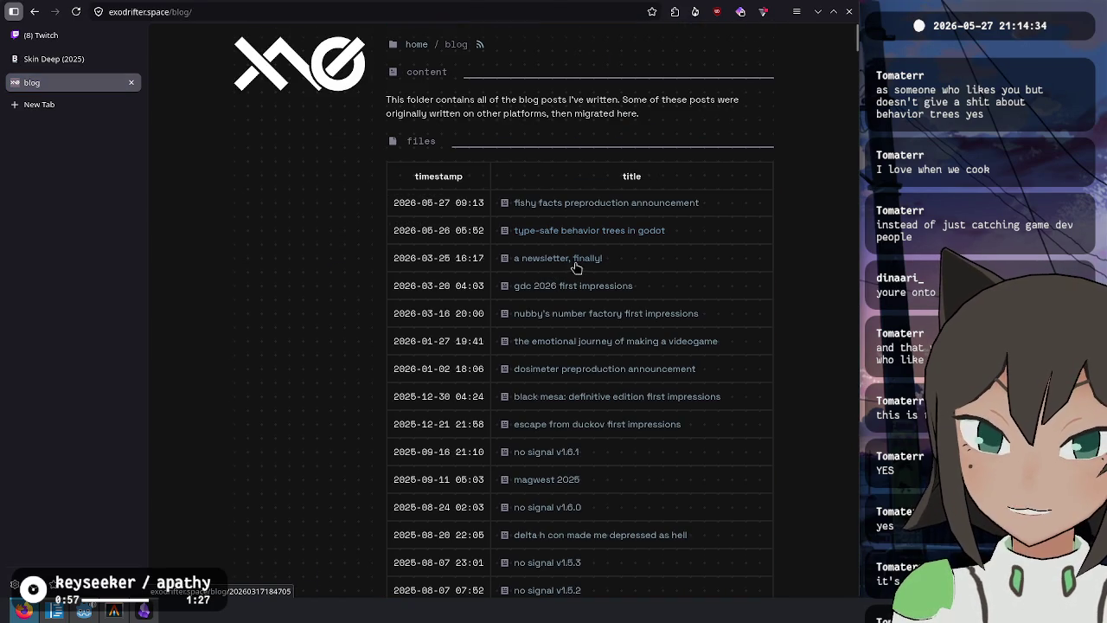
# Open 'the emotional journey of making a videogame' and read through it, highlighting the 'making the demo' heading.
pyautogui.click(576, 345)
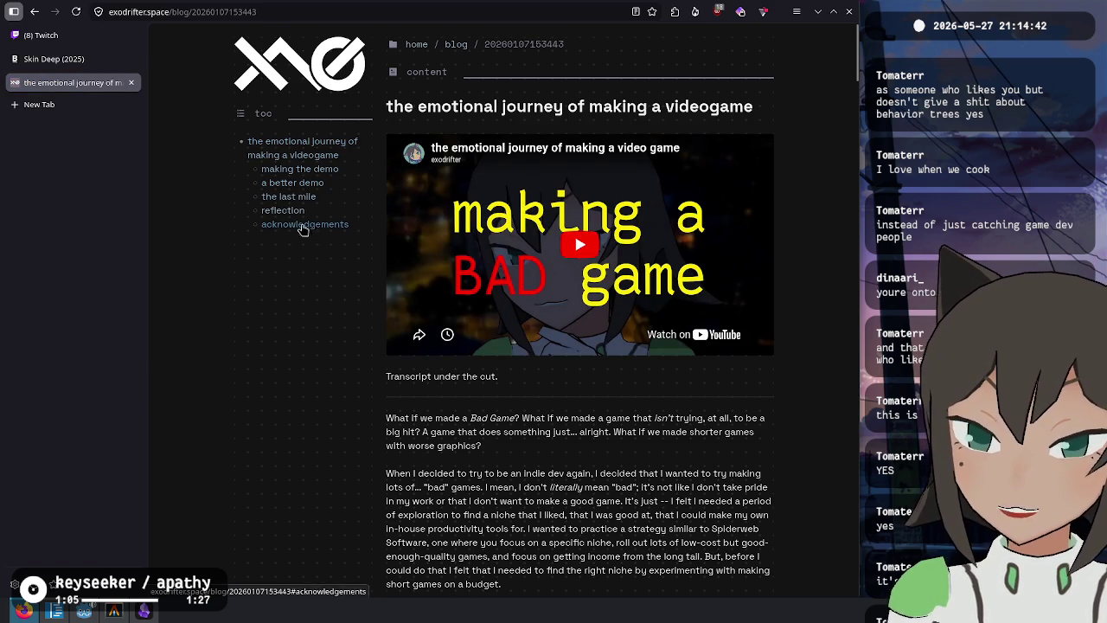
pyautogui.scroll(-5, 290, 264)
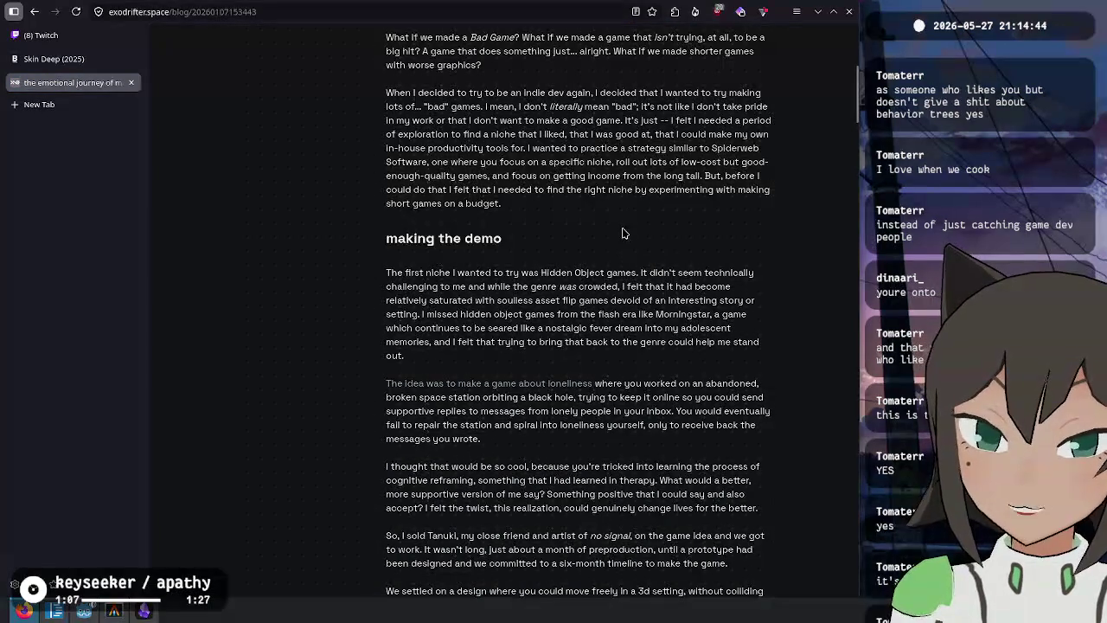
pyautogui.moveTo(625, 234); pyautogui.dragTo(386, 240)
pyautogui.click(381, 240)
pyautogui.doubleClick(394, 241)
pyautogui.click(640, 266)
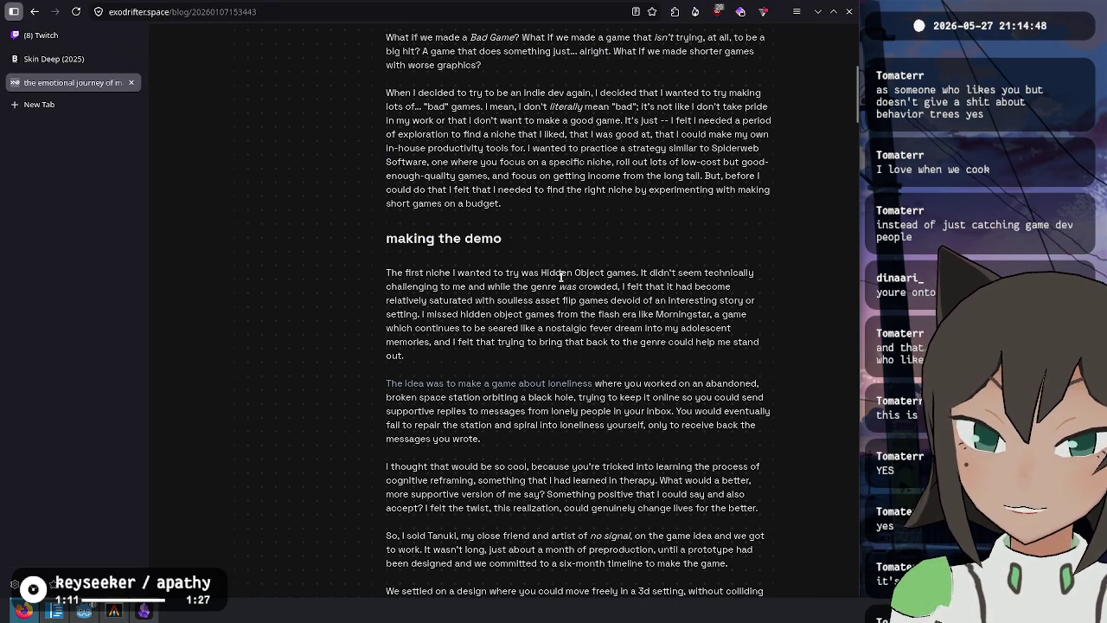
pyautogui.scroll(-15, 561, 275)
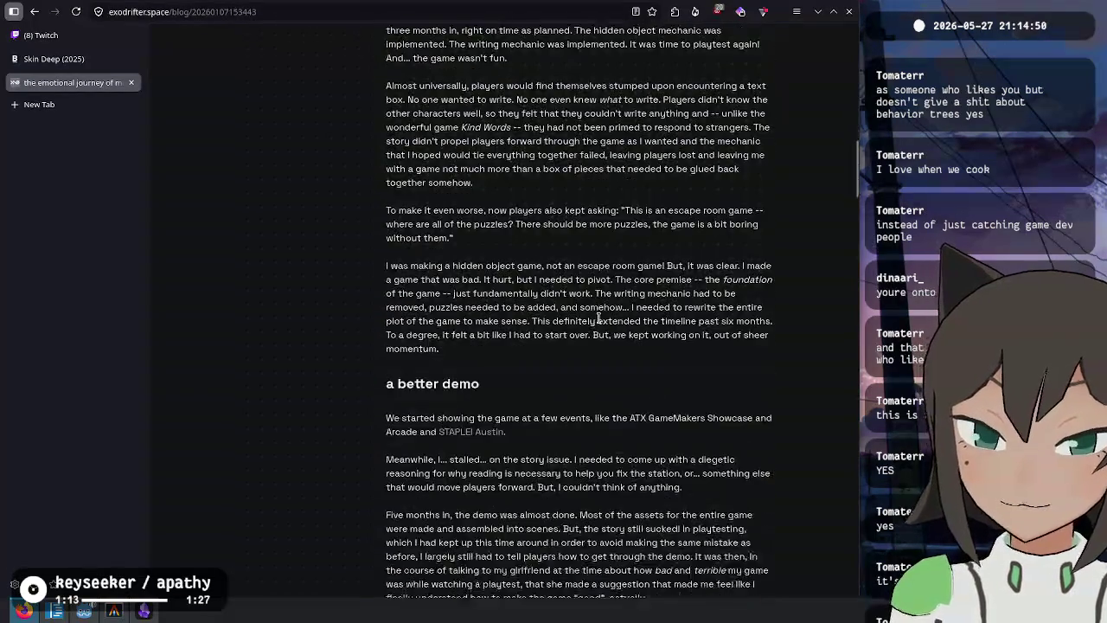
pyautogui.scroll(-8, 598, 319)
pyautogui.scroll(10, 543, 323)
pyautogui.scroll(15, 542, 322)
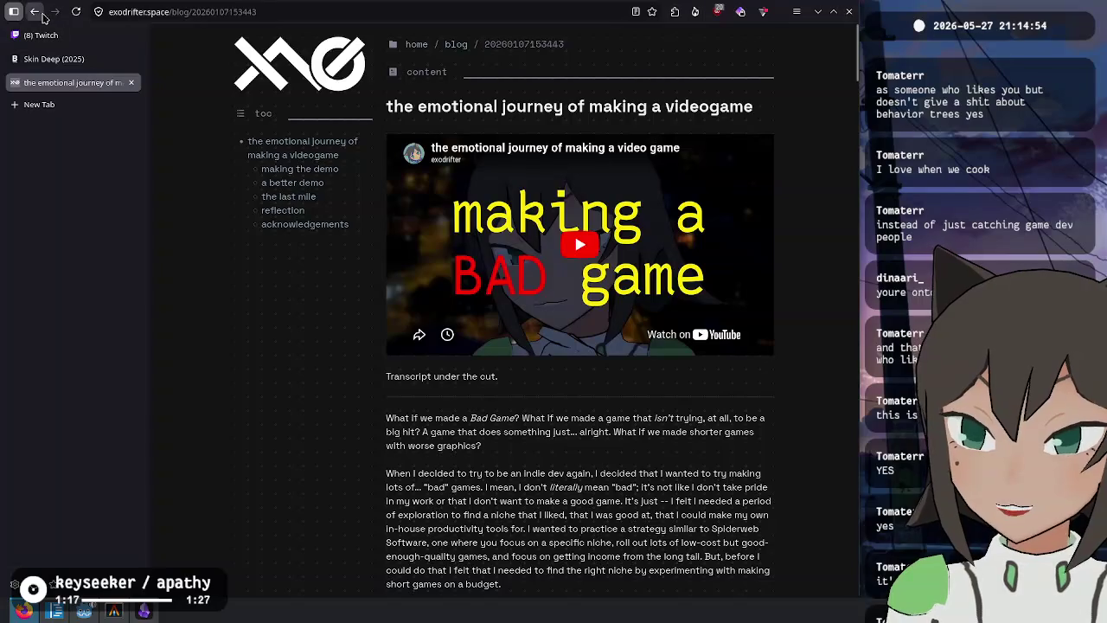
# Close the blog and Skin Deep Backloggd tabs, dismiss the find bar, and bring up the fishy-facts terminal.
pyautogui.hotkey('alt', 'Left')
pyautogui.hotkey('ctrl', 'w')
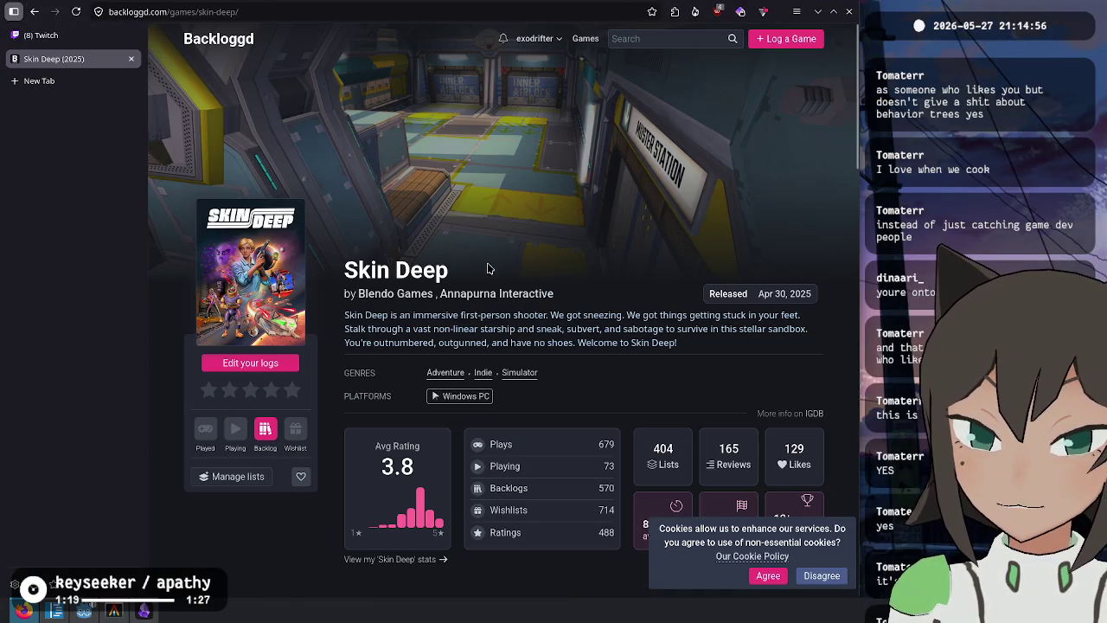
pyautogui.hotkey('ctrl', 'w')
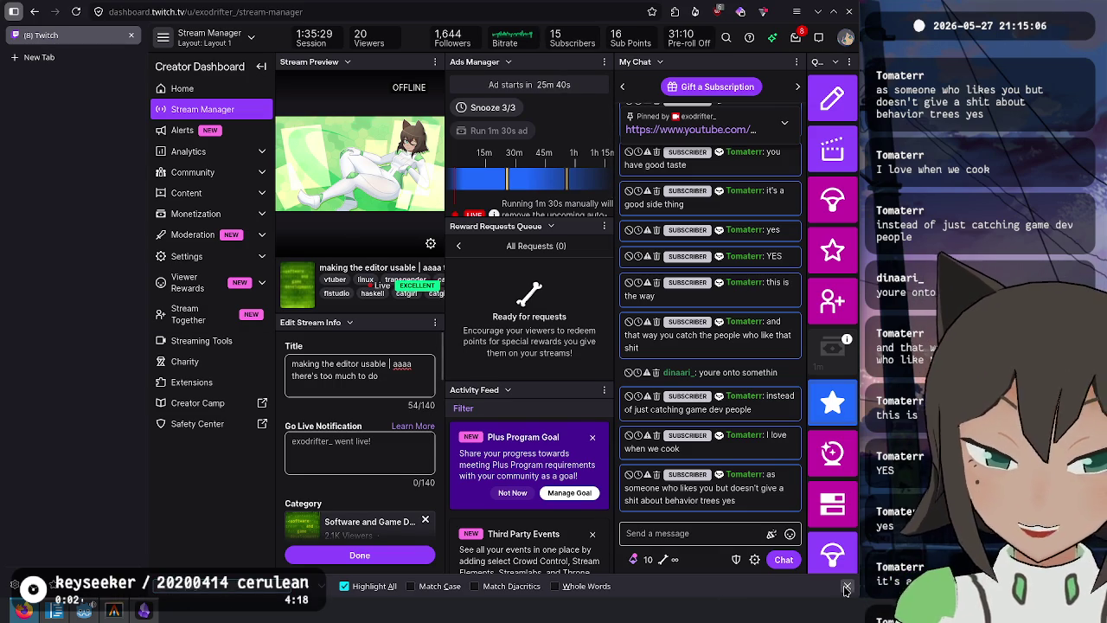
pyautogui.press('Escape')
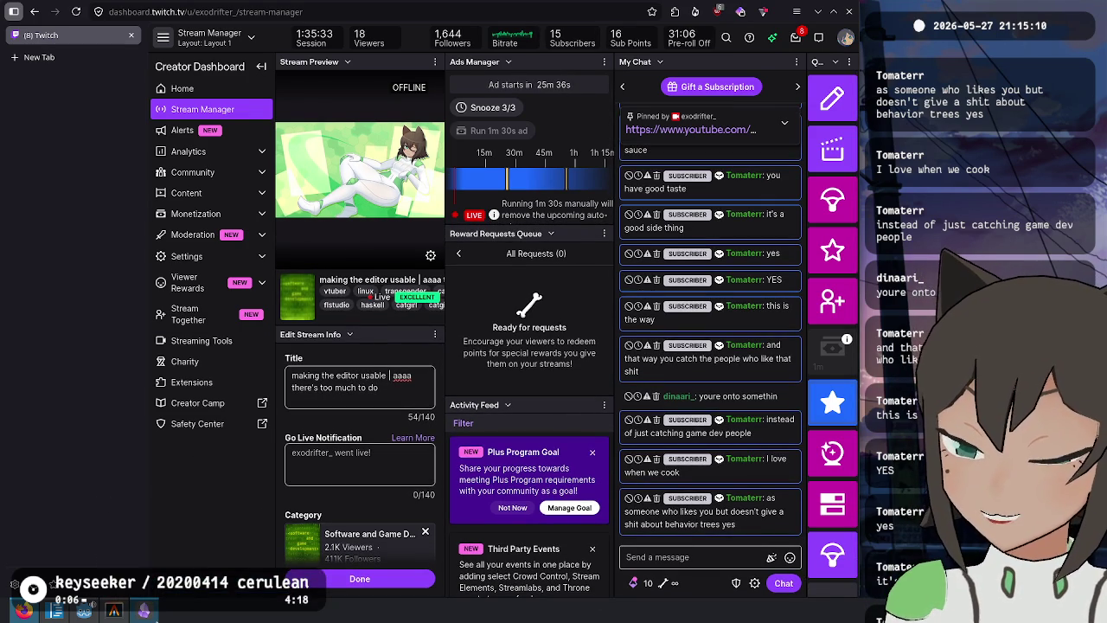
pyautogui.moveTo(113, 610)
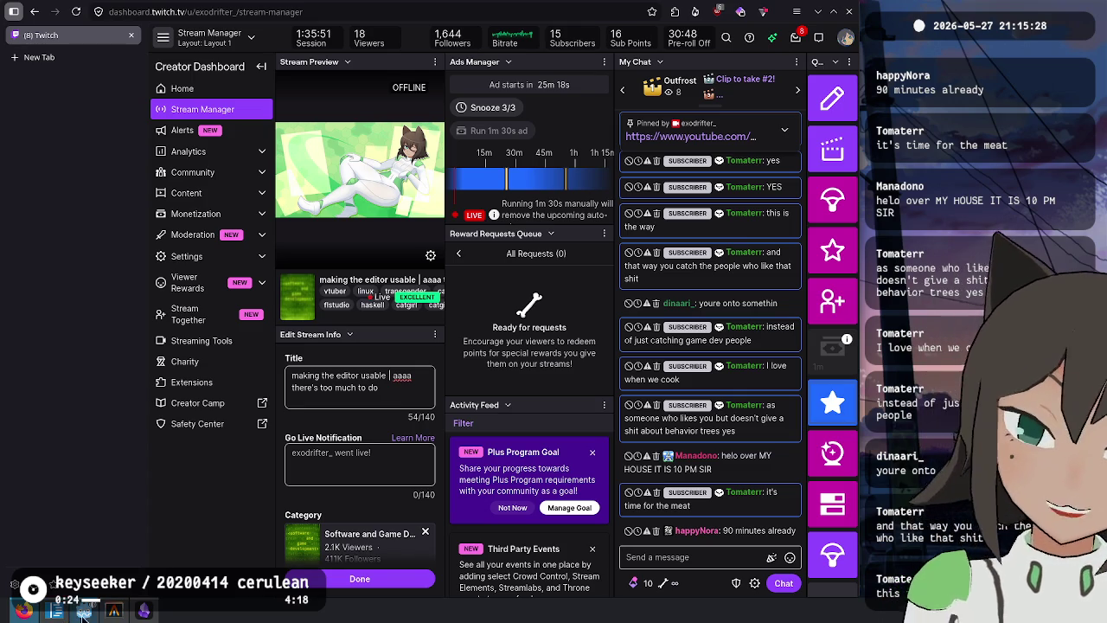
pyautogui.click(114, 611)
# Move the terminal off the stream preview and switch to the My Favorite Videos note.
pyautogui.moveTo(331, 258)
pyautogui.mouseDown()
pyautogui.moveTo(312, 241)
pyautogui.moveTo(231, 235)
pyautogui.moveTo(194, 333)
pyautogui.mouseUp()
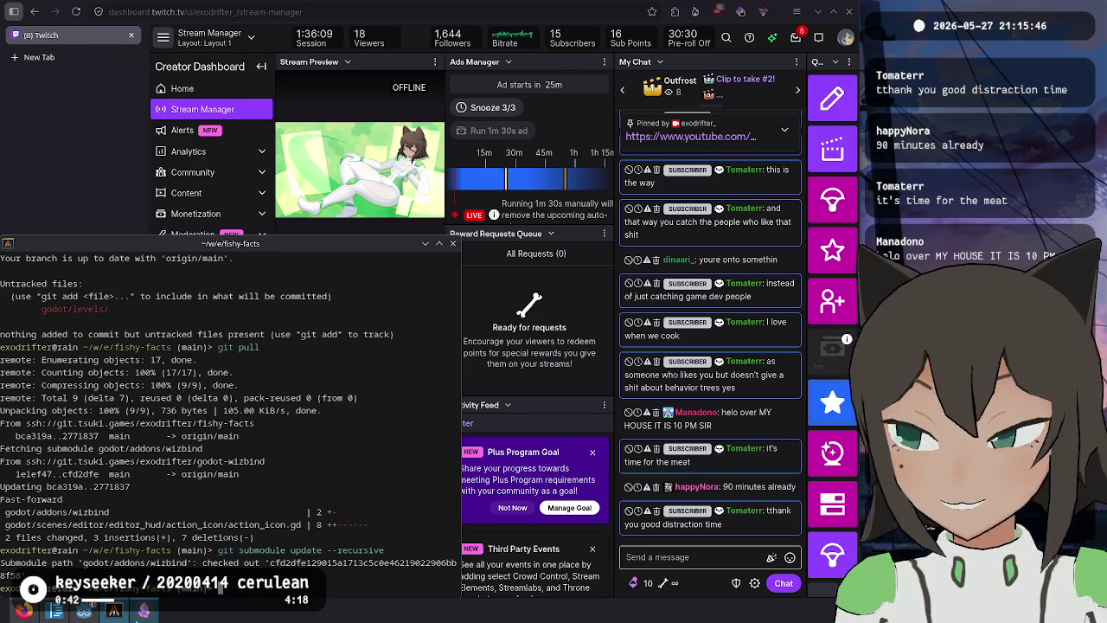
pyautogui.hotkey('alt', 'Tab')
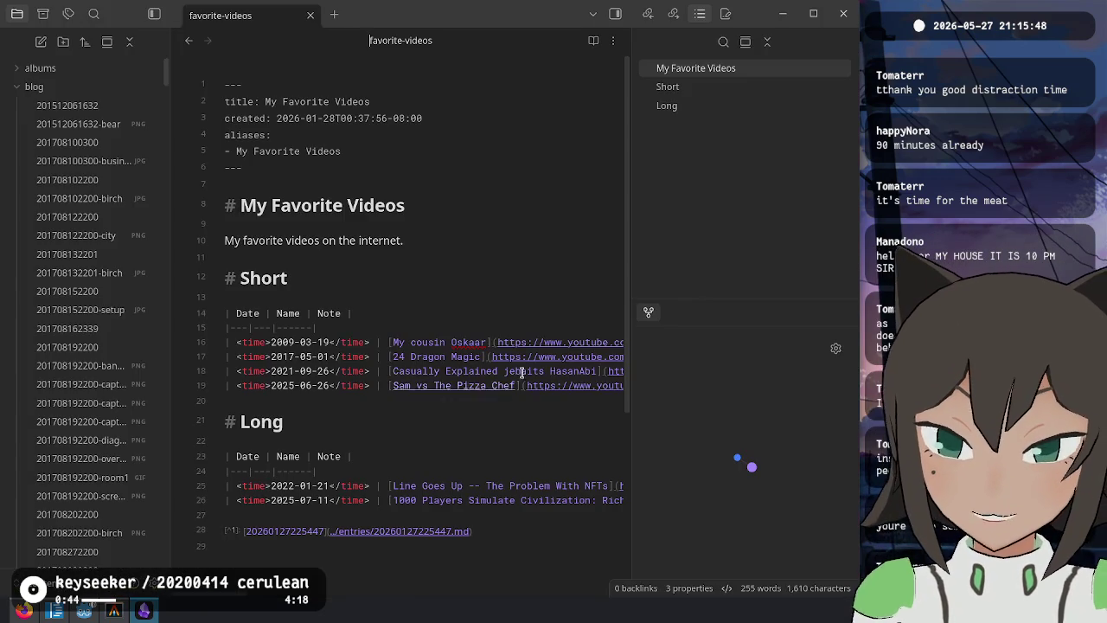
# Select a video row in the note's Short table, then start a new Firefox tab.
pyautogui.click(389, 312)
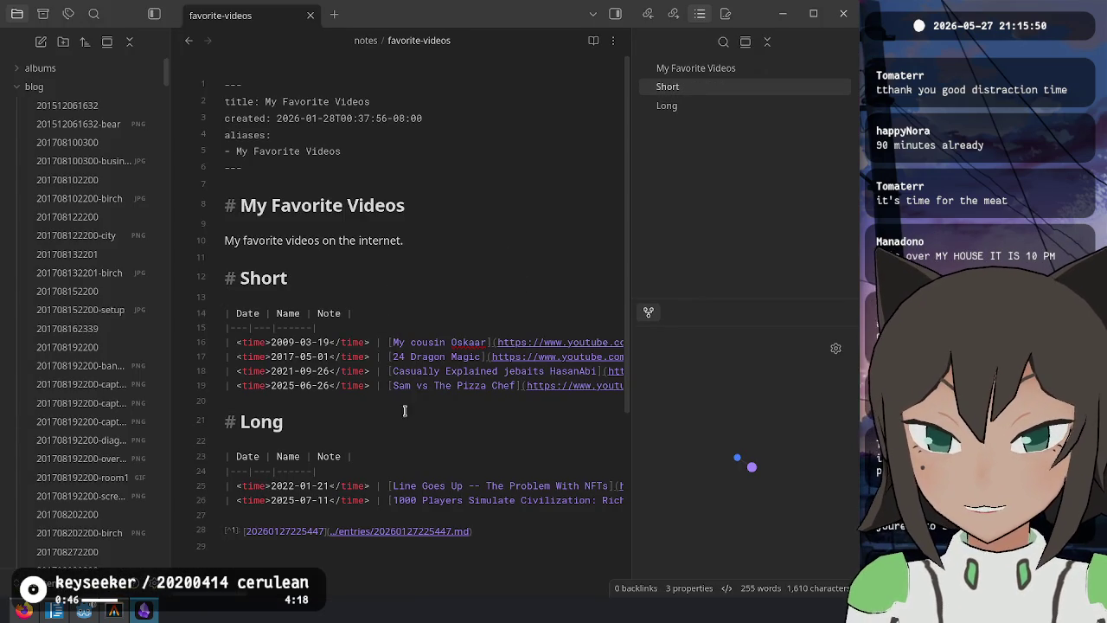
pyautogui.click(444, 431)
pyautogui.click(426, 323)
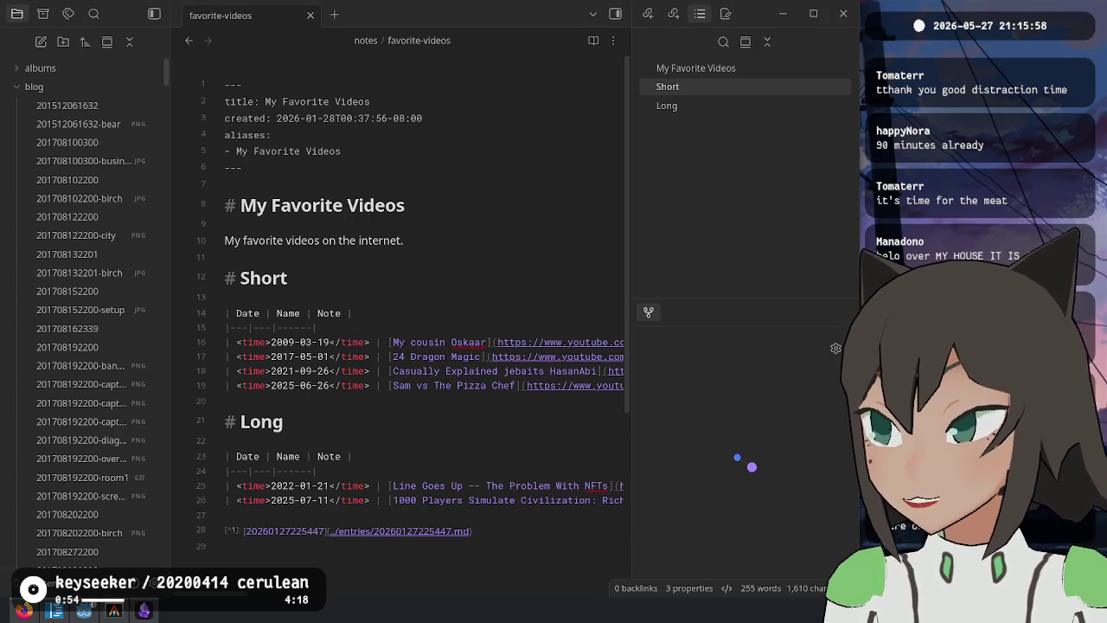
pyautogui.click(23, 610)
pyautogui.click(69, 60)
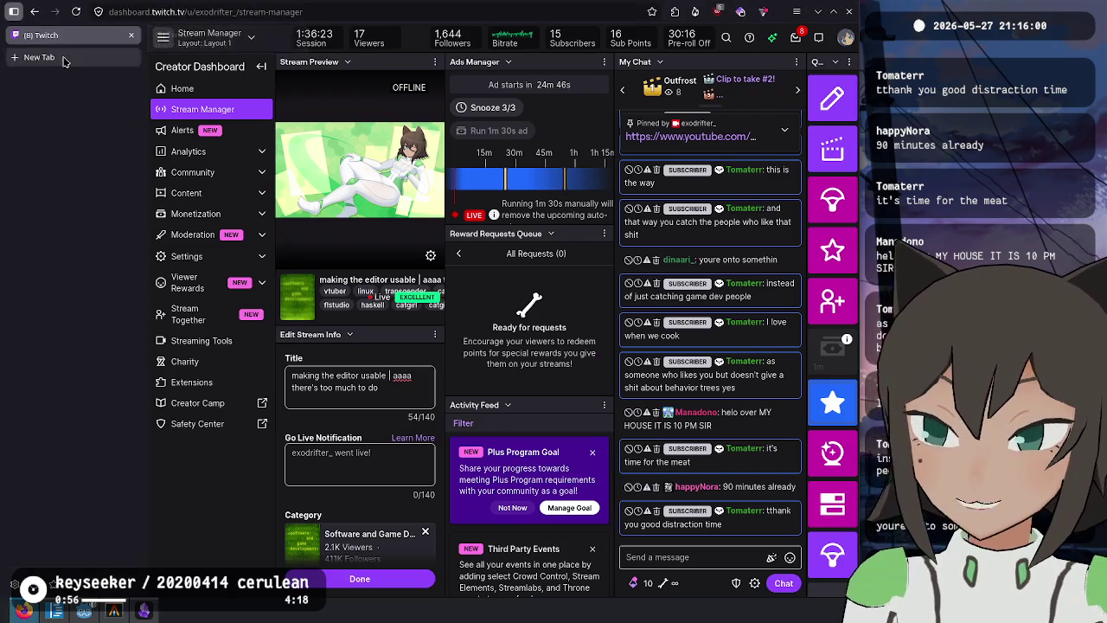
# Load the pasted My cousin Oskaar link and hide the tab sidebar to widen the page.
pyautogui.write('https://www.youtube.com/watch?v=q5q77MQzU2Q')
pyautogui.press('Return')
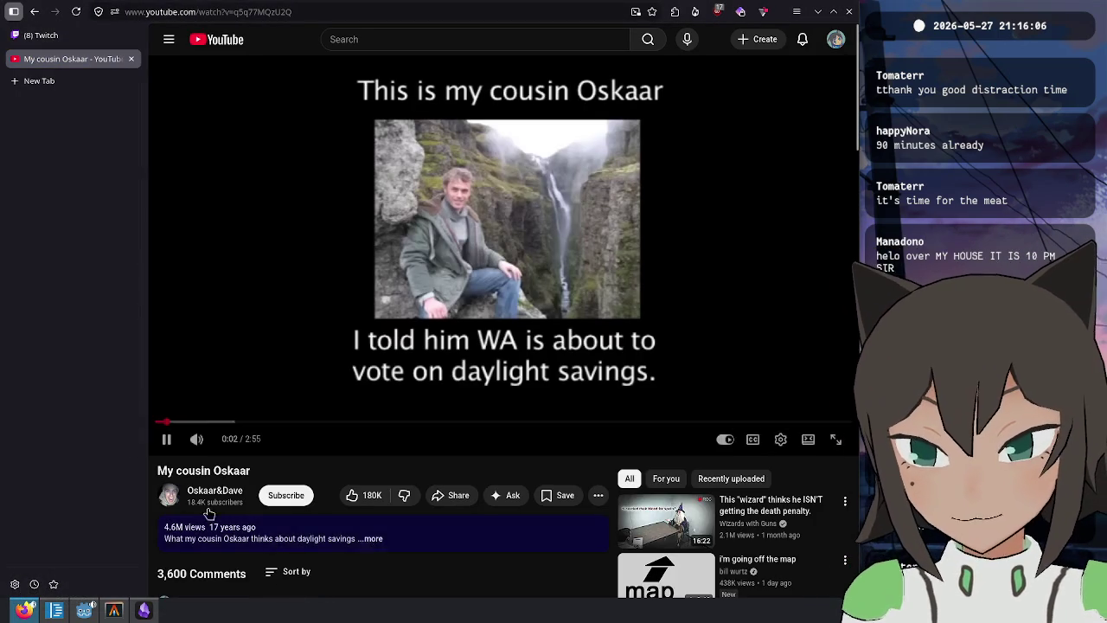
pyautogui.click(14, 11)
pyautogui.press('Up')
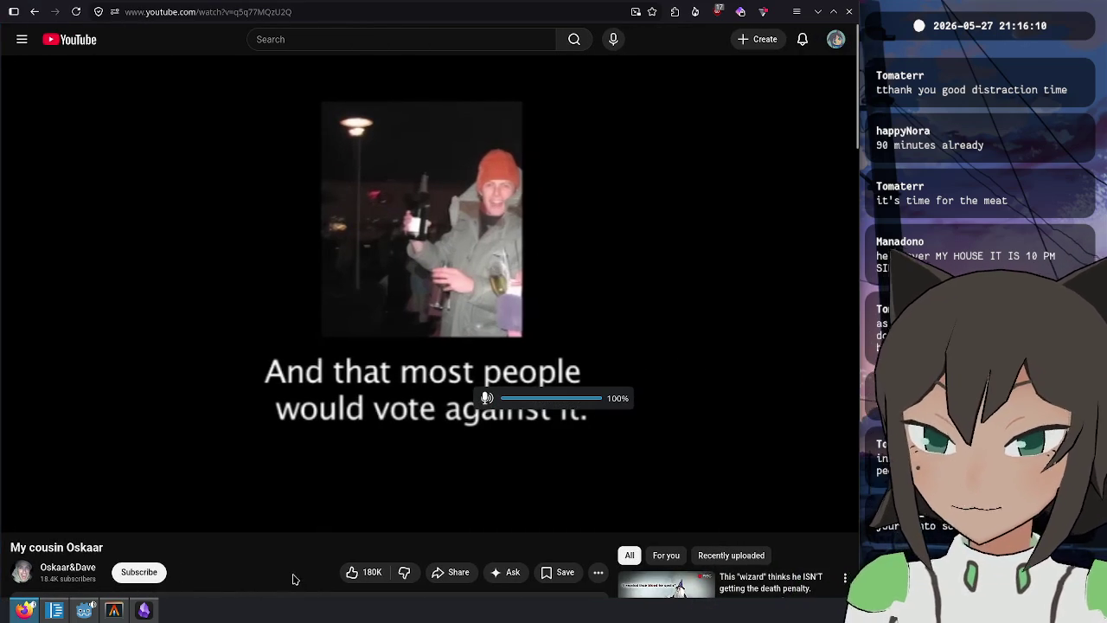
pyautogui.press('XF86AudioMicMute')
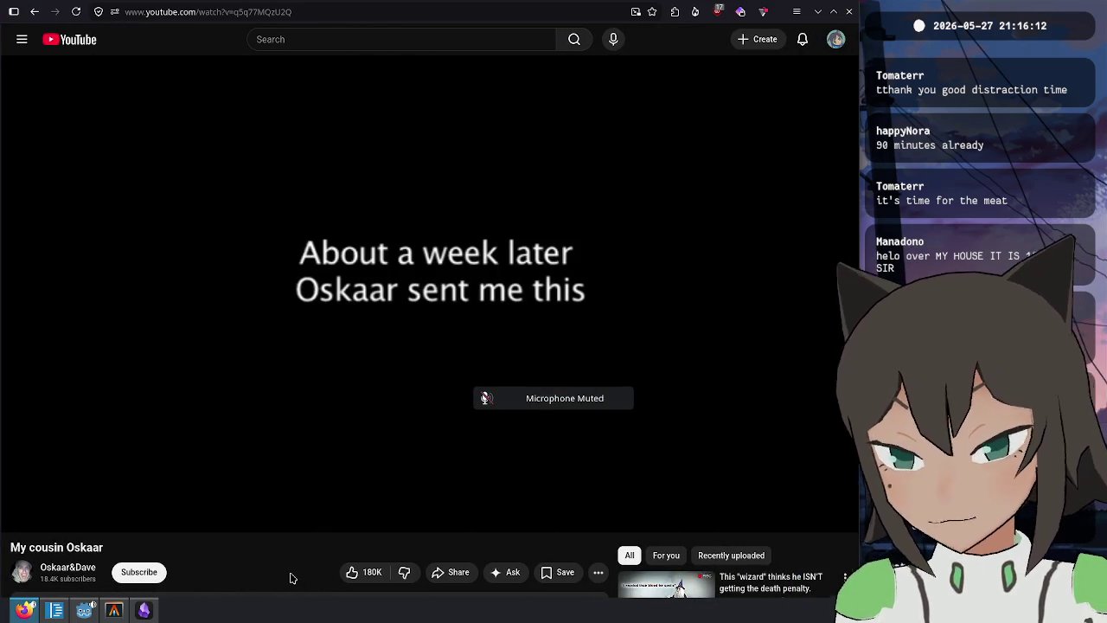
pyautogui.press('XF86AudioMicMute')
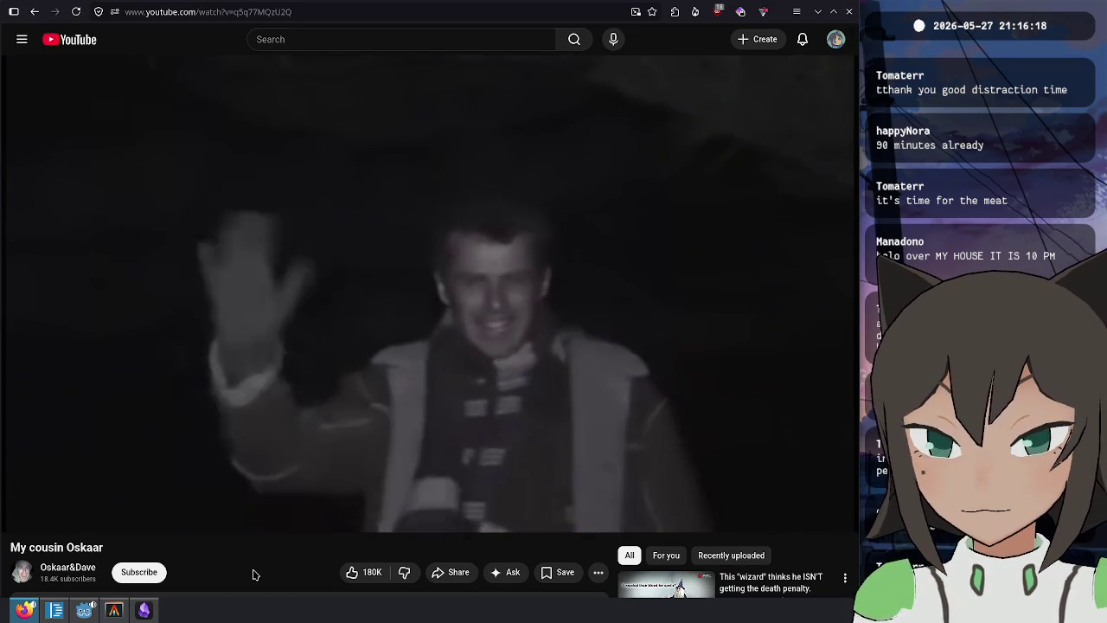
# Turn on English captions for the video and open the page's context menu.
pyautogui.moveTo(523, 449)
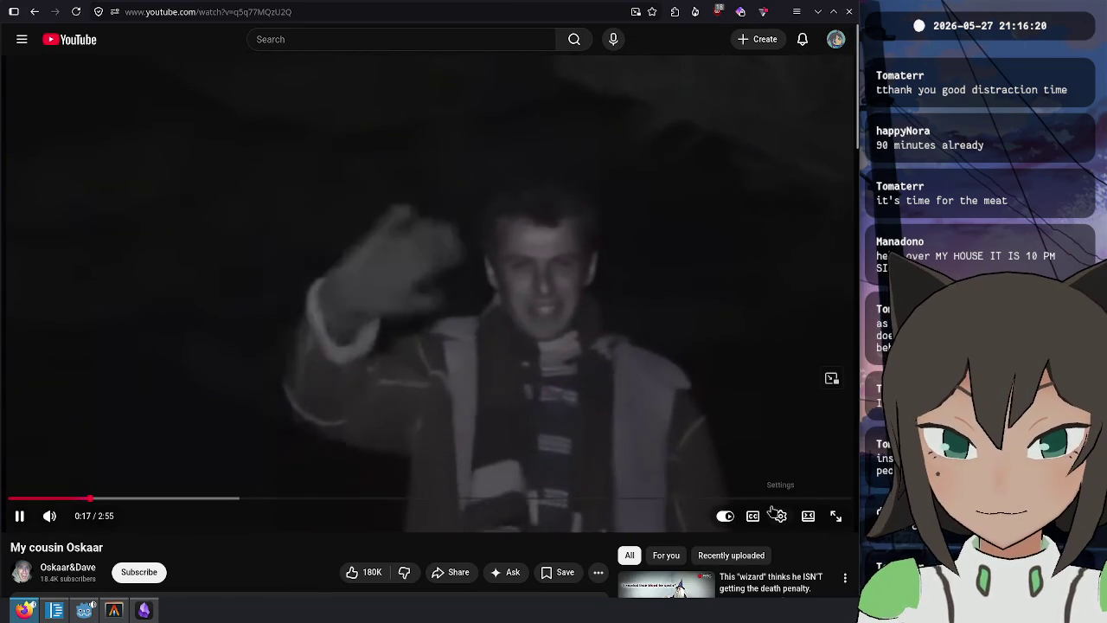
pyautogui.click(753, 515)
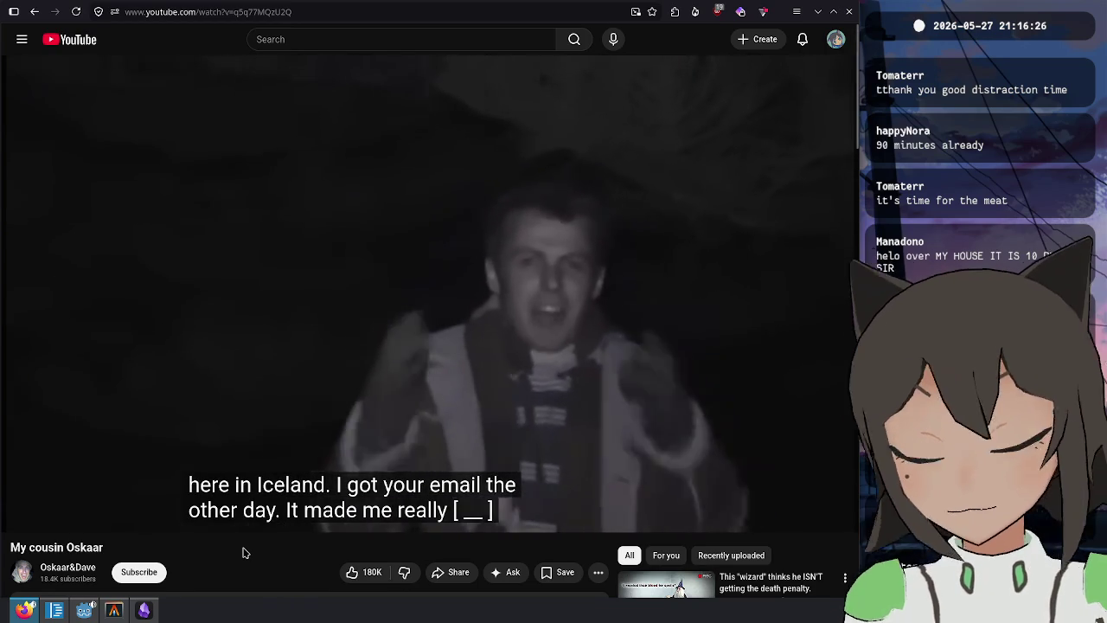
pyautogui.rightClick(243, 552)
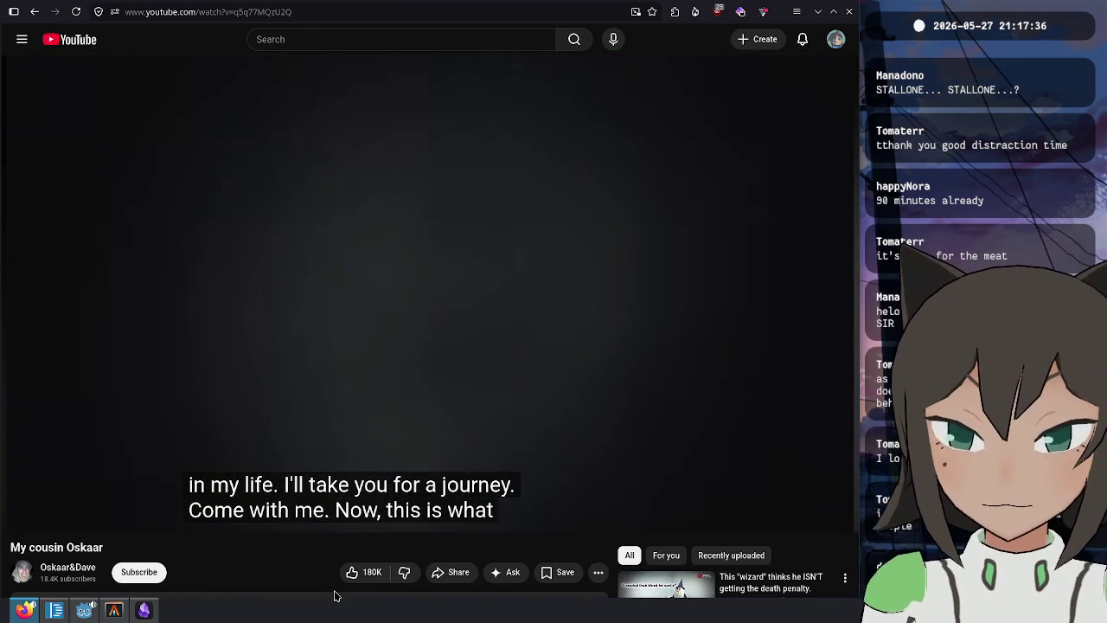
pyautogui.rightClick(257, 580)
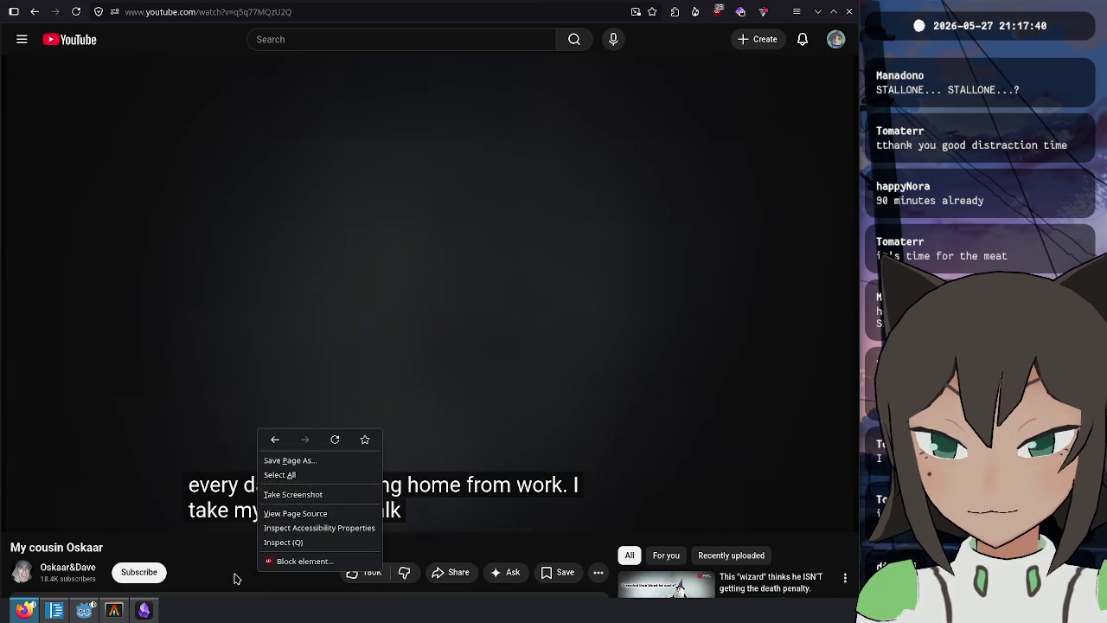
pyautogui.click(223, 580)
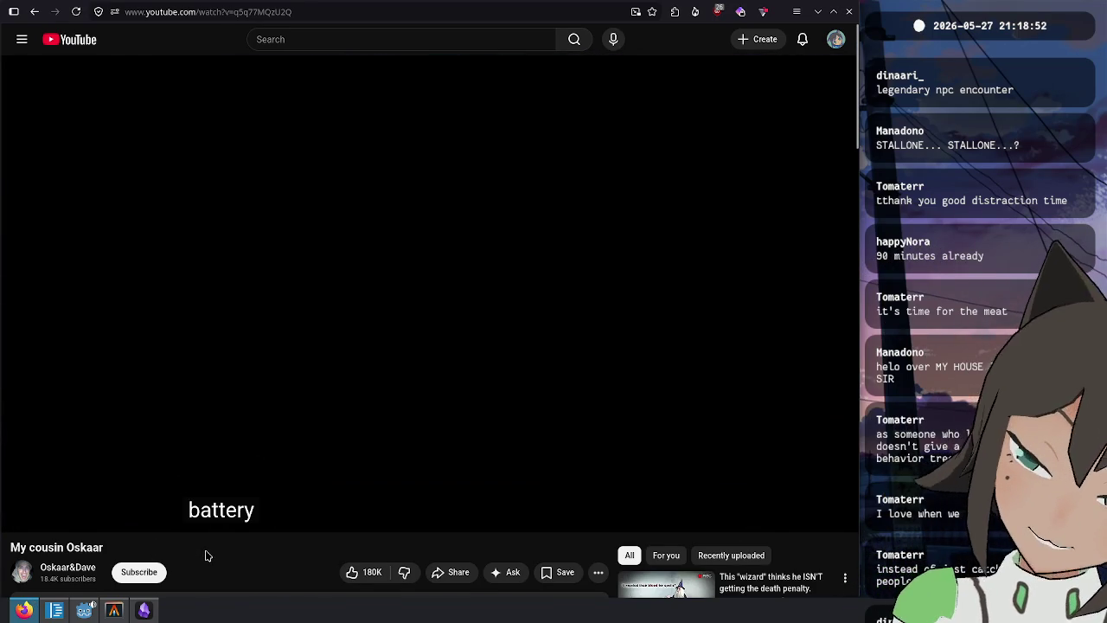
pyautogui.scroll(-3, 210, 550)
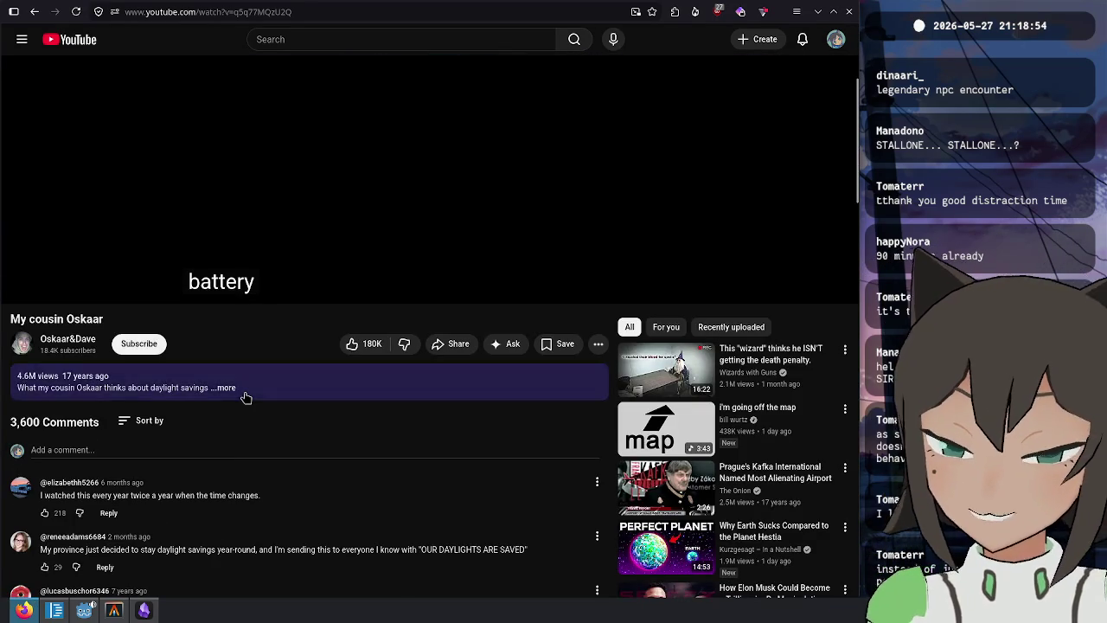
# Expand the description showing the Mar 18, 2009 upload date, skim comments, then return to top.
pyautogui.click(242, 395)
pyautogui.scroll(-3, 343, 381)
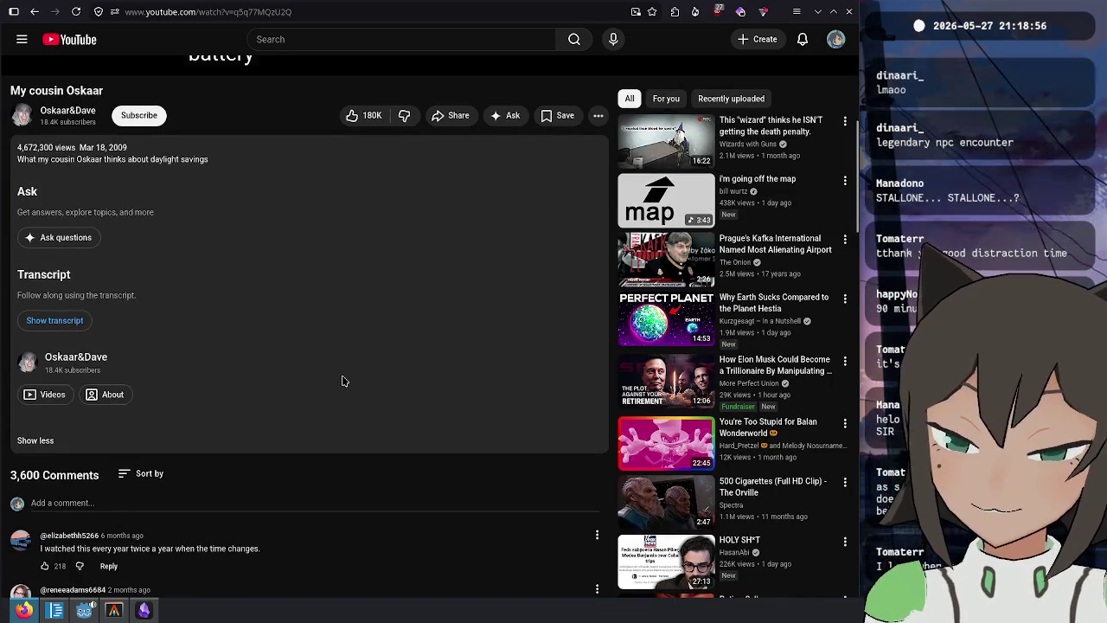
pyautogui.scroll(-3, 341, 381)
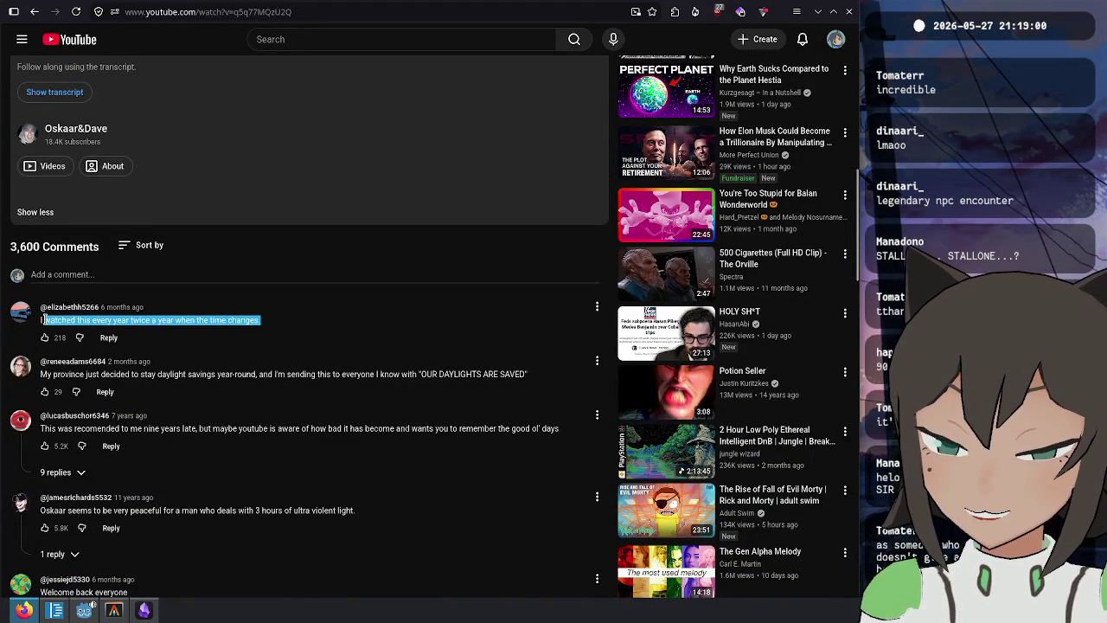
pyautogui.click(251, 313)
pyautogui.scroll(10, 299, 303)
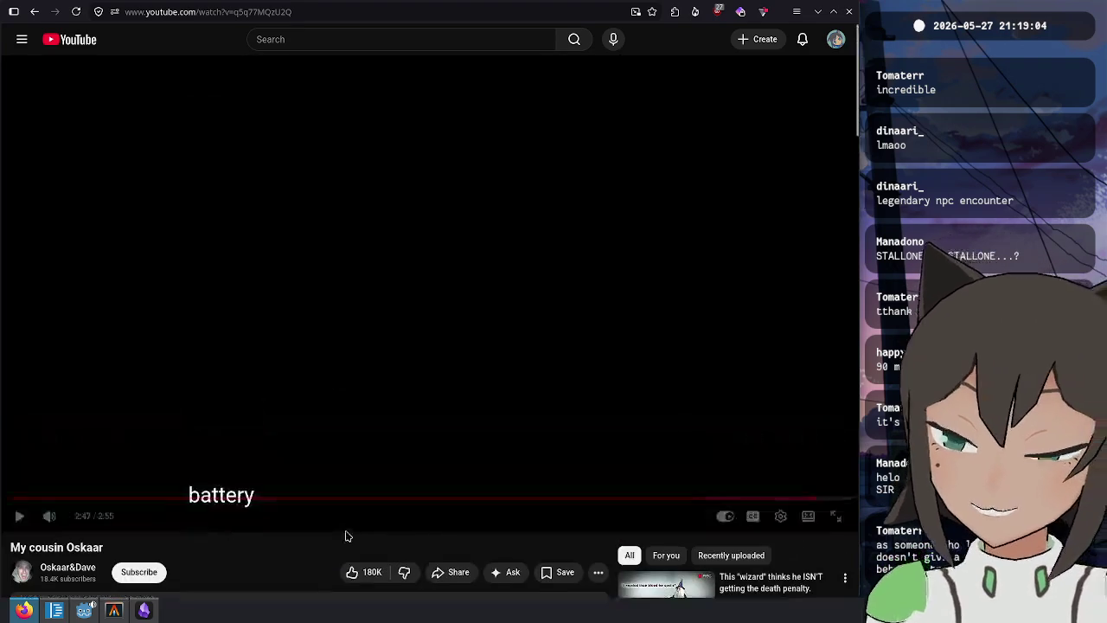
# Go back to the Twitch dashboard, check the unchanged favorite-videos note, and return to Firefox.
pyautogui.click(35, 11)
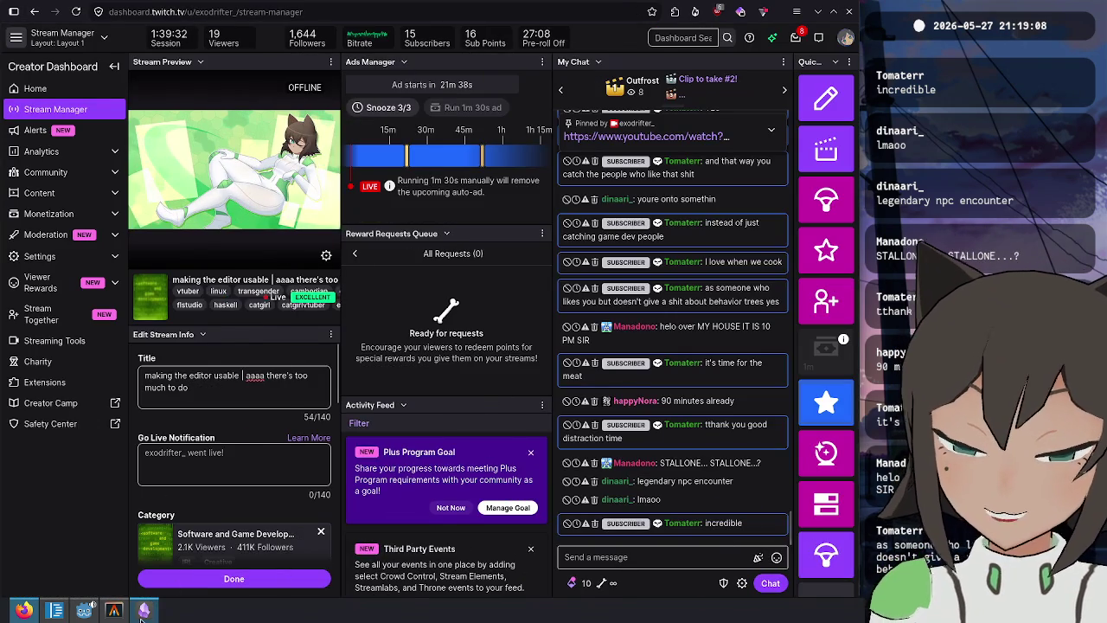
pyautogui.click(143, 612)
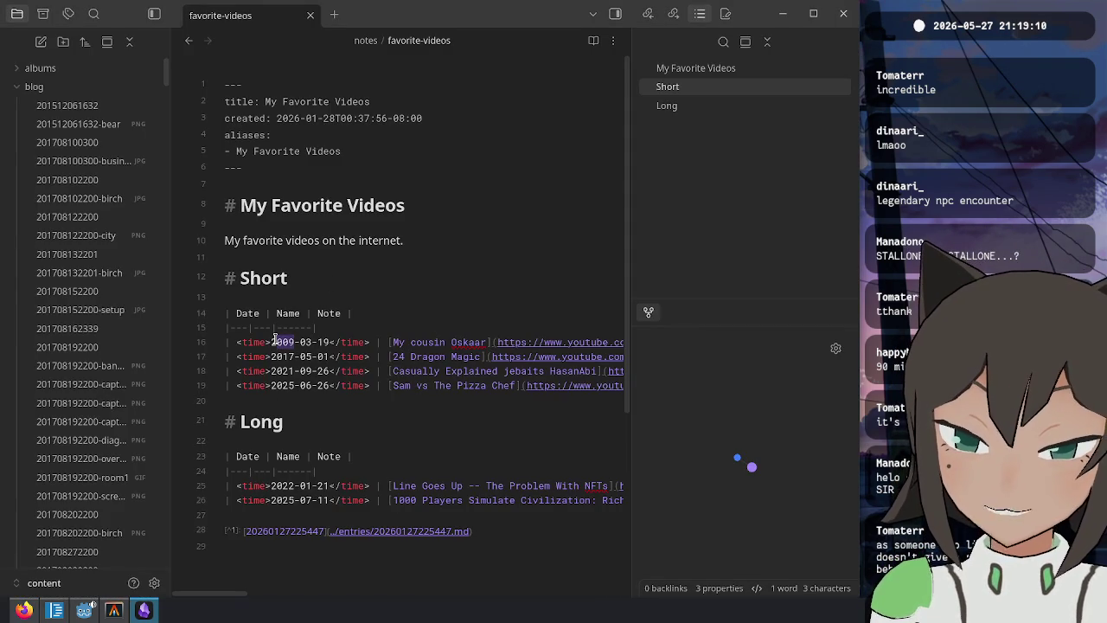
pyautogui.click(434, 470)
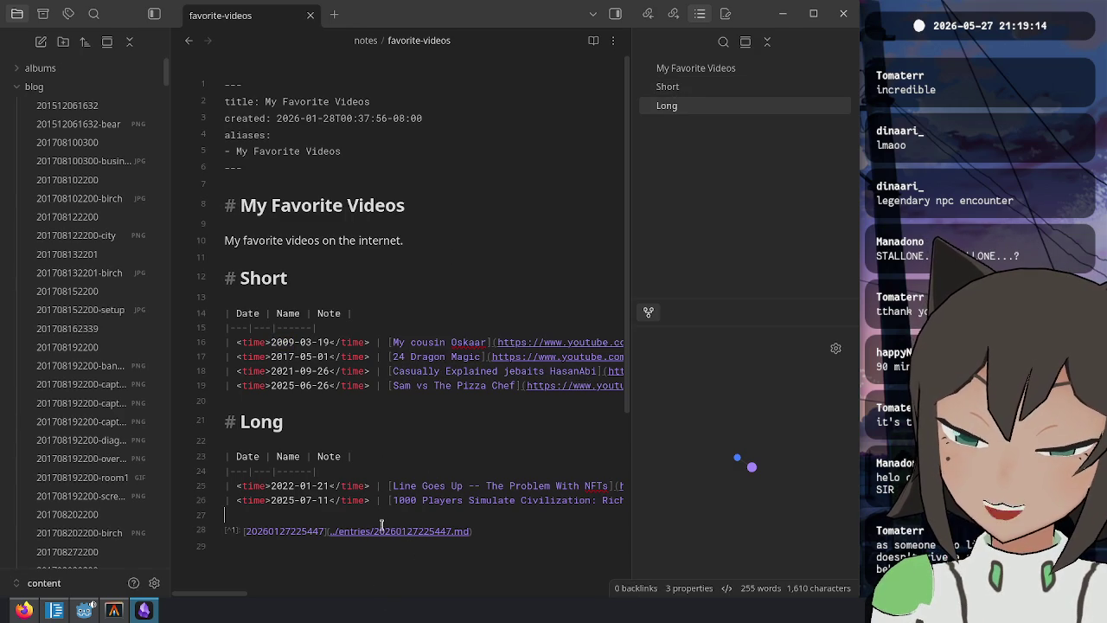
pyautogui.hotkey('alt', 'Tab')
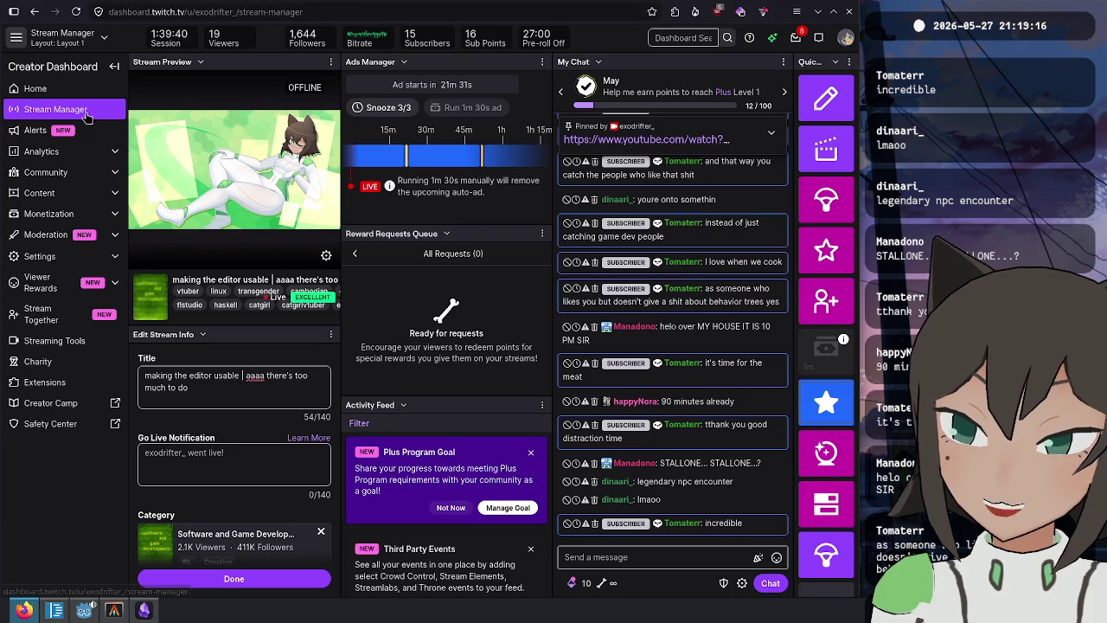
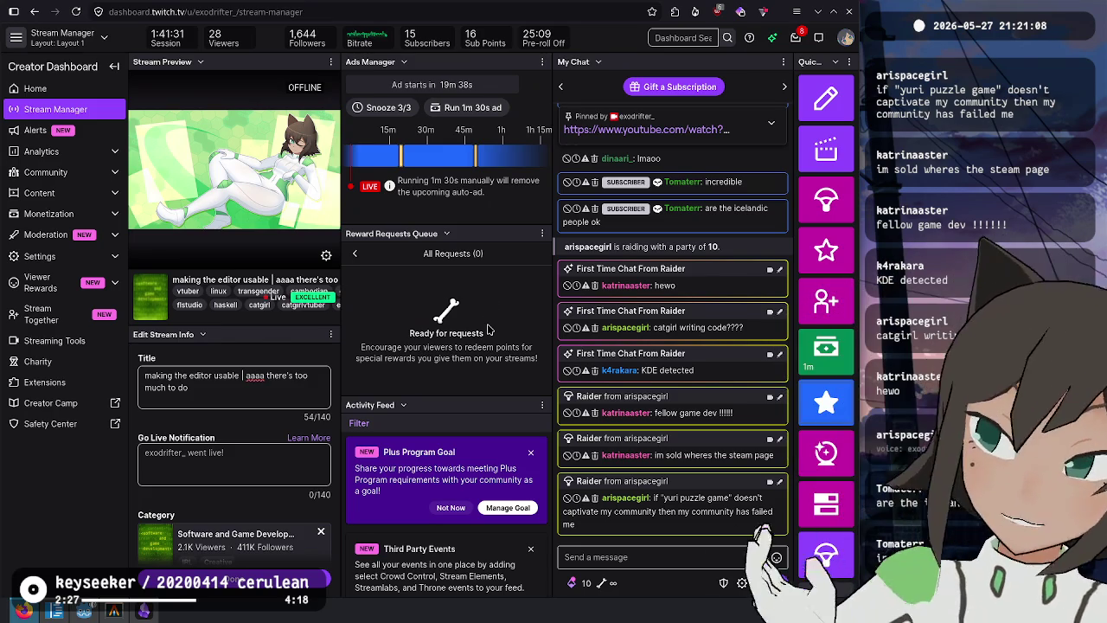
# Return to Godot and launch the Fishy Facts project in a debug window.
pyautogui.hotkey('alt', 'Tab')
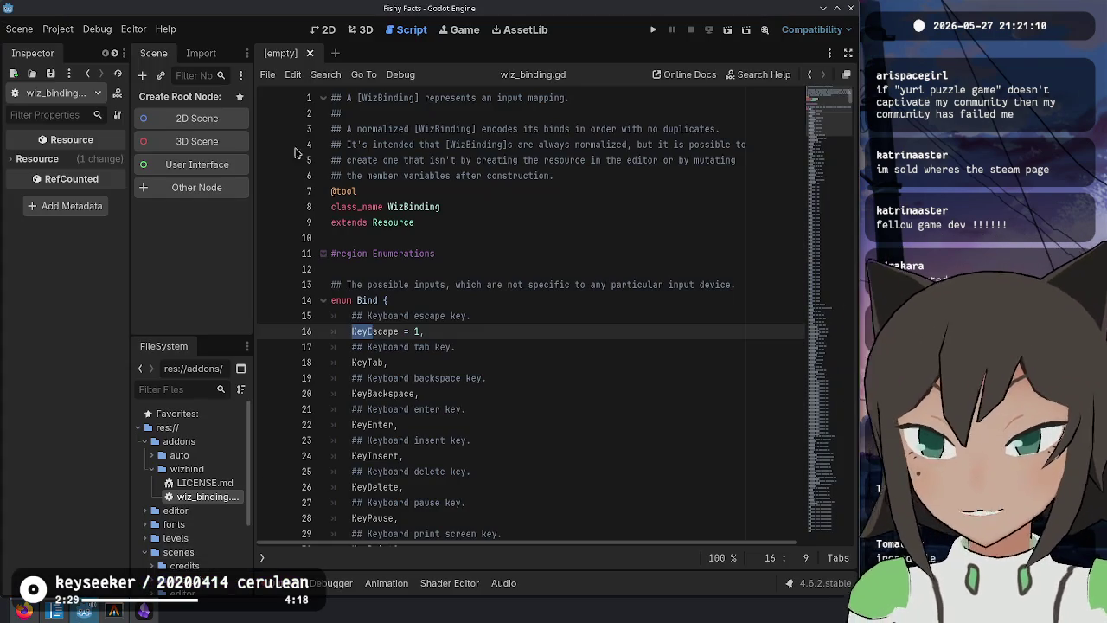
pyautogui.click(506, 218)
pyautogui.click(658, 26)
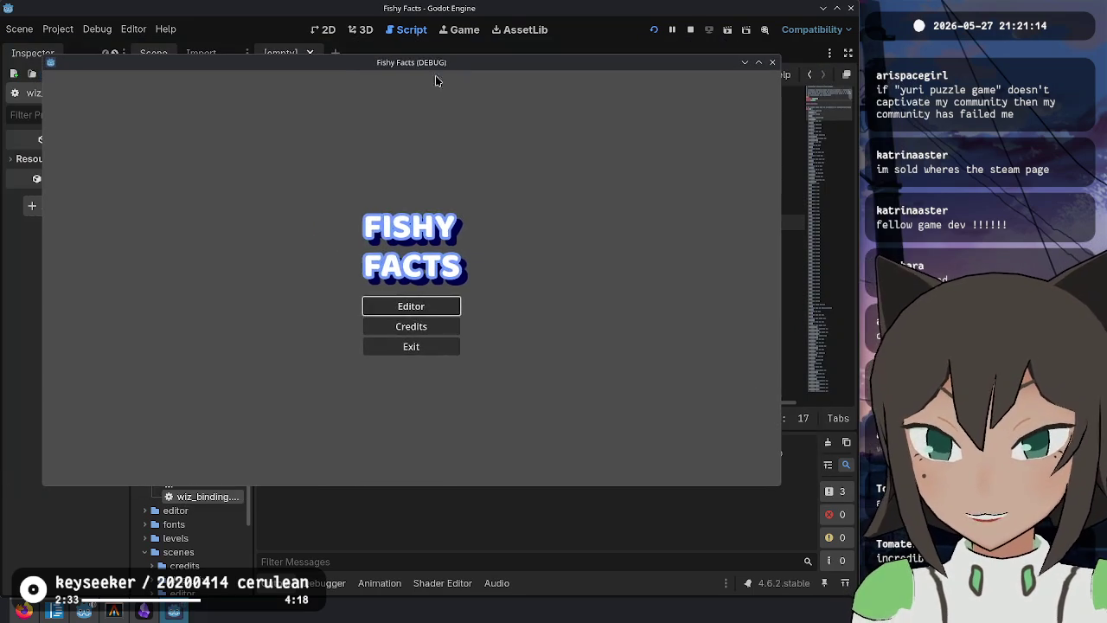
# Open the Fishy Facts puzzle editor and add white cells in Edit Shape mode.
pyautogui.click(445, 306)
pyautogui.click(400, 262)
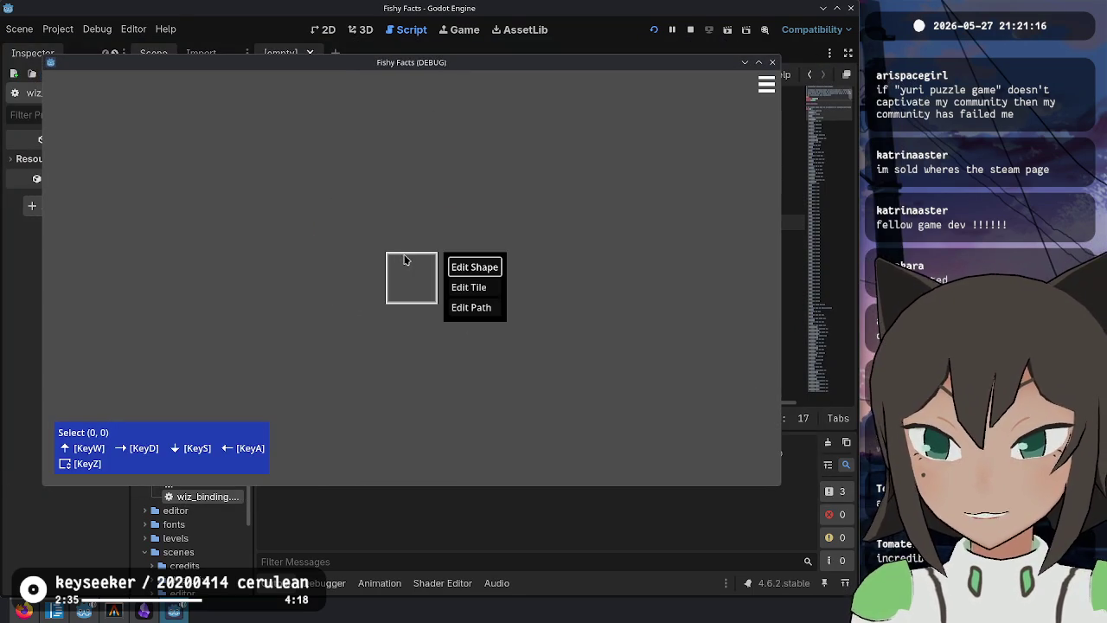
pyautogui.click(451, 265)
pyautogui.click(463, 329)
pyautogui.click(573, 218)
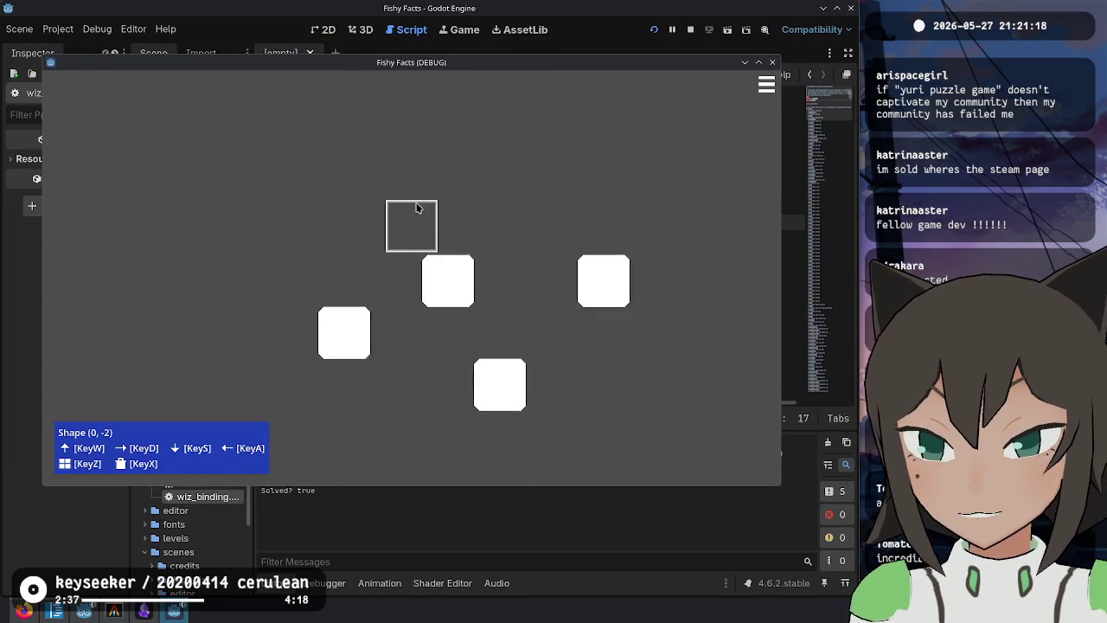
pyautogui.click(364, 223)
# Shift the grid view, complete the three-cell top row and remove the stray cells.
pyautogui.press('a')
pyautogui.press('a')
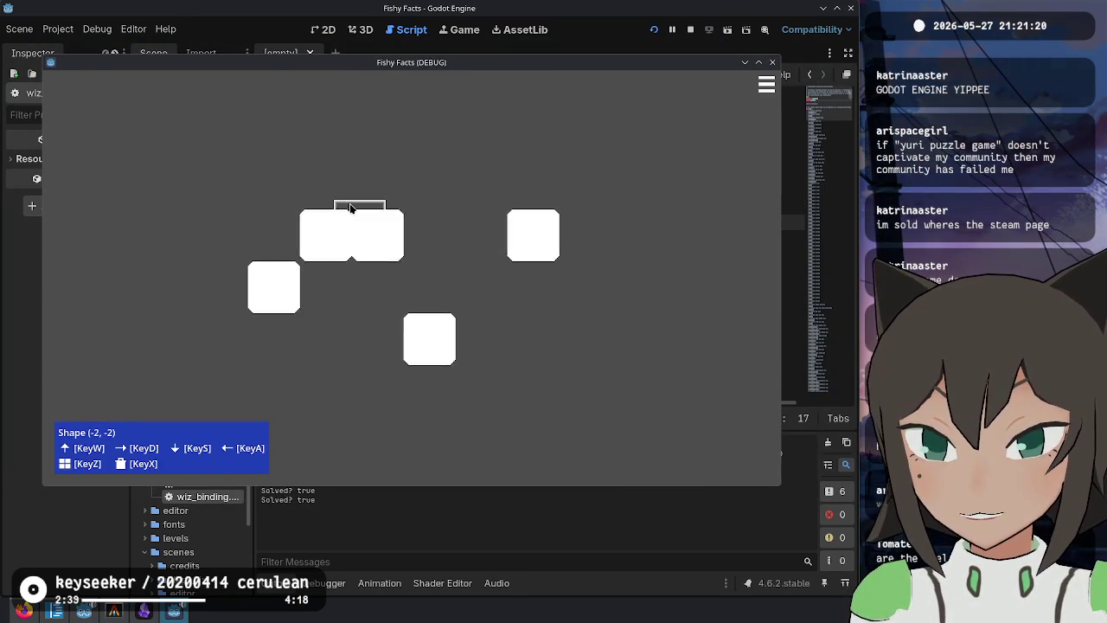
pyautogui.click(393, 230)
pyautogui.click(257, 277)
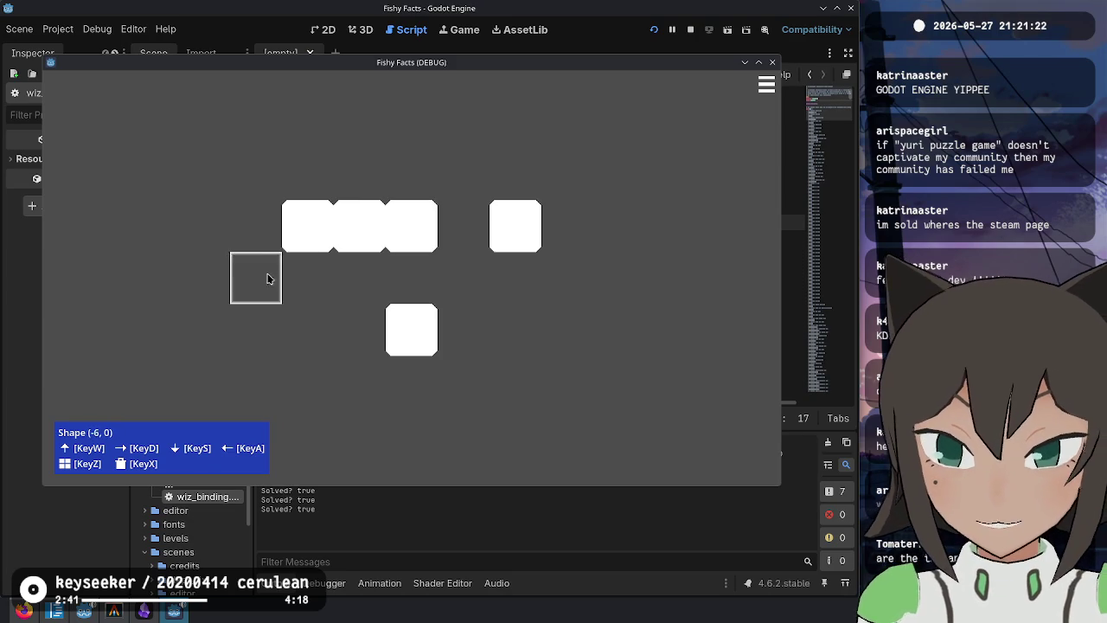
pyautogui.click(413, 327)
pyautogui.click(491, 246)
# Add three tiles to the lower row, shifted right, in Edit Tile mode.
pyautogui.rightClick(500, 209)
pyautogui.click(529, 239)
pyautogui.click(413, 281)
pyautogui.click(460, 292)
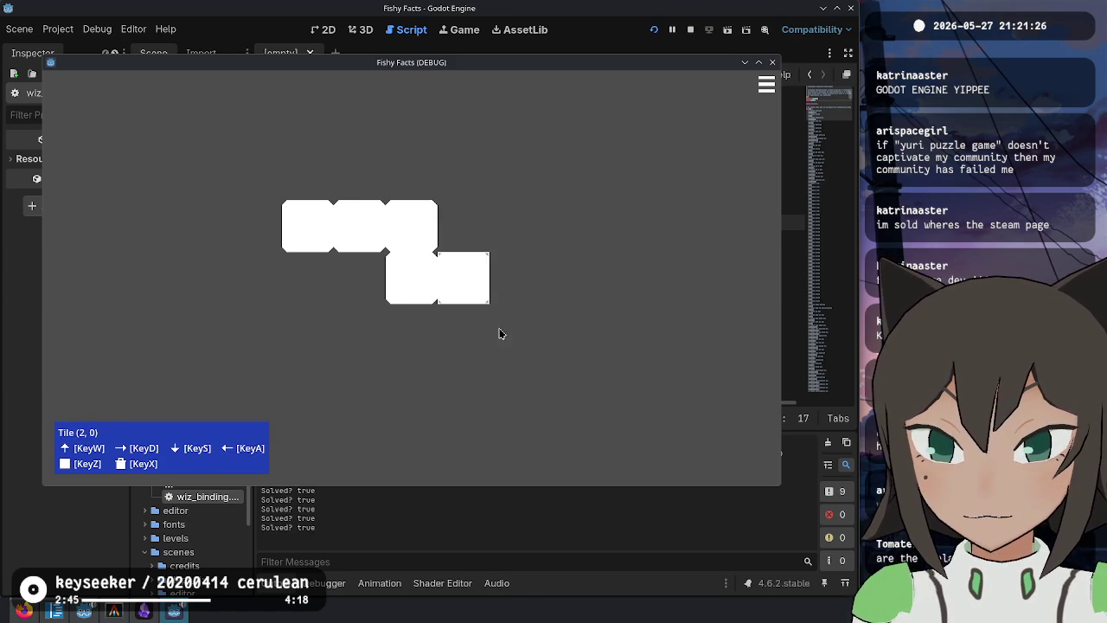
pyautogui.click(516, 273)
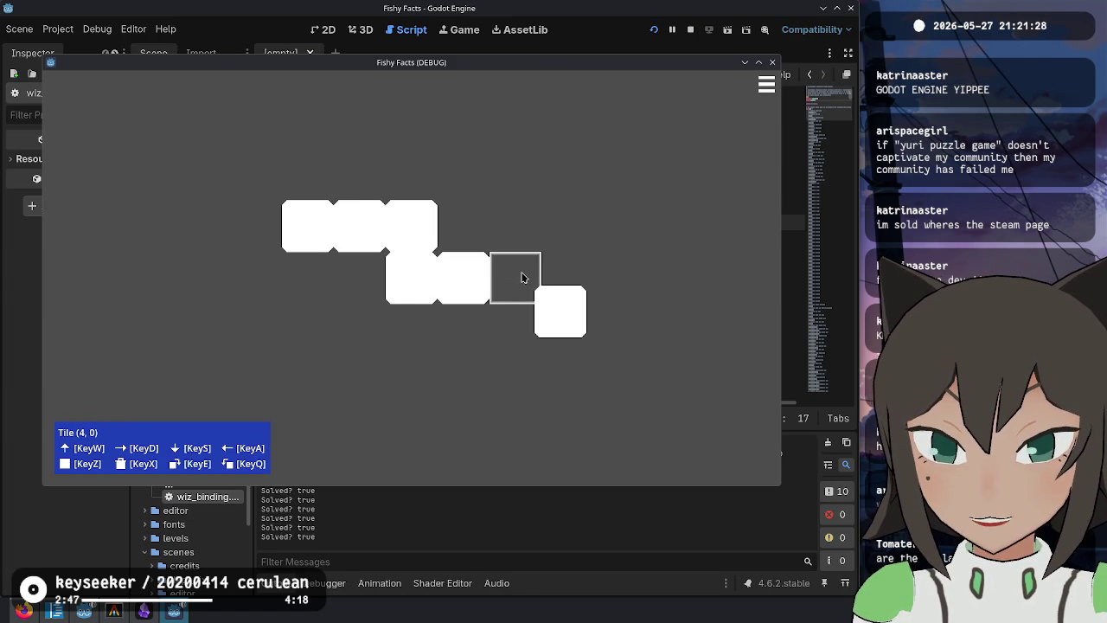
pyautogui.click(520, 278)
pyautogui.rightClick(520, 278)
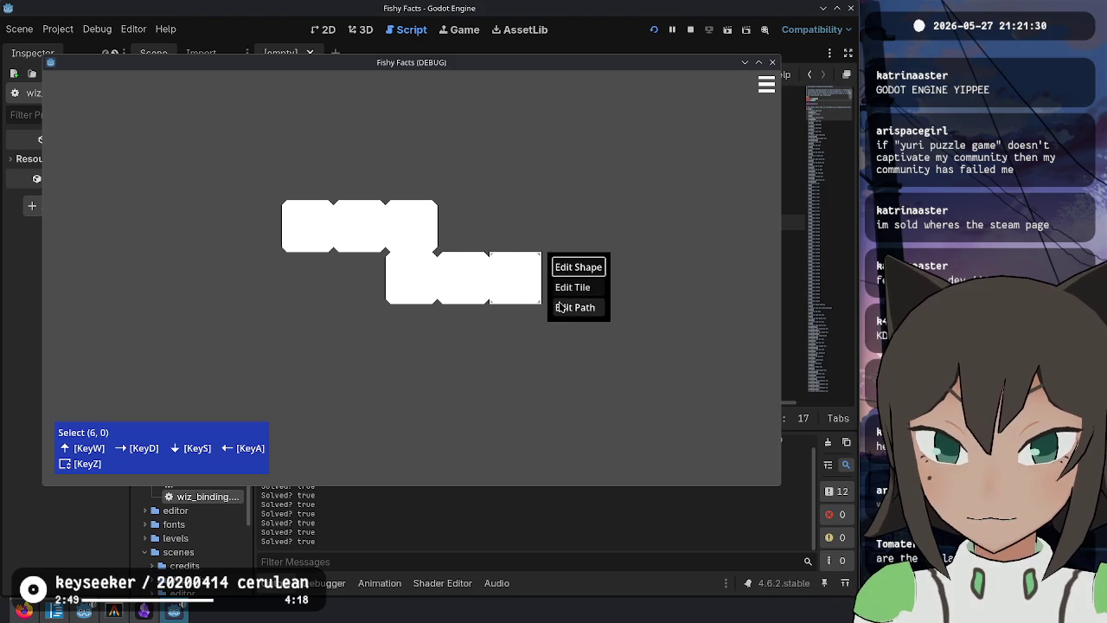
# Draw grey paths winding from the lower row up across the top row, plus a vertical crossing.
pyautogui.click(567, 307)
pyautogui.click(448, 282)
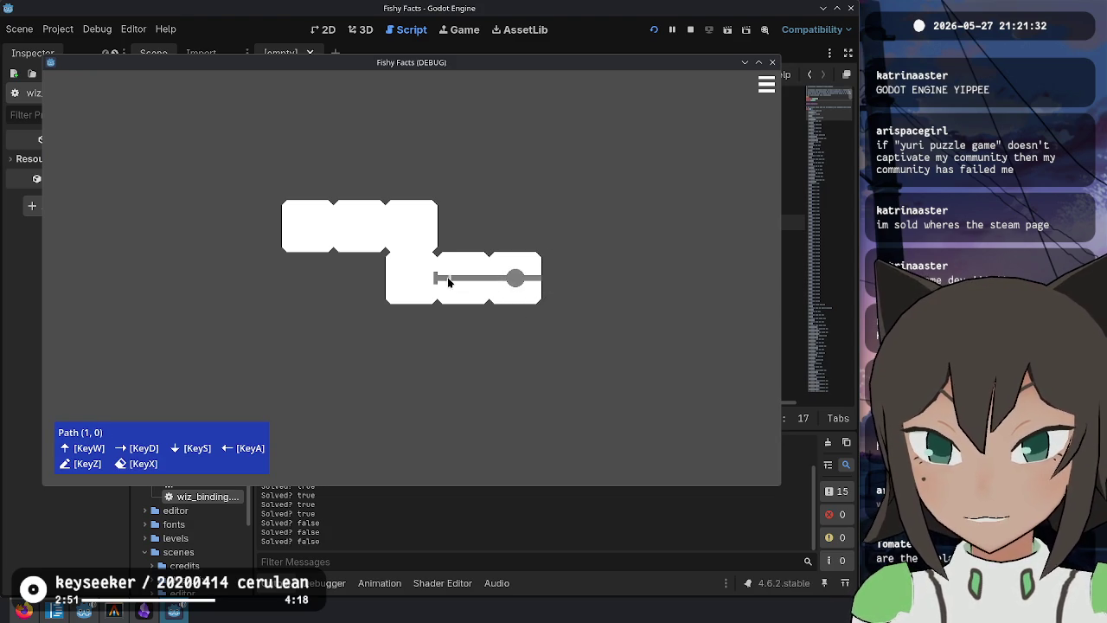
pyautogui.click(412, 268)
pyautogui.click(391, 229)
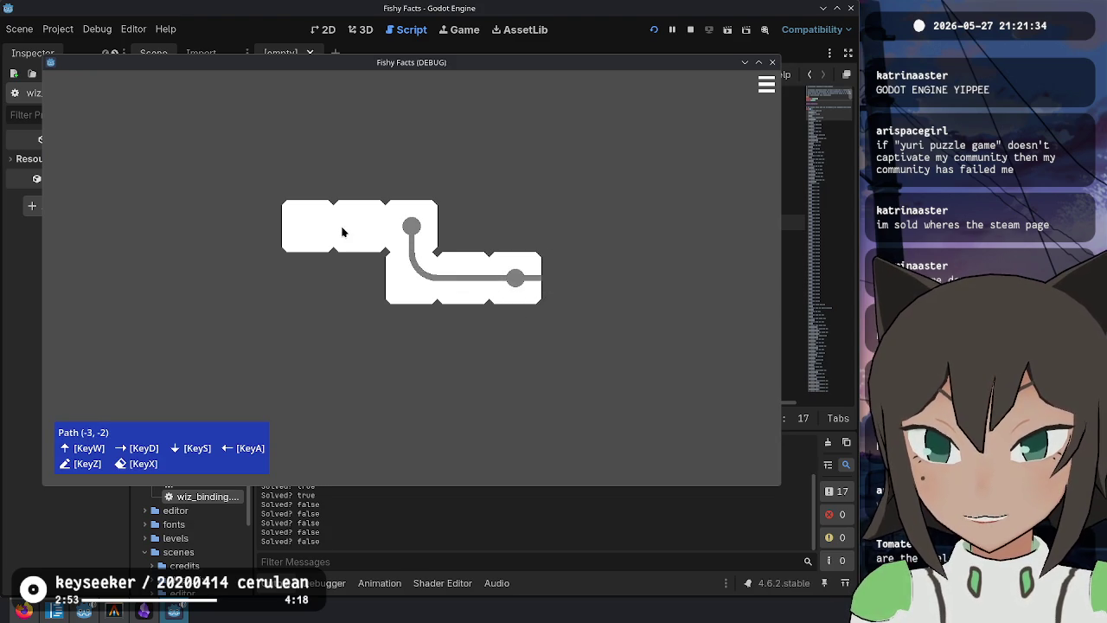
pyautogui.click(387, 232)
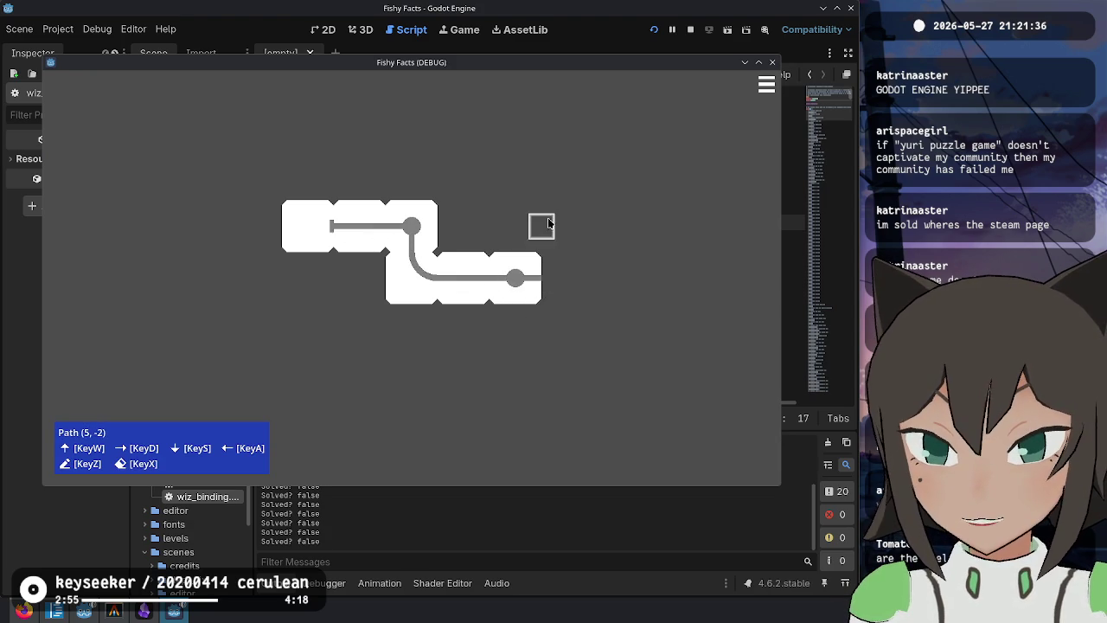
pyautogui.click(331, 233)
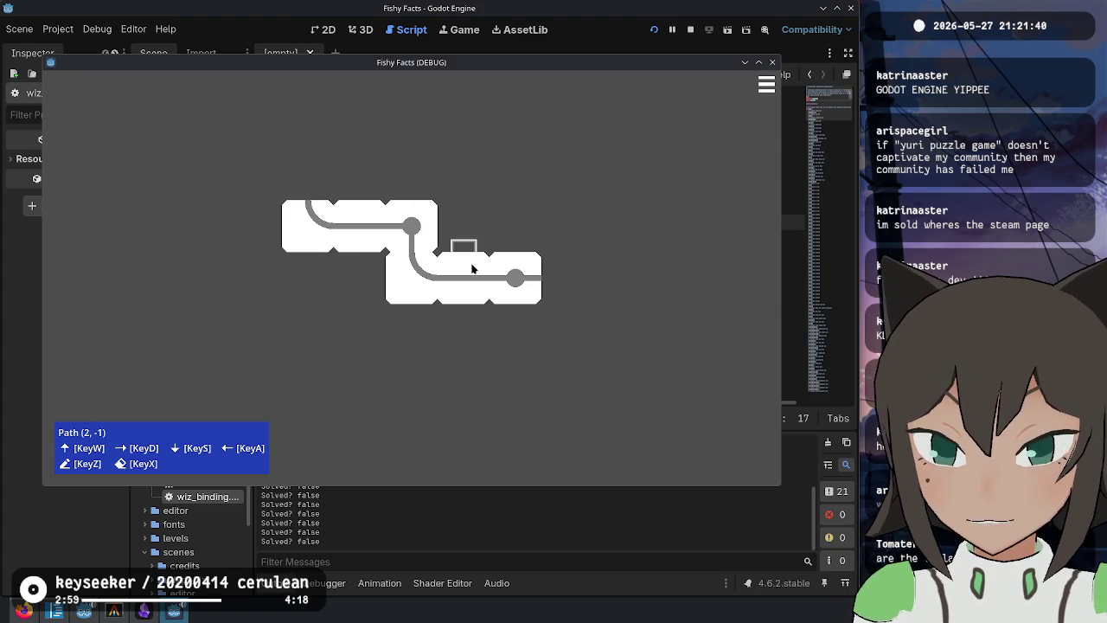
pyautogui.click(464, 277)
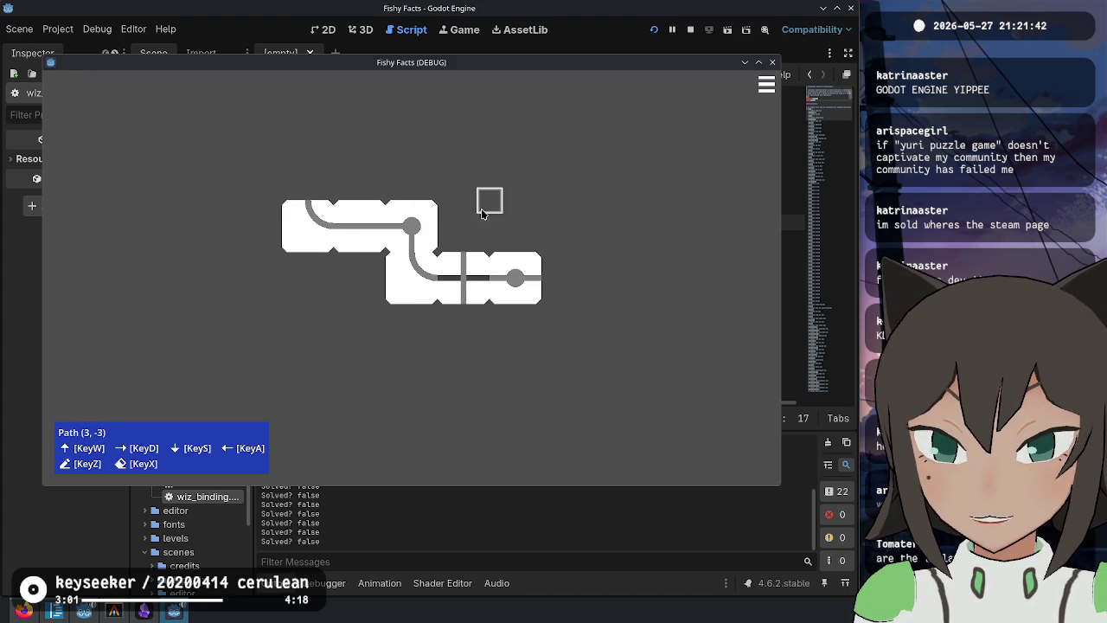
pyautogui.press('Escape')
# Add a new tile below the crossing path in Edit Shape mode.
pyautogui.click(458, 229)
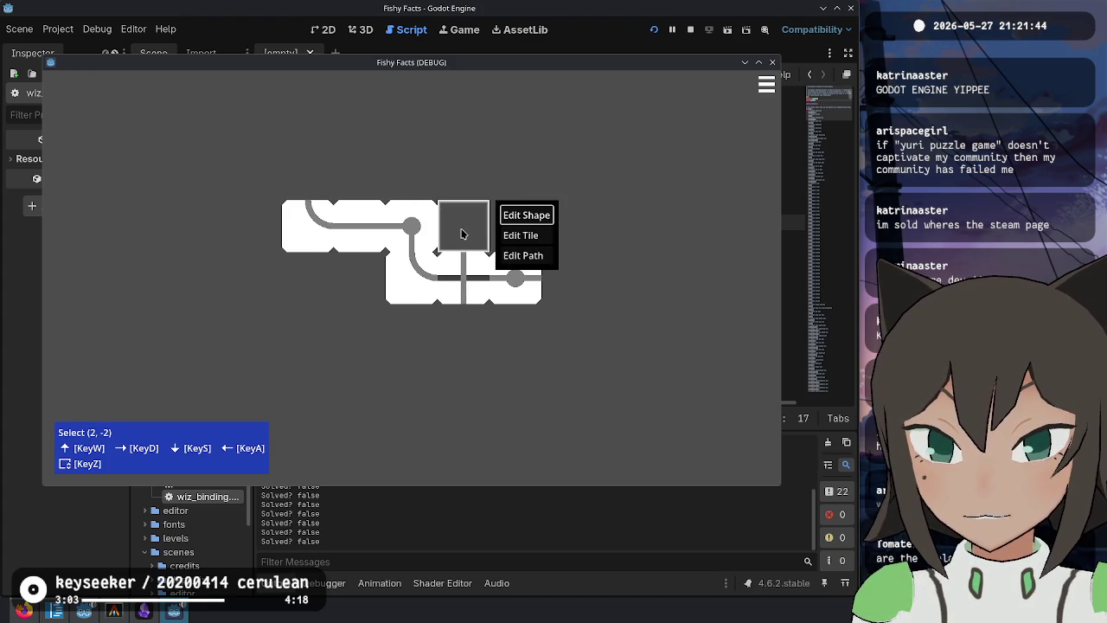
pyautogui.press('Return')
pyautogui.click(464, 329)
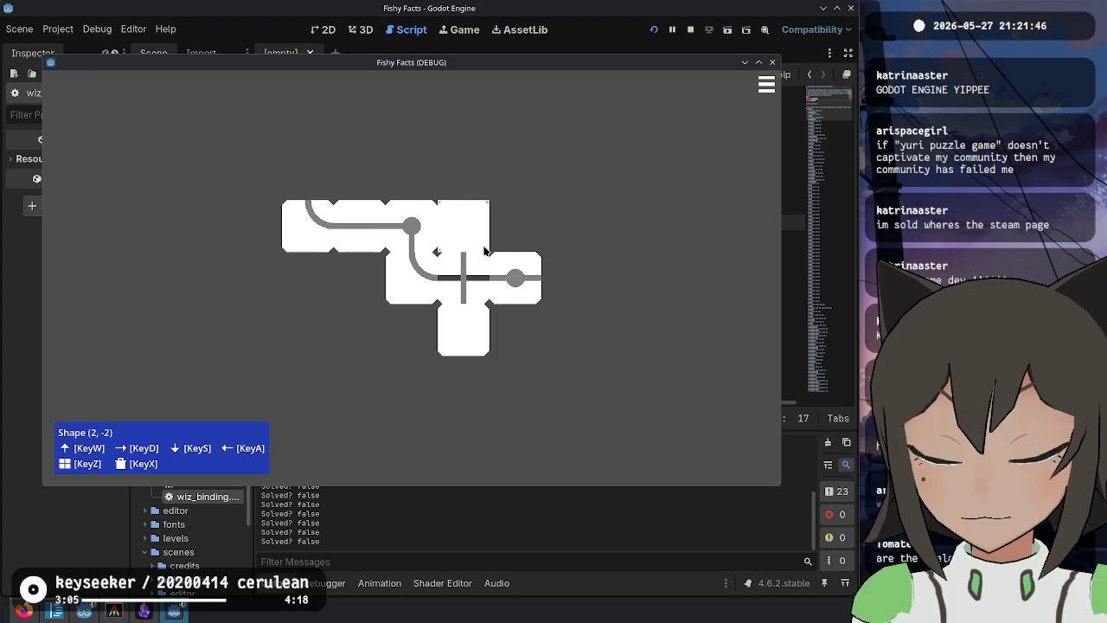
pyautogui.press('Escape')
# Draw a path down from the crossing into the new bottom tile.
pyautogui.click(477, 223)
pyautogui.click(524, 253)
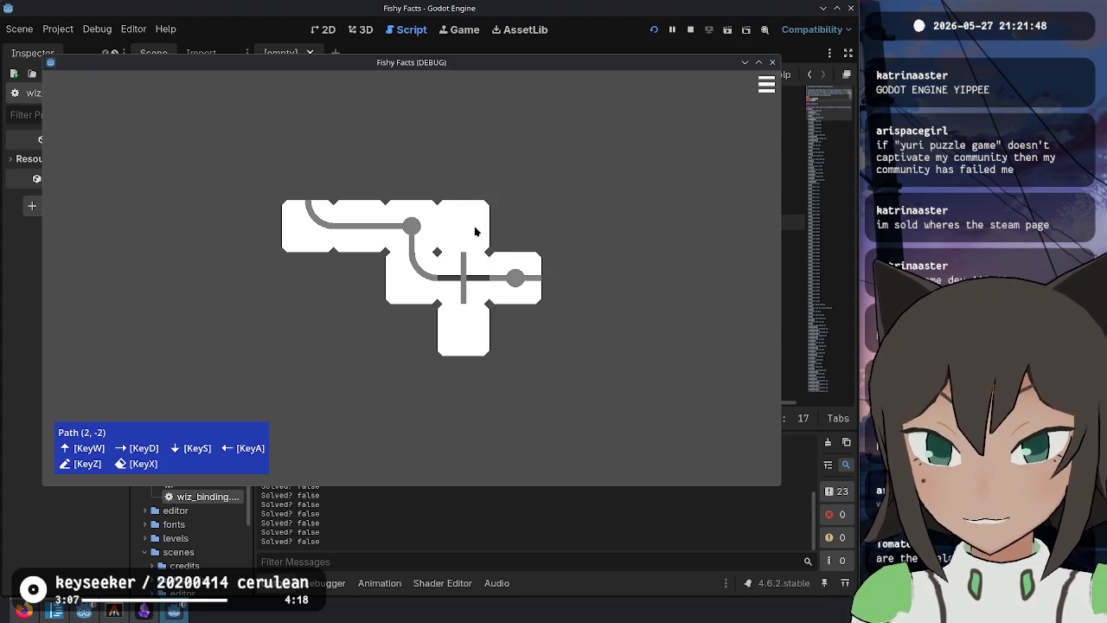
pyautogui.moveTo(462, 249); pyautogui.dragTo(463, 330)
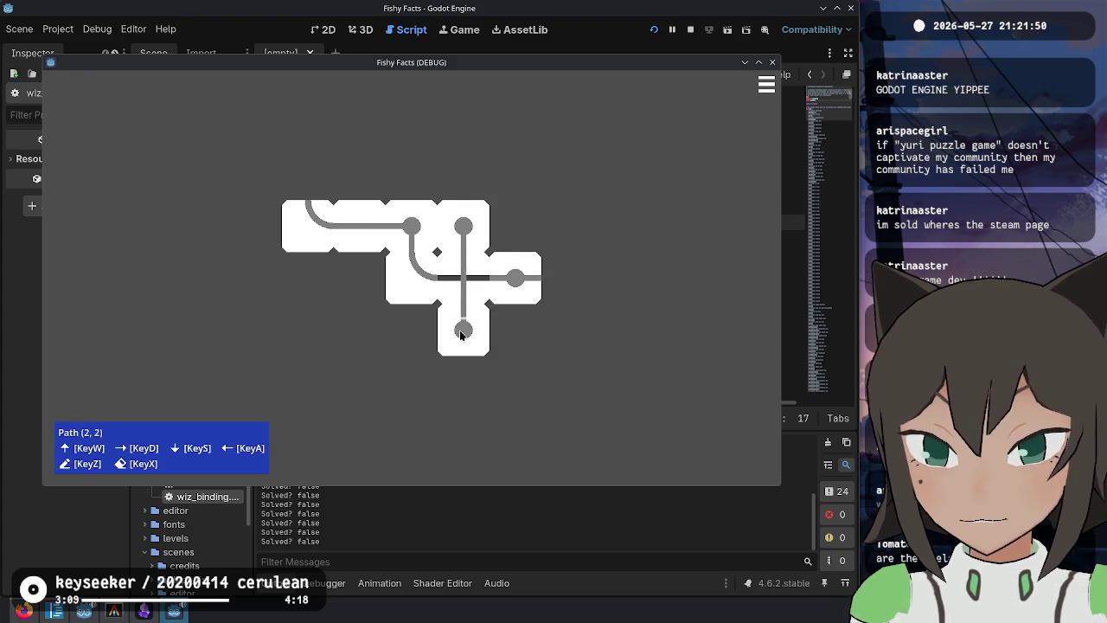
pyautogui.press('Escape')
# Put the displaced shape back in its original spot and switch to Obsidian.
pyautogui.click(479, 223)
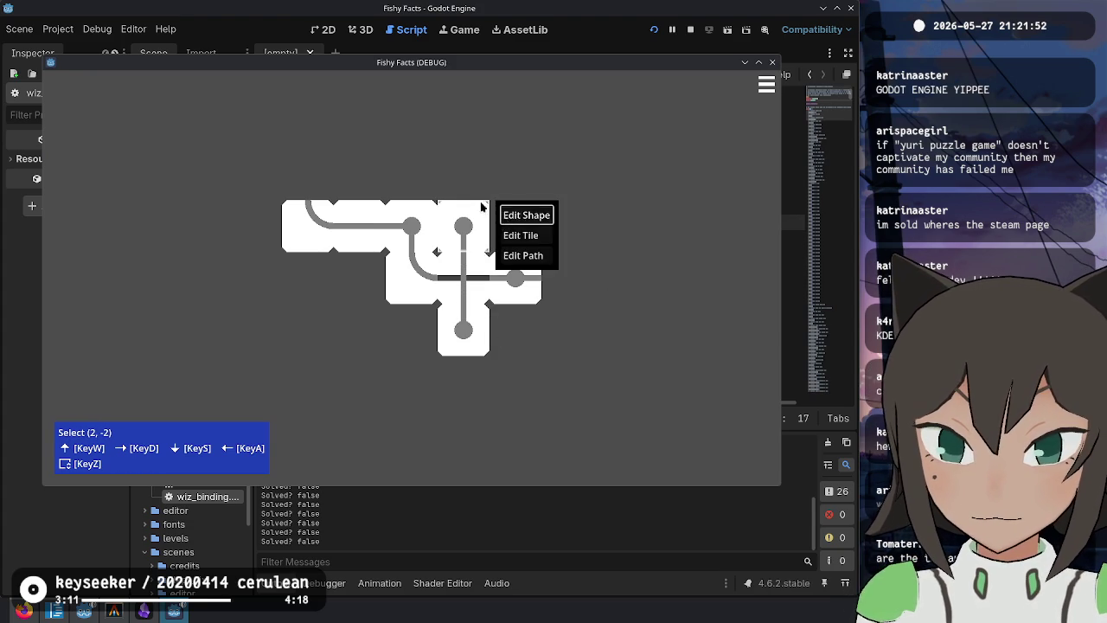
pyautogui.click(525, 215)
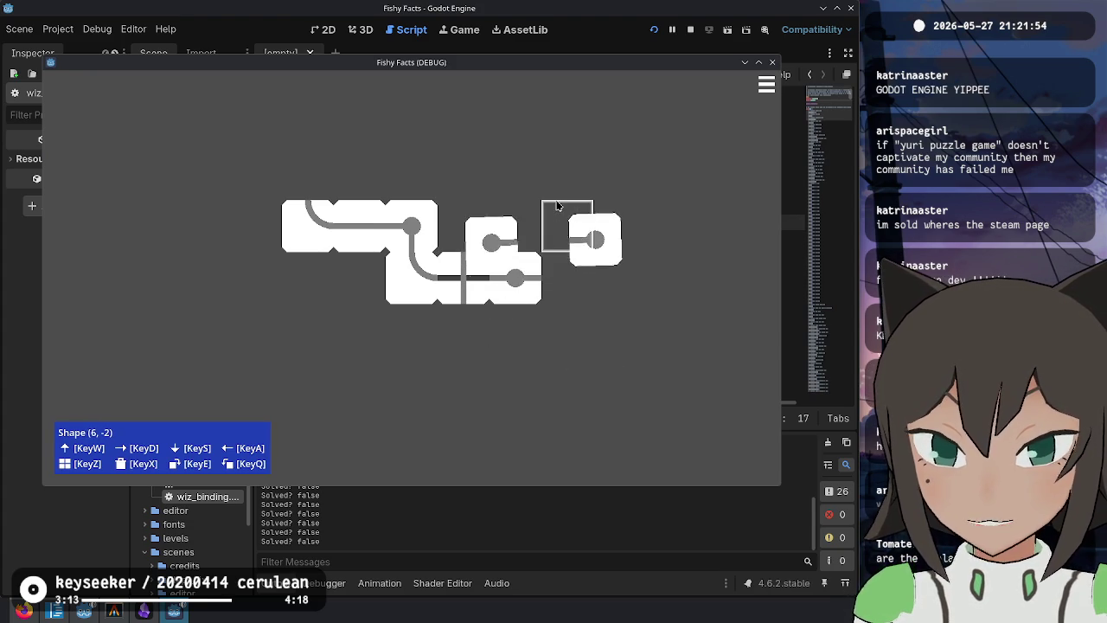
pyautogui.click(464, 329)
pyautogui.click(463, 225)
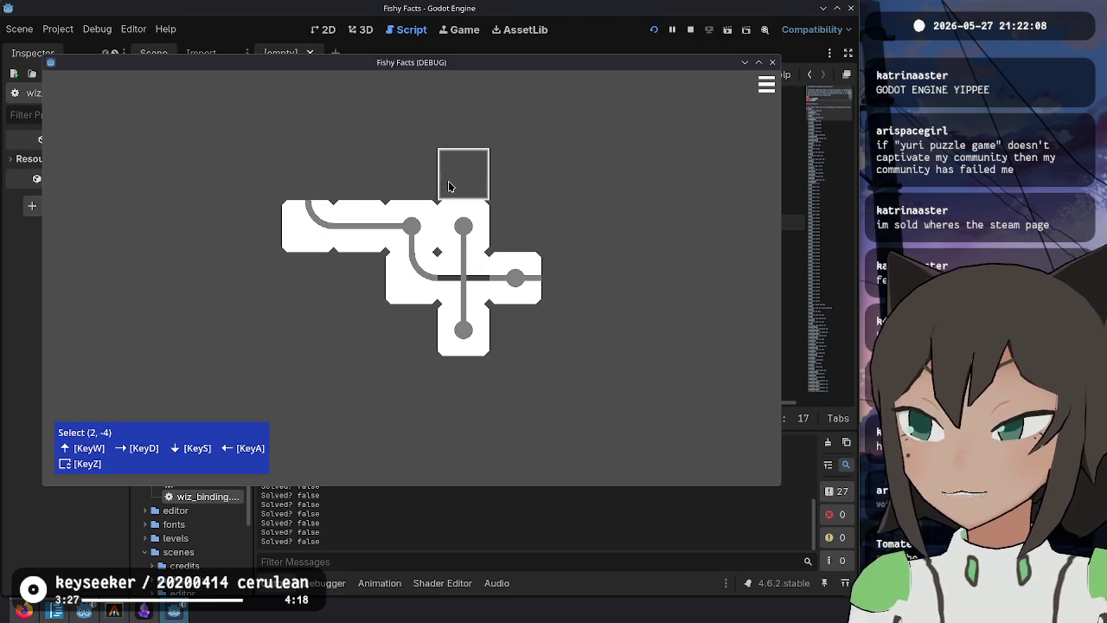
pyautogui.hotkey('alt', 'Tab')
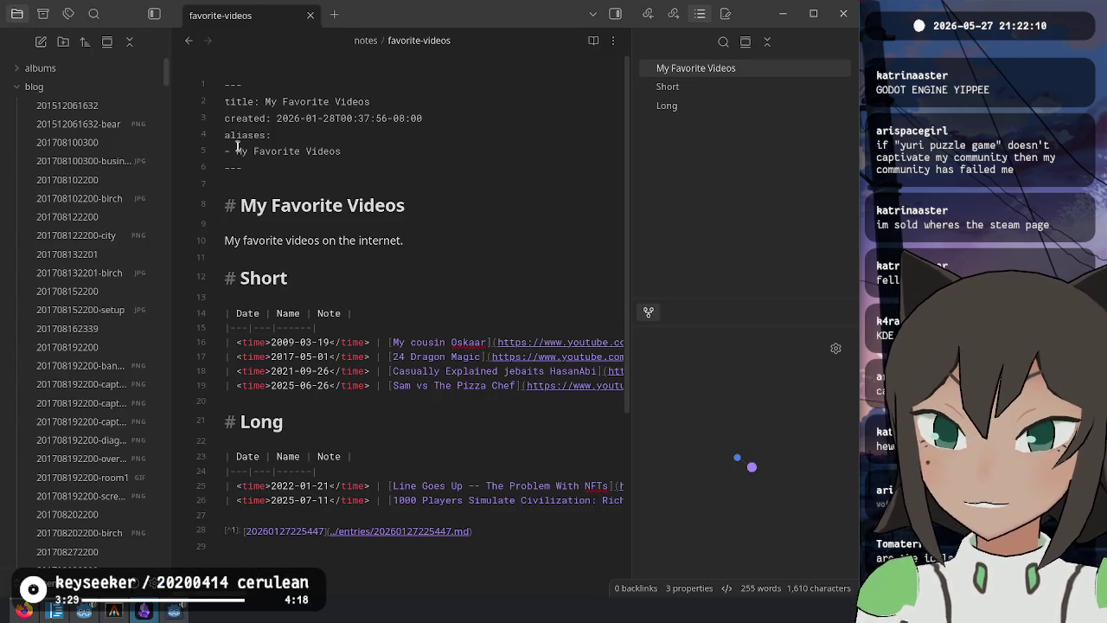
pyautogui.hotkey('ctrl', 'o')
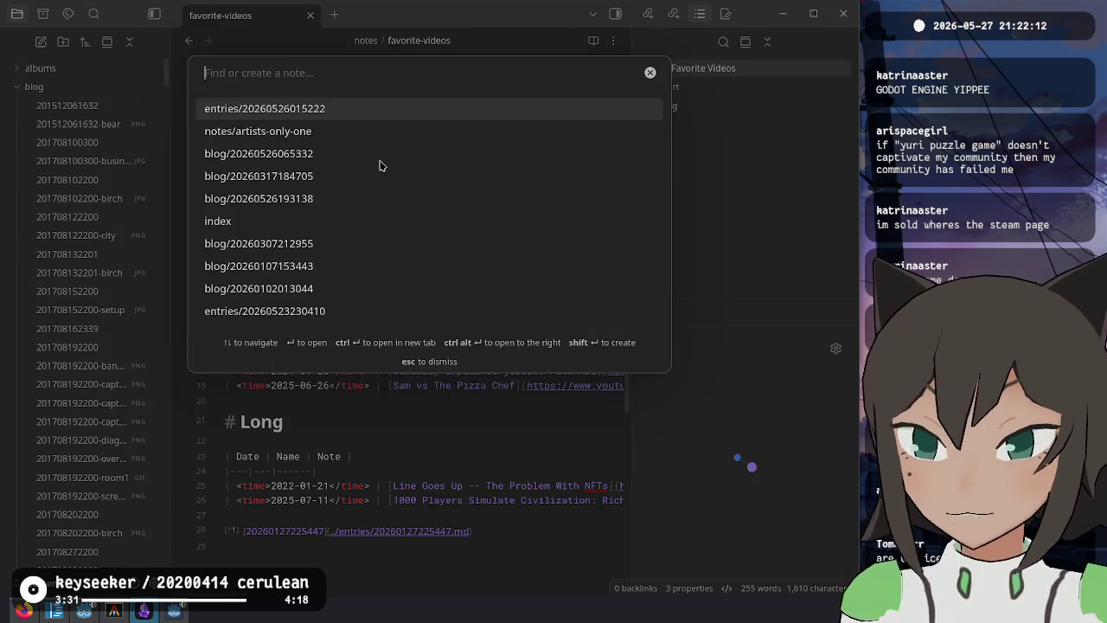
pyautogui.write('fishy f')
pyautogui.press('Return')
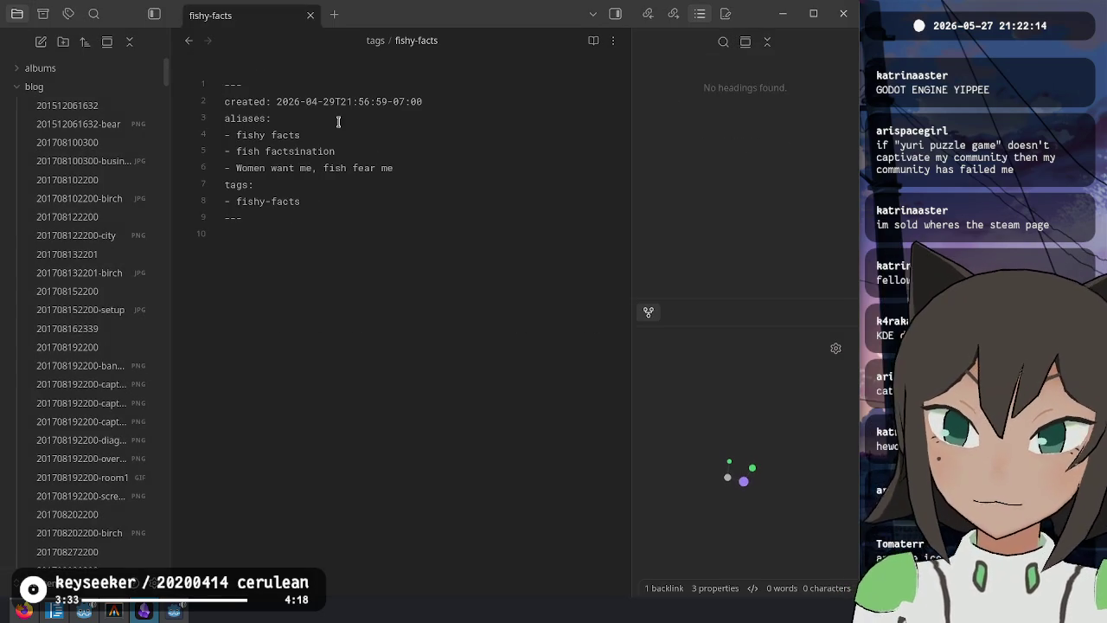
pyautogui.hotkey('ctrl', 'o')
pyautogui.write('fishy fact')
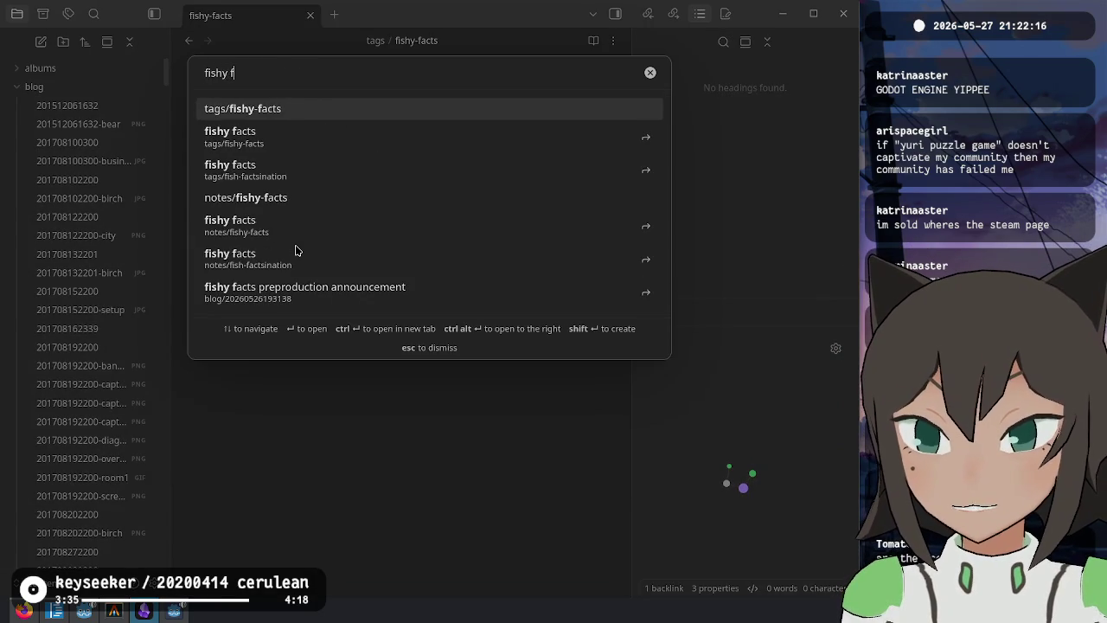
pyautogui.press('Down')
pyautogui.press('Down')
pyautogui.press('Down')
pyautogui.press('Return')
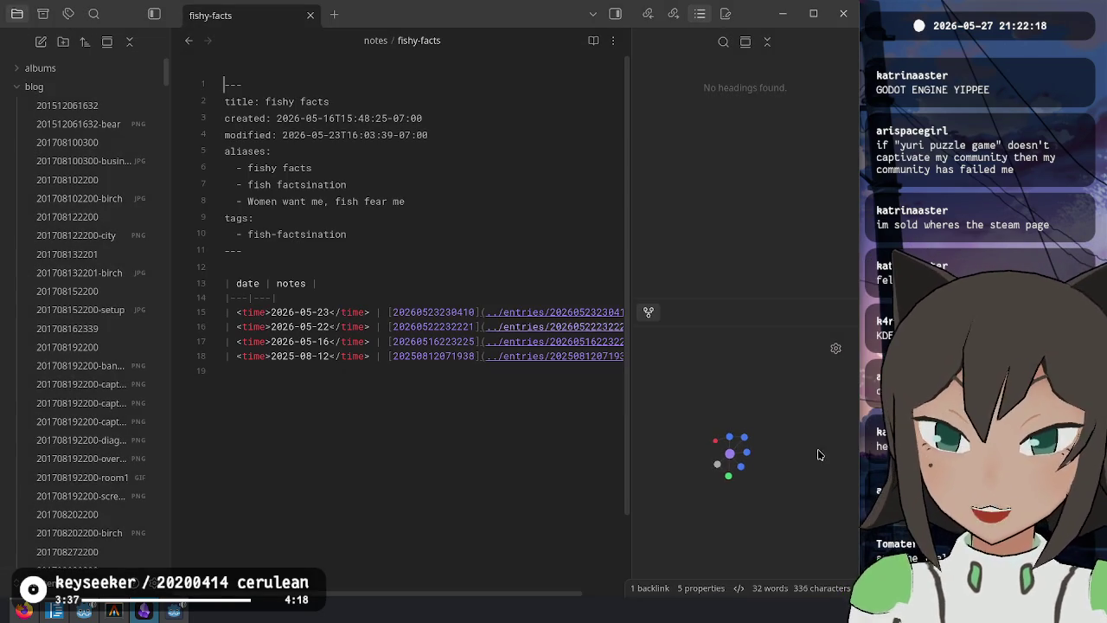
pyautogui.click(492, 313)
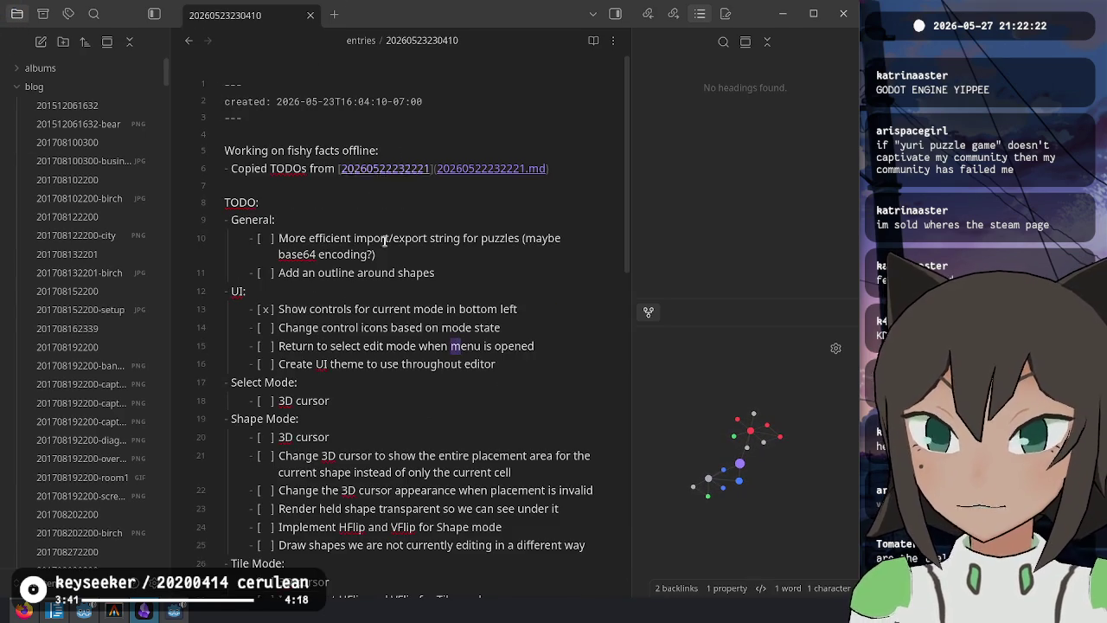
pyautogui.scroll(-5, 418, 243)
pyautogui.scroll(-3, 418, 243)
pyautogui.scroll(8, 389, 216)
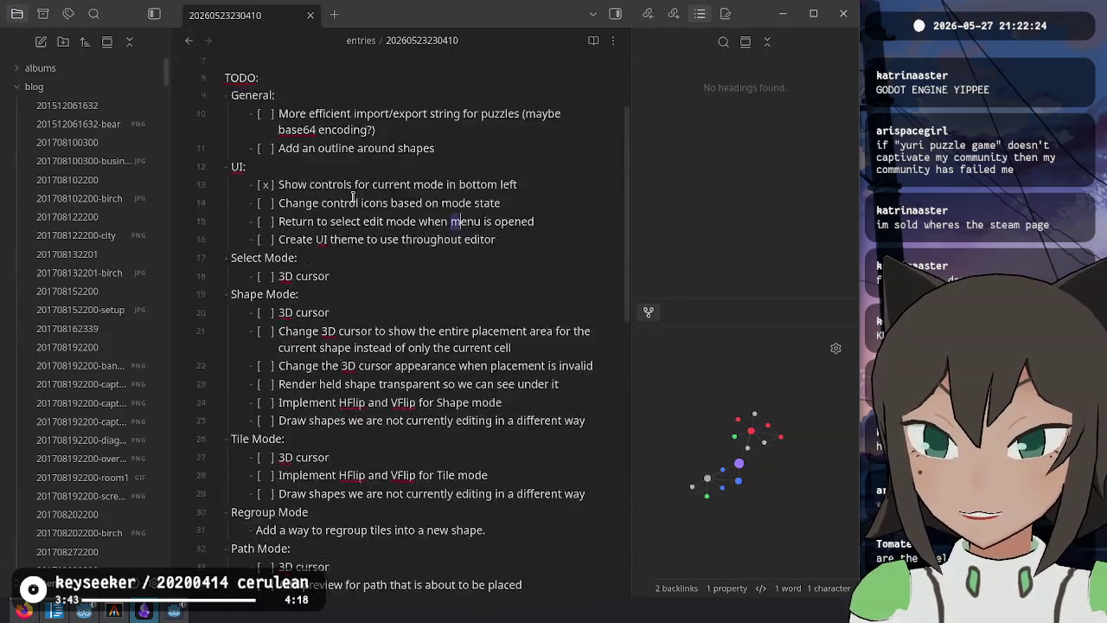
pyautogui.scroll(-6, 367, 165)
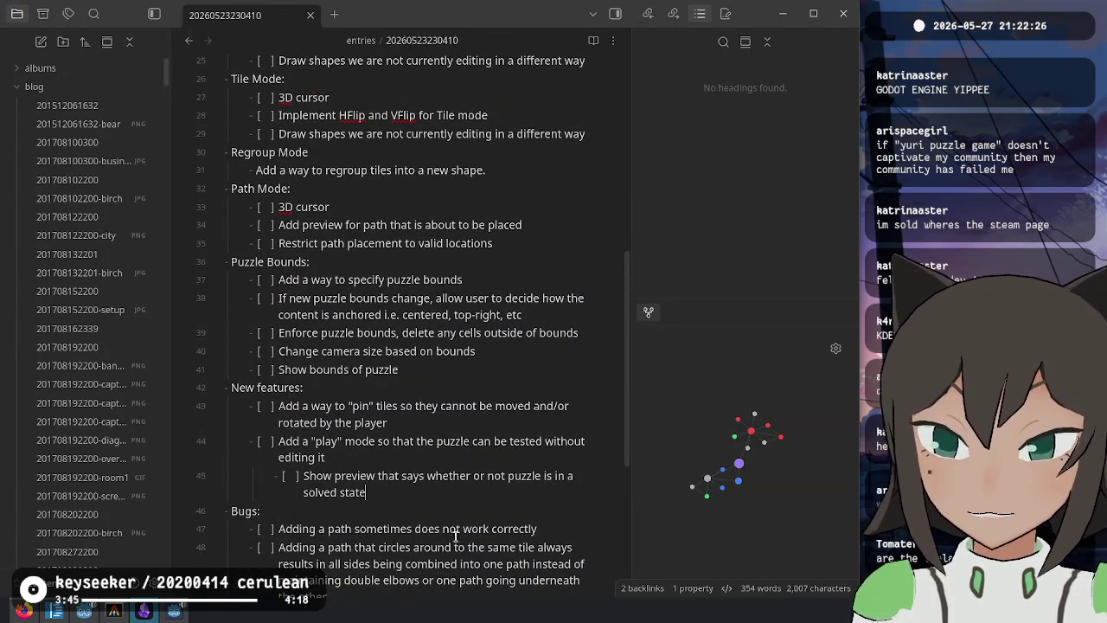
pyautogui.scroll(6, 339, 212)
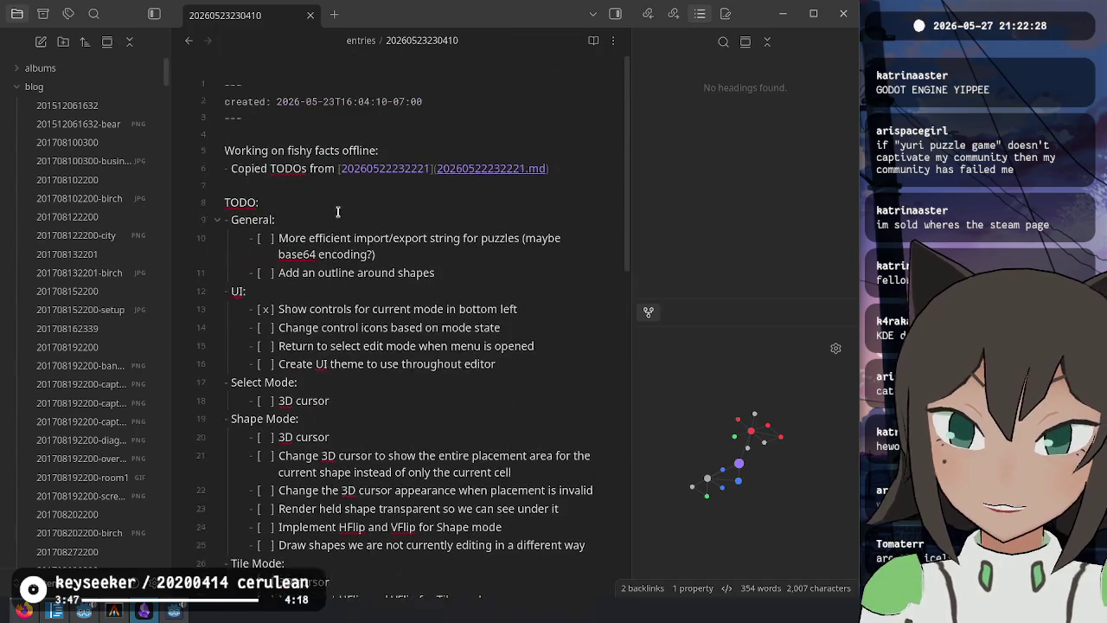
pyautogui.scroll(-10, 346, 346)
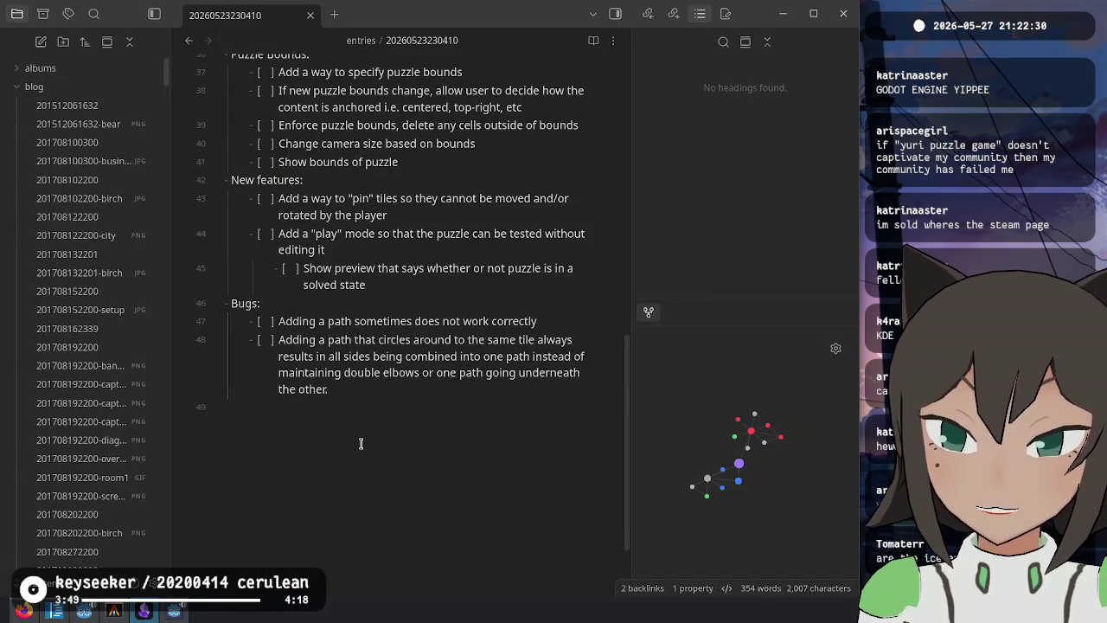
pyautogui.scroll(10, 536, 406)
pyautogui.scroll(1, 536, 407)
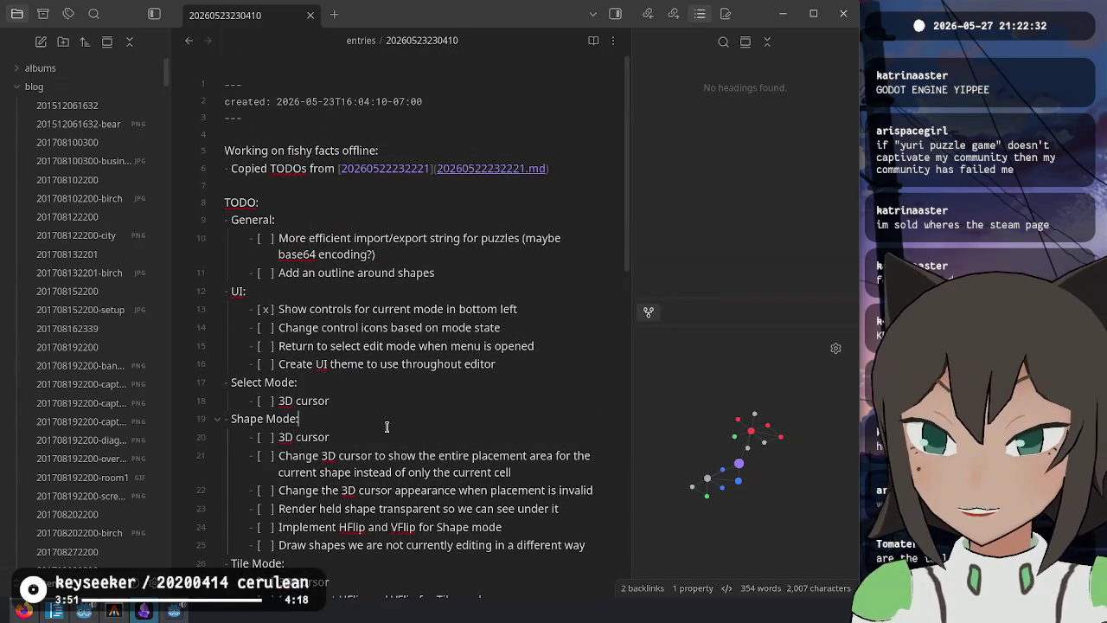
pyautogui.click(548, 301)
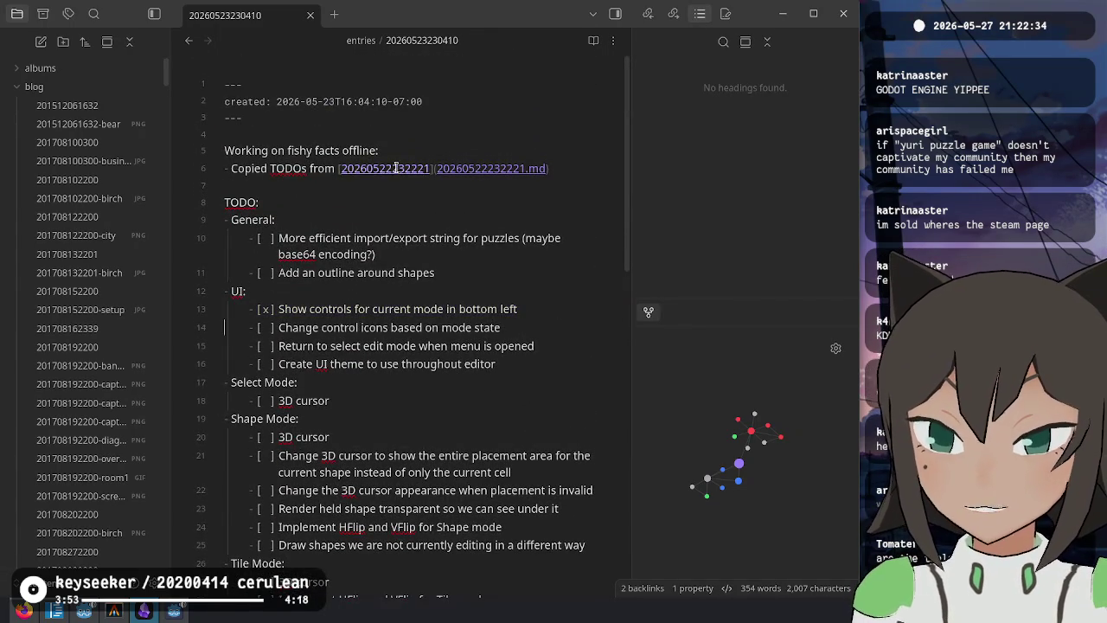
pyautogui.scroll(-10, 358, 381)
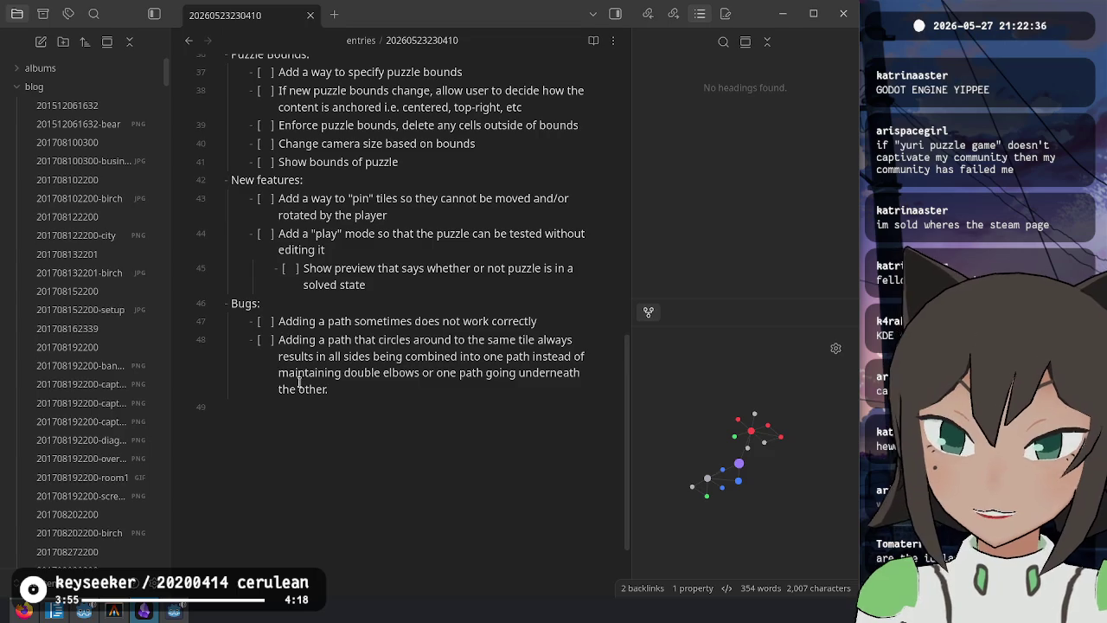
pyautogui.scroll(10, 398, 350)
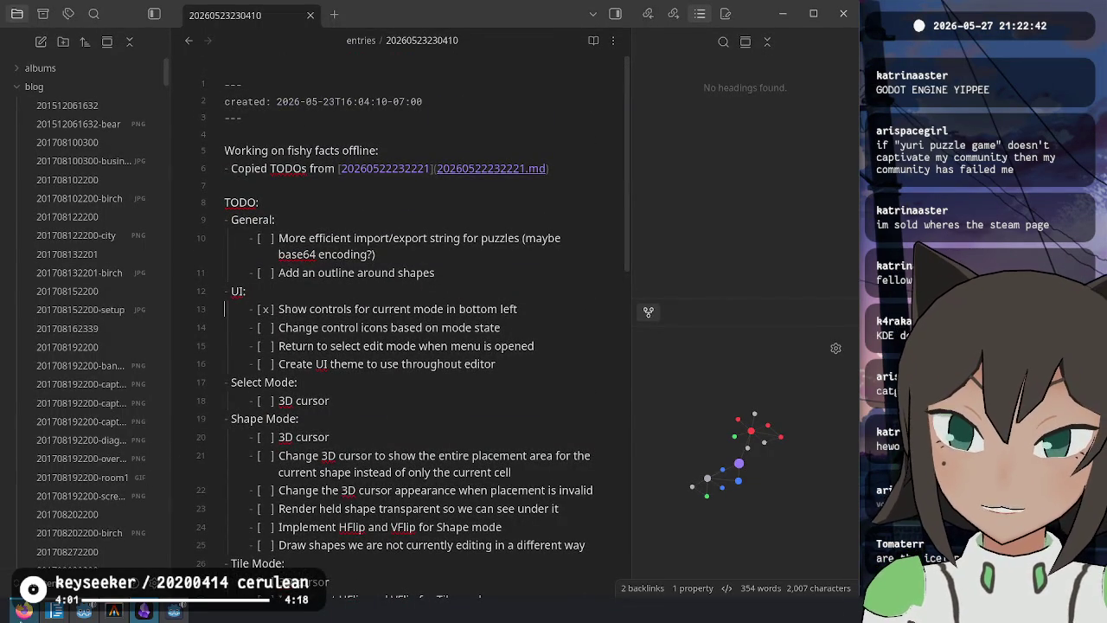
pyautogui.hotkey('alt', 'Tab')
pyautogui.hotkey('ctrl', 't')
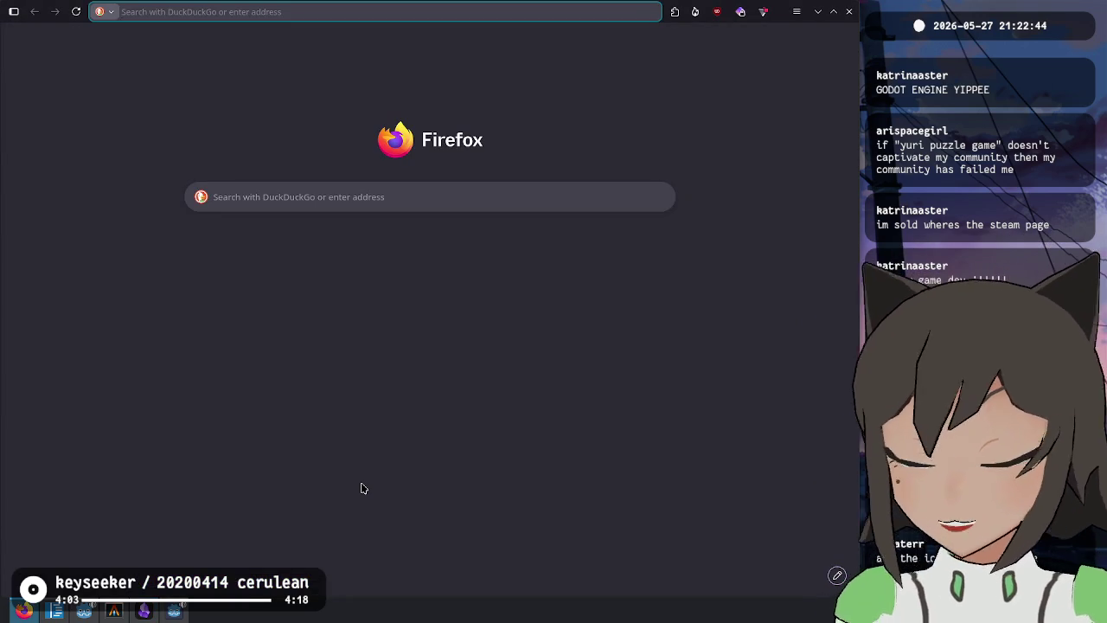
# Load exodrifter.space and open the fishy facts preproduction announcement post.
pyautogui.write('exodrifter.space')
pyautogui.press('Return')
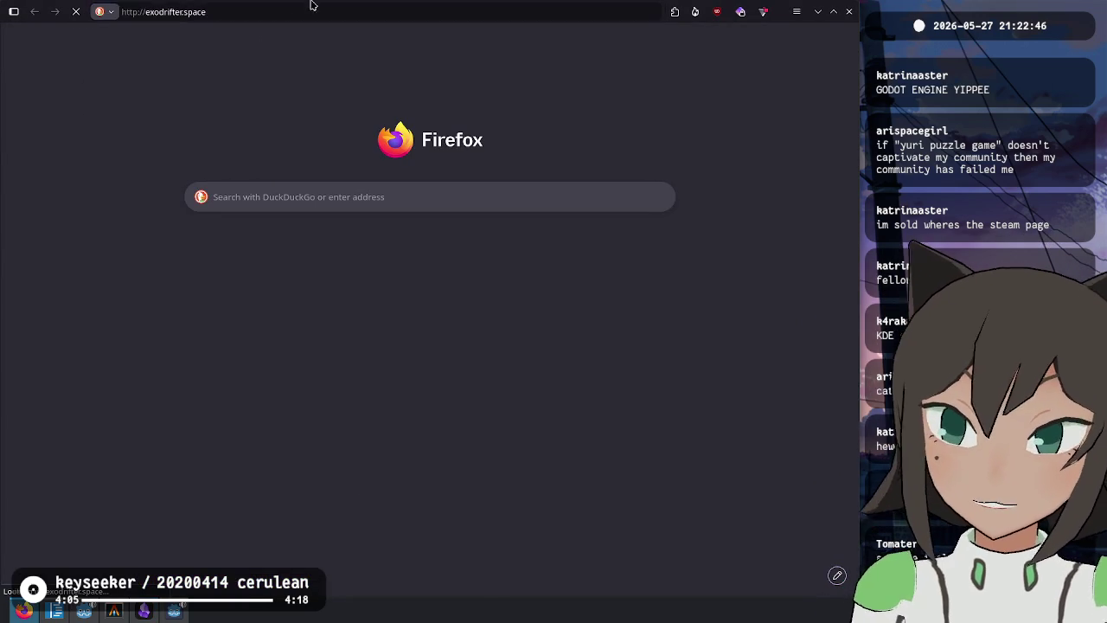
pyautogui.click(428, 183)
pyautogui.hotkey('ctrl', 'l')
pyautogui.click(685, 250)
# Scroll through the announcement post, then return to the Twitch dashboard tab.
pyautogui.scroll(-15, 537, 130)
pyautogui.scroll(-8, 512, 125)
pyautogui.scroll(20, 507, 122)
pyautogui.scroll(3, 69, 145)
pyautogui.click(14, 12)
pyautogui.click(39, 34)
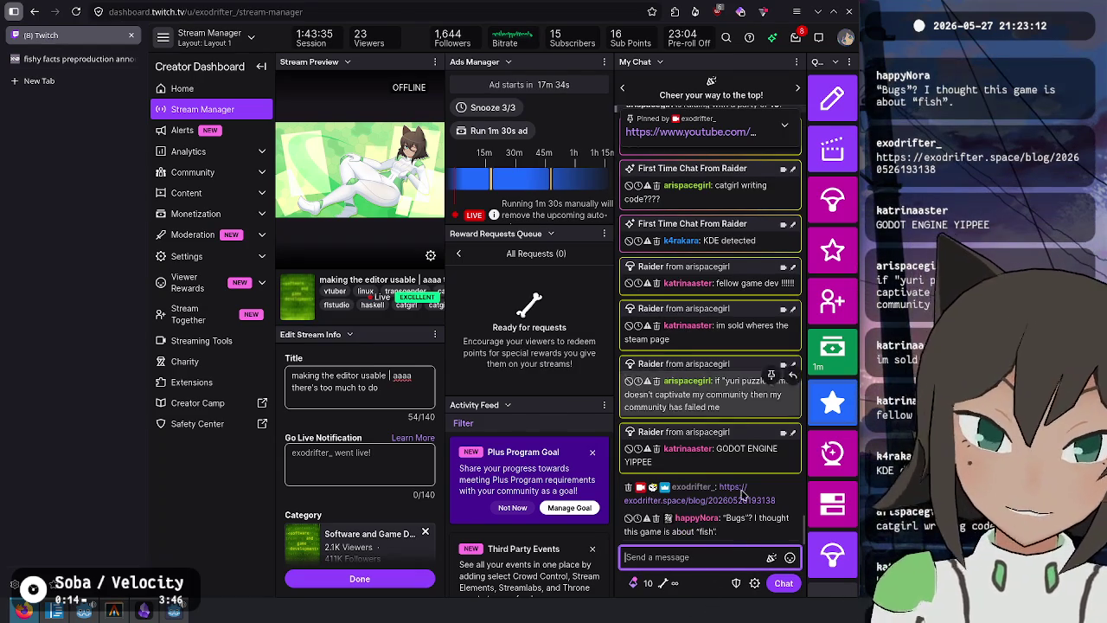
# Post !news in chat, then skim the pinned YouTube video and return to the dashboard.
pyautogui.write('!news')
pyautogui.press('Return')
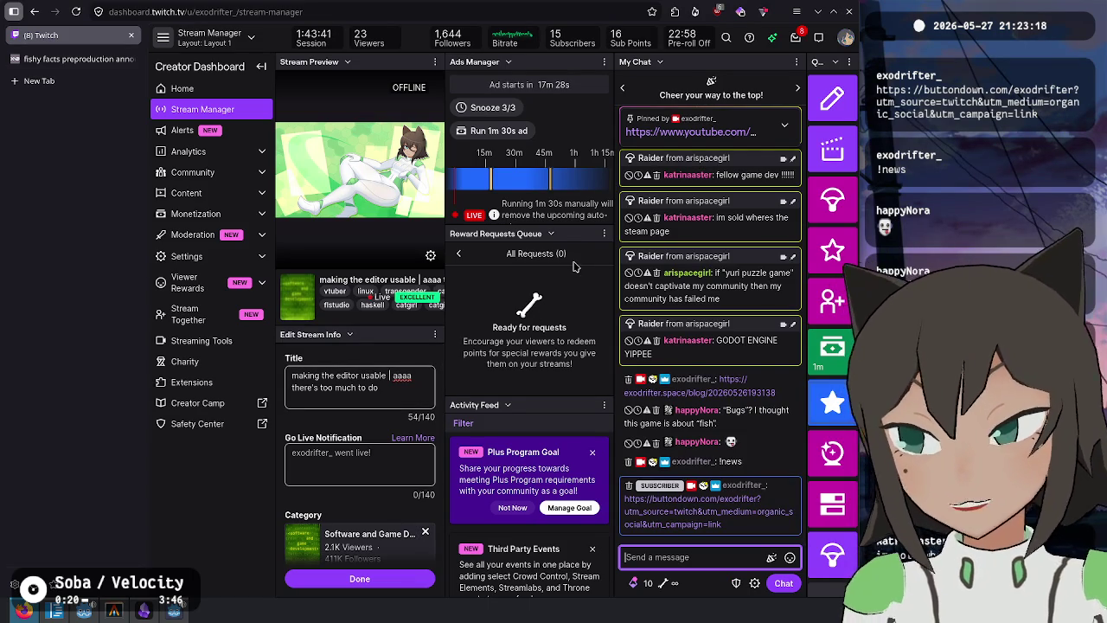
pyautogui.click(690, 135)
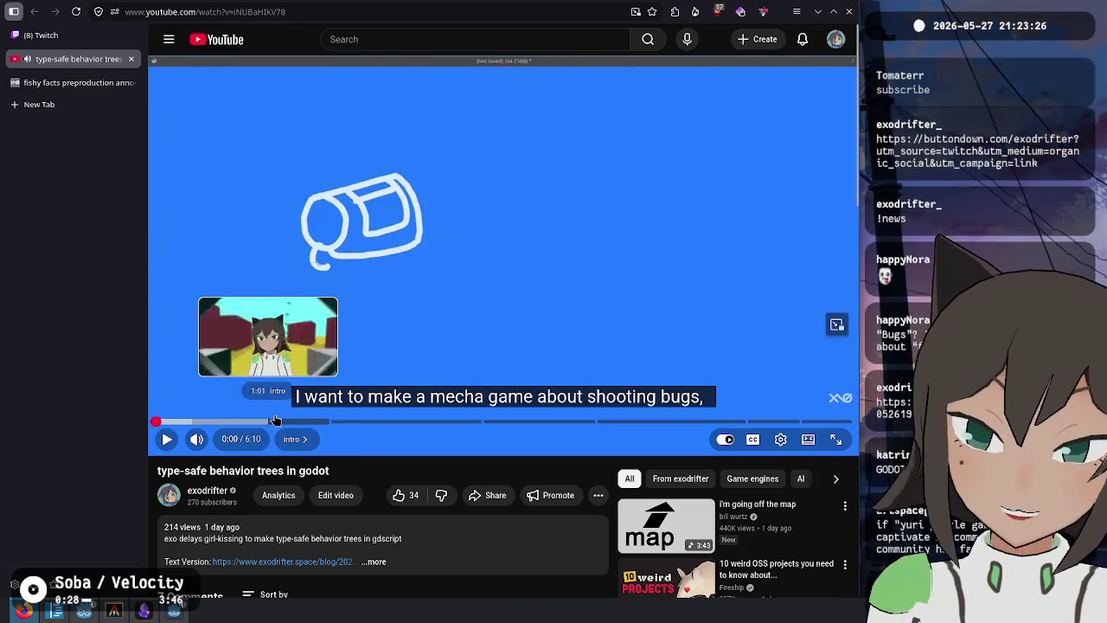
pyautogui.moveTo(415, 421)
pyautogui.mouseDown()
pyautogui.moveTo(803, 410)
pyautogui.moveTo(344, 422)
pyautogui.moveTo(718, 424)
pyautogui.mouseUp()
pyautogui.hotkey('ctrl', 'shift', 'Tab')
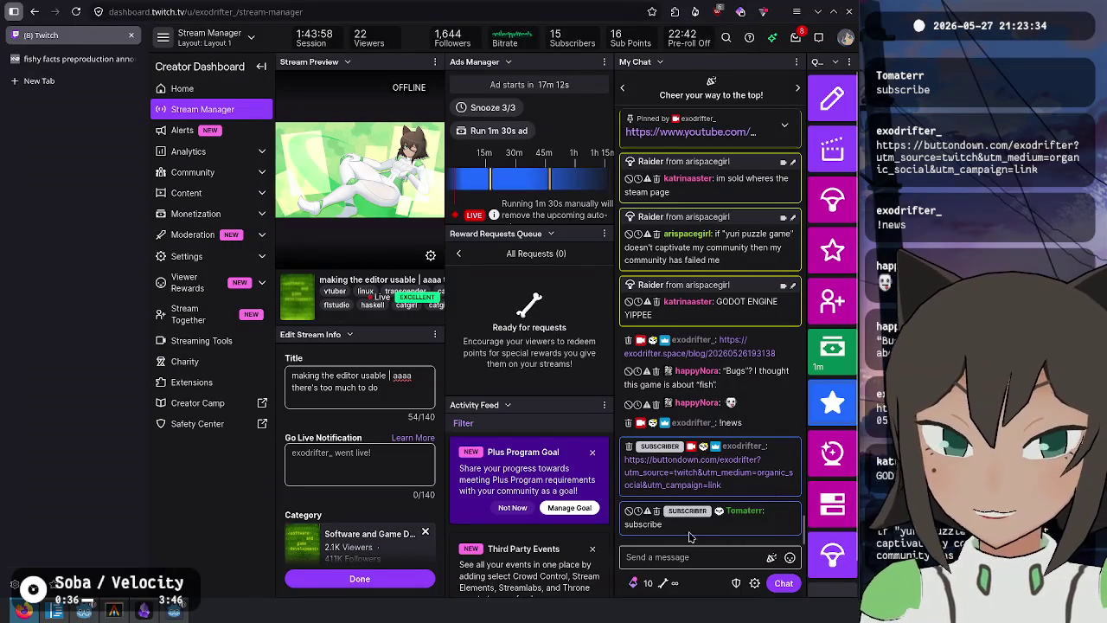
# Look up the raiding streamer's user card from the chat feed.
pyautogui.click(706, 558)
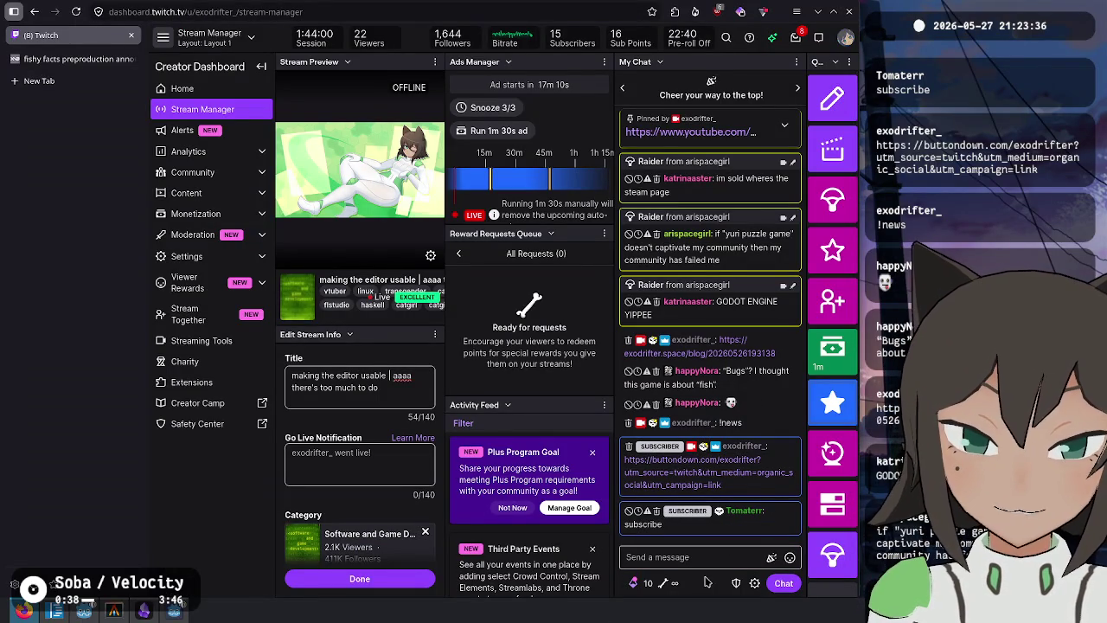
pyautogui.click(704, 559)
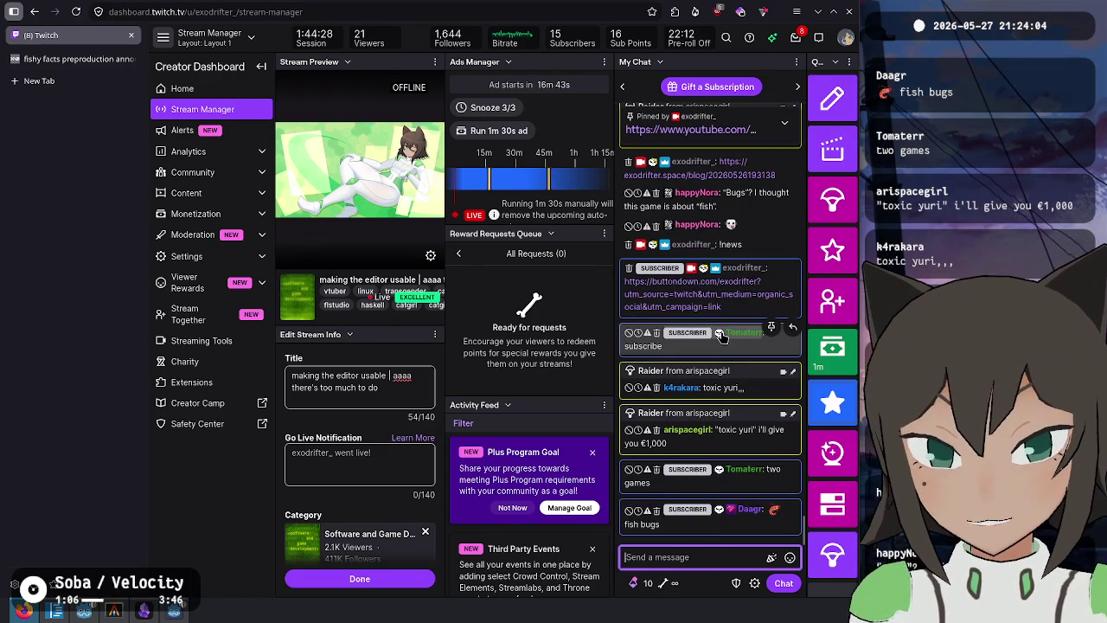
pyautogui.scroll(5, 705, 389)
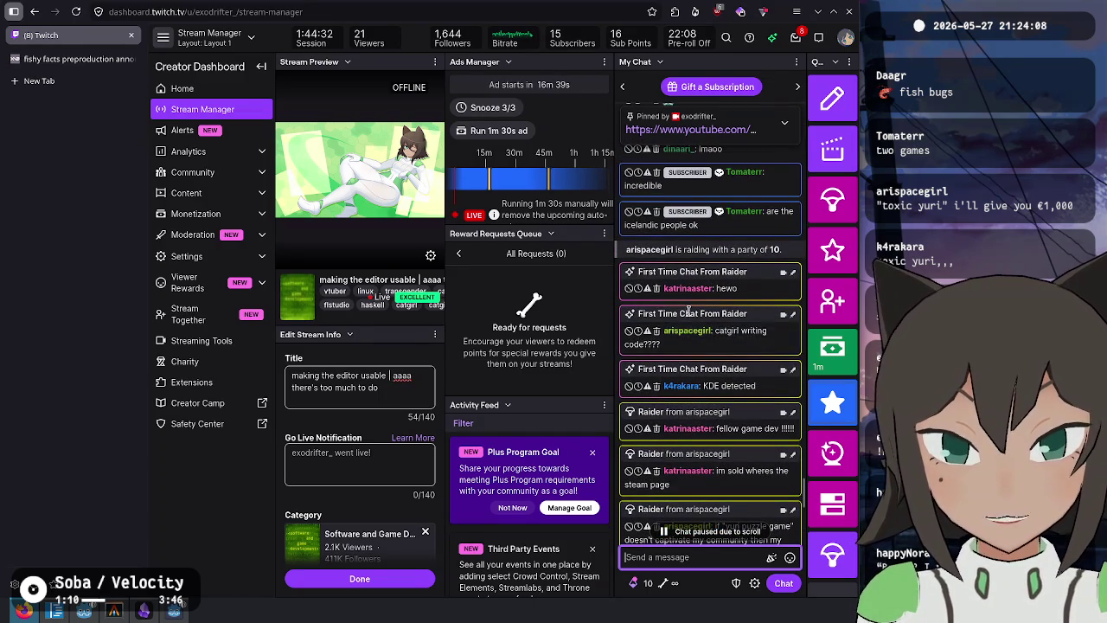
pyautogui.click(683, 332)
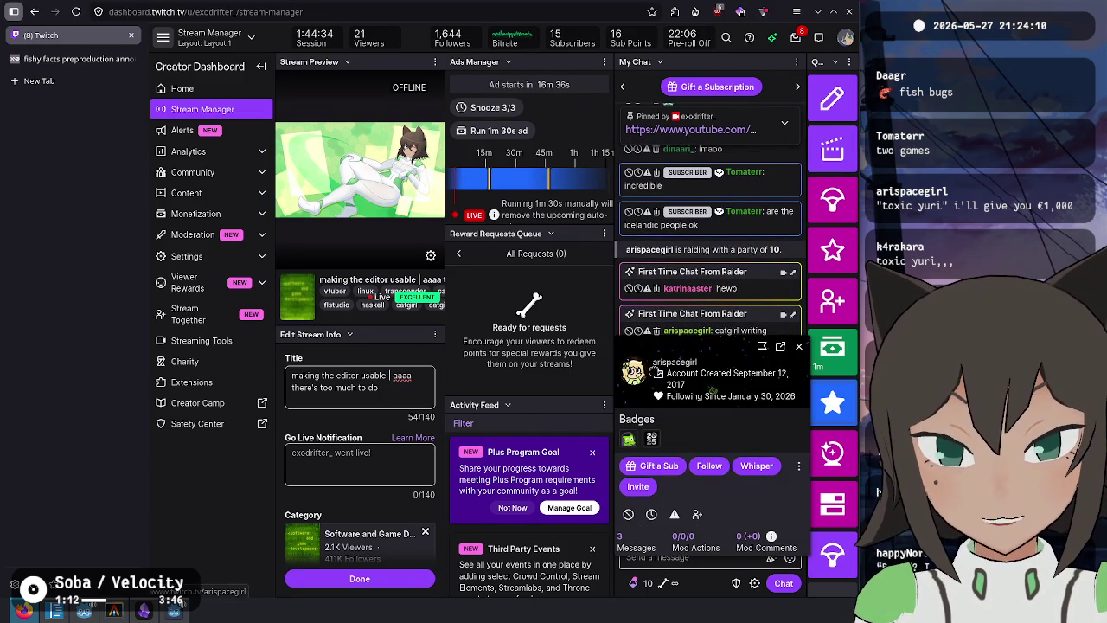
pyautogui.click(799, 346)
pyautogui.scroll(-3, 752, 363)
pyautogui.scroll(-5, 753, 364)
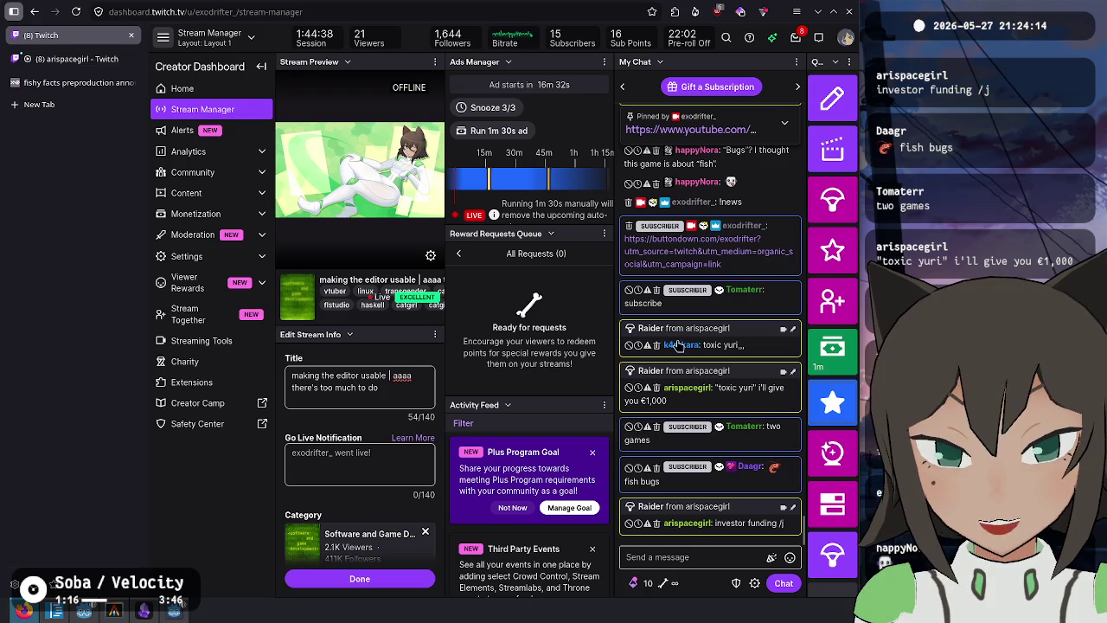
pyautogui.moveTo(67, 66)
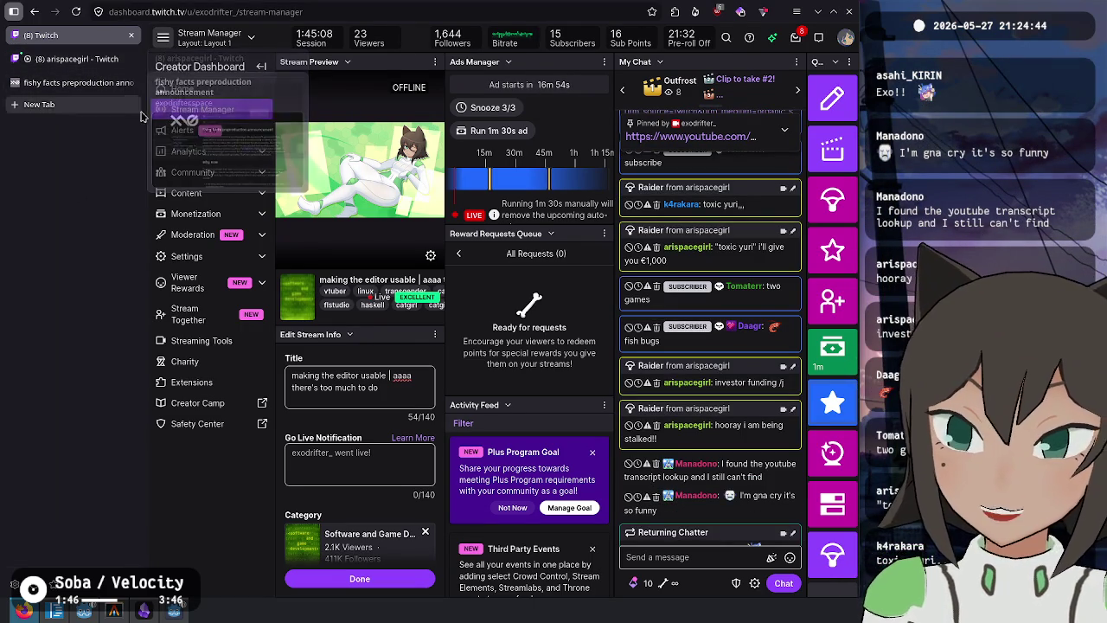
# On the raider's channel About page, open her bandcamp link in a background tab.
pyautogui.click(82, 58)
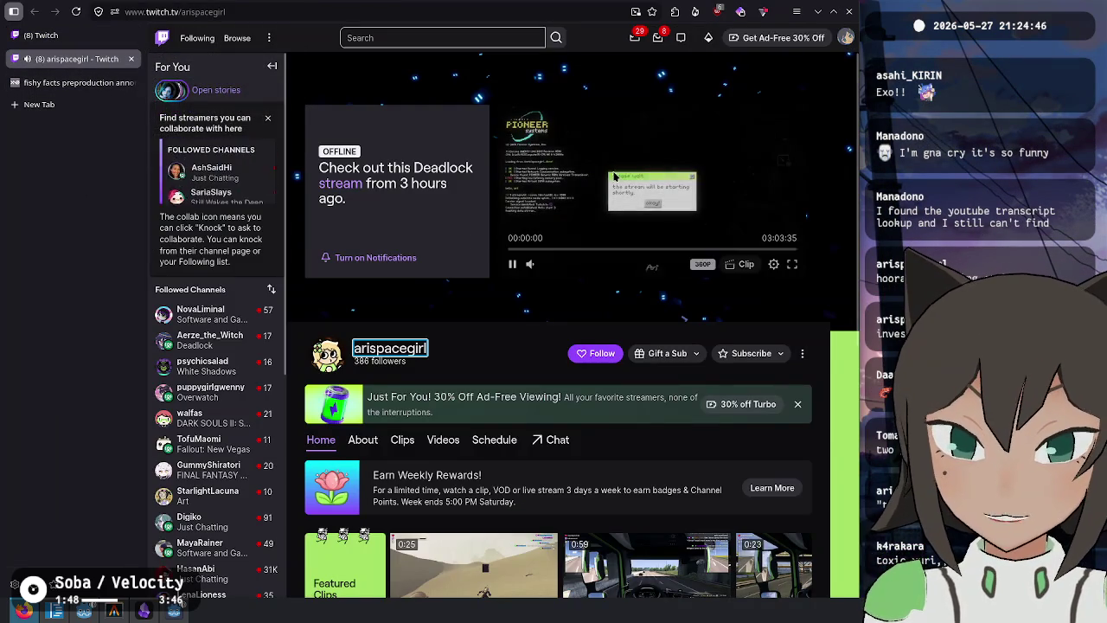
pyautogui.scroll(-3, 761, 286)
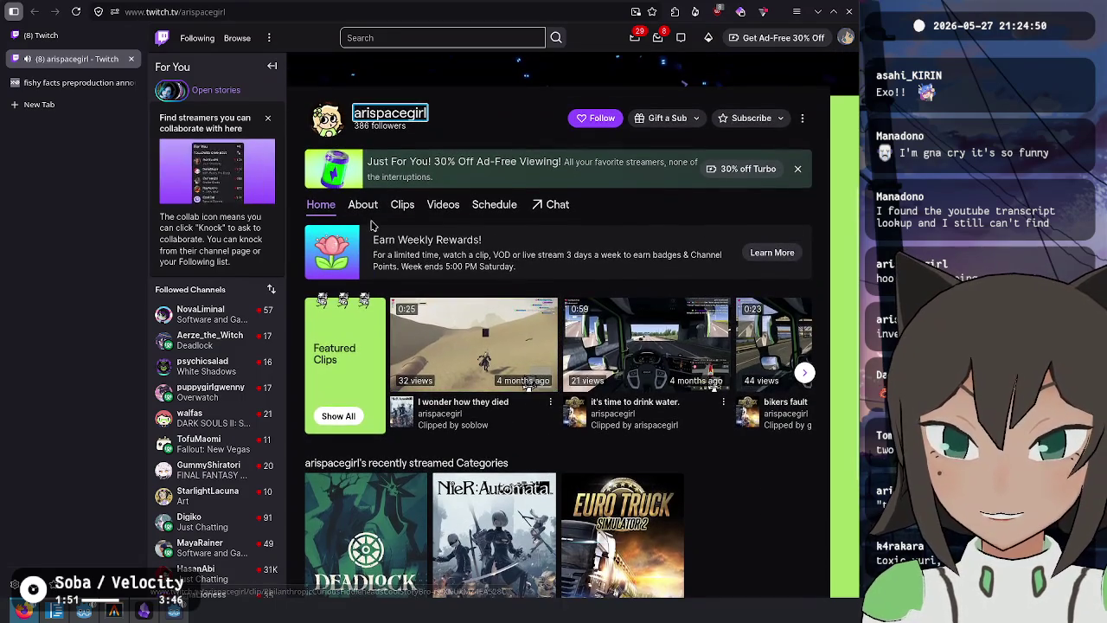
pyautogui.click(364, 208)
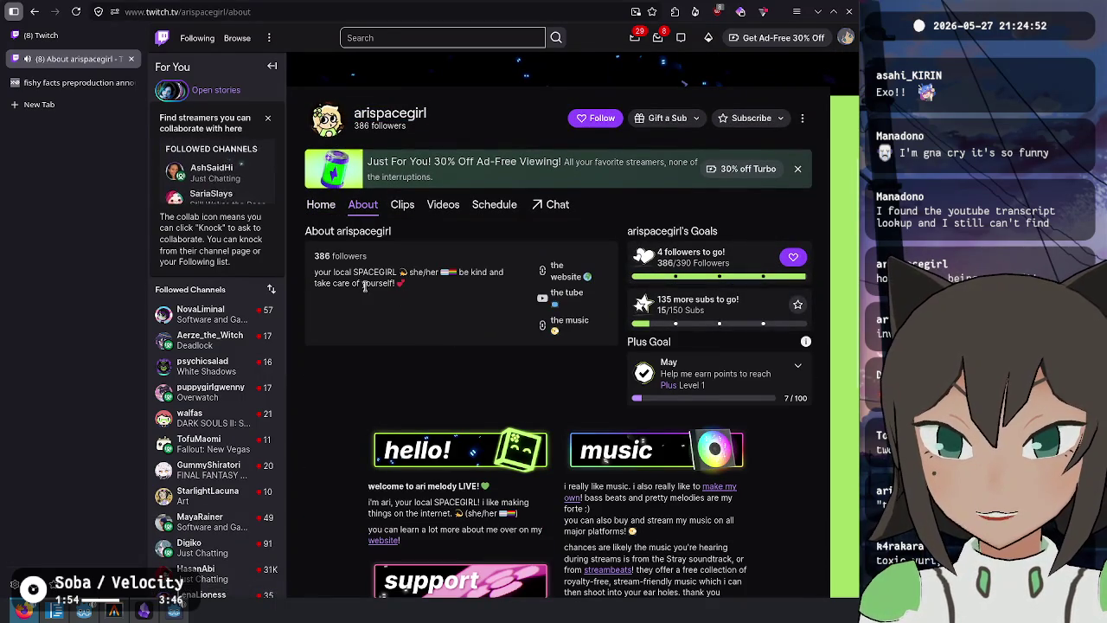
pyautogui.moveTo(379, 275); pyautogui.dragTo(427, 318)
pyautogui.click(402, 301)
pyautogui.scroll(-2, 390, 299)
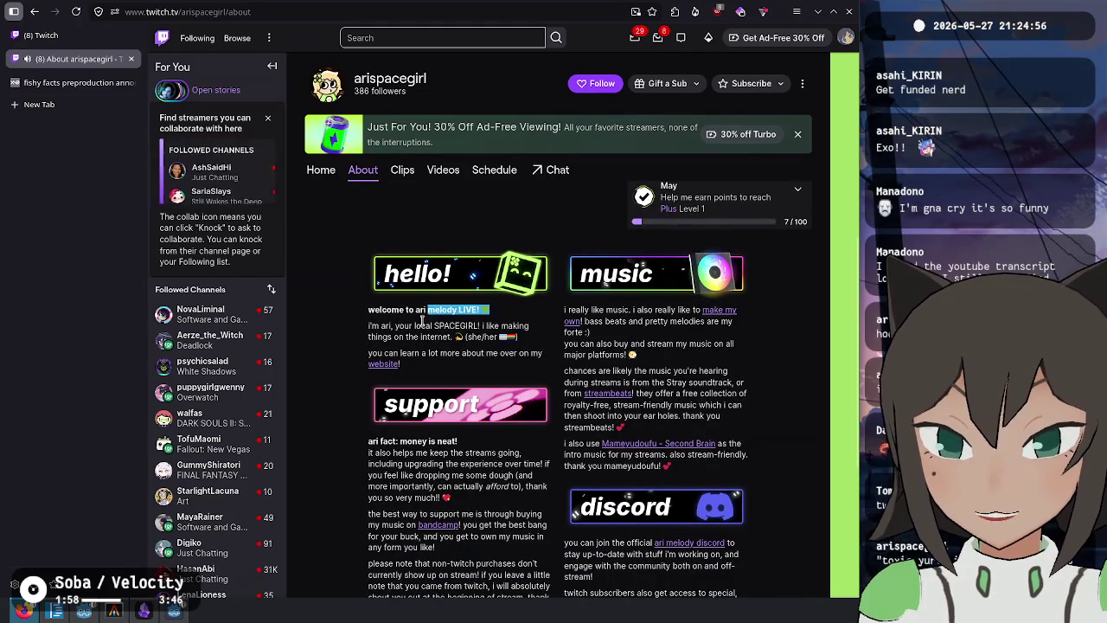
pyautogui.click(420, 320)
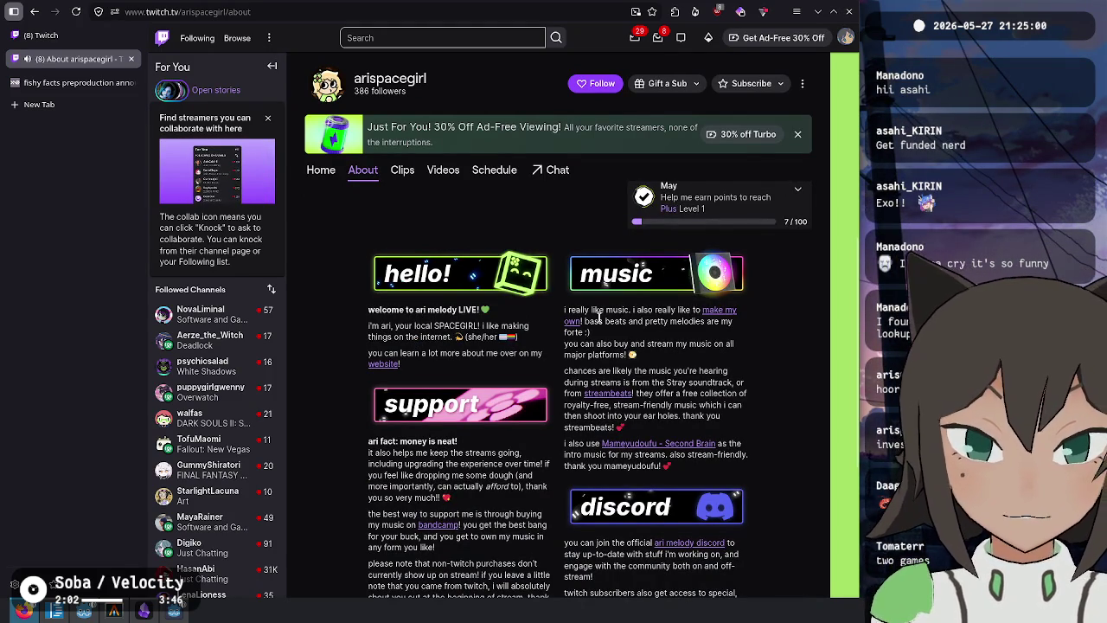
pyautogui.click(653, 334)
pyautogui.scroll(-5, 606, 303)
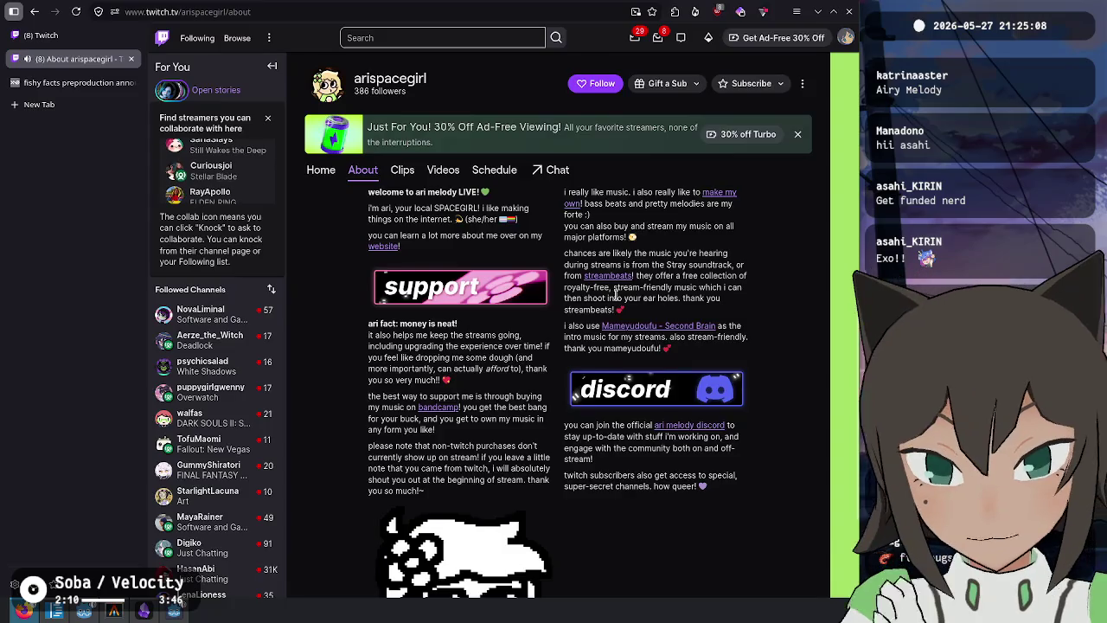
pyautogui.middleClick(443, 294)
pyautogui.scroll(10, 467, 363)
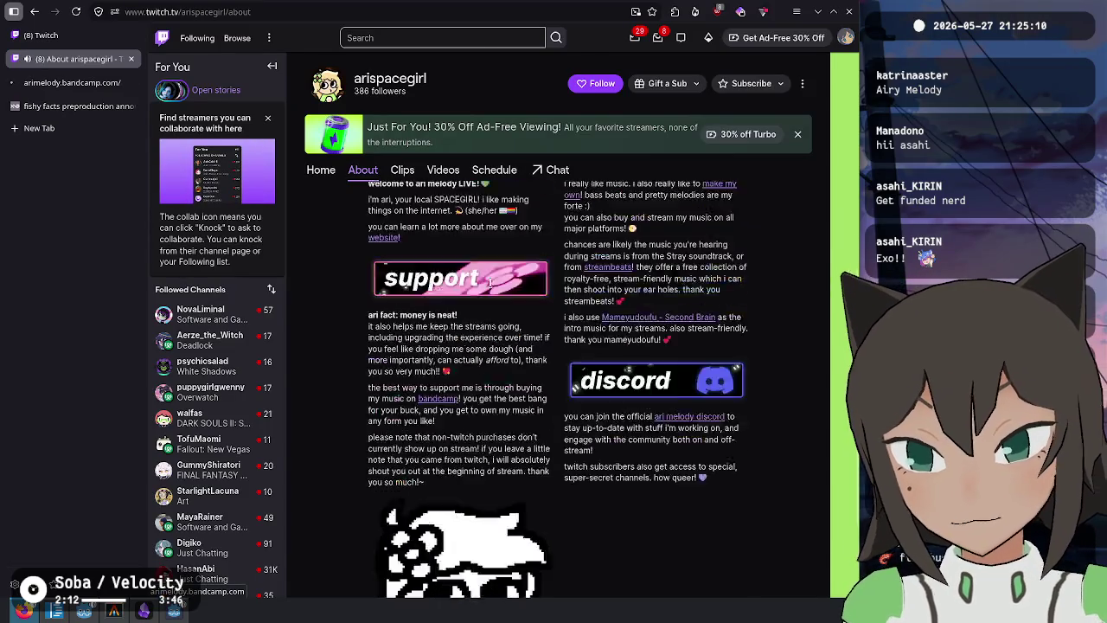
# Show the channel's Videos and list all recent past broadcasts.
pyautogui.click(442, 439)
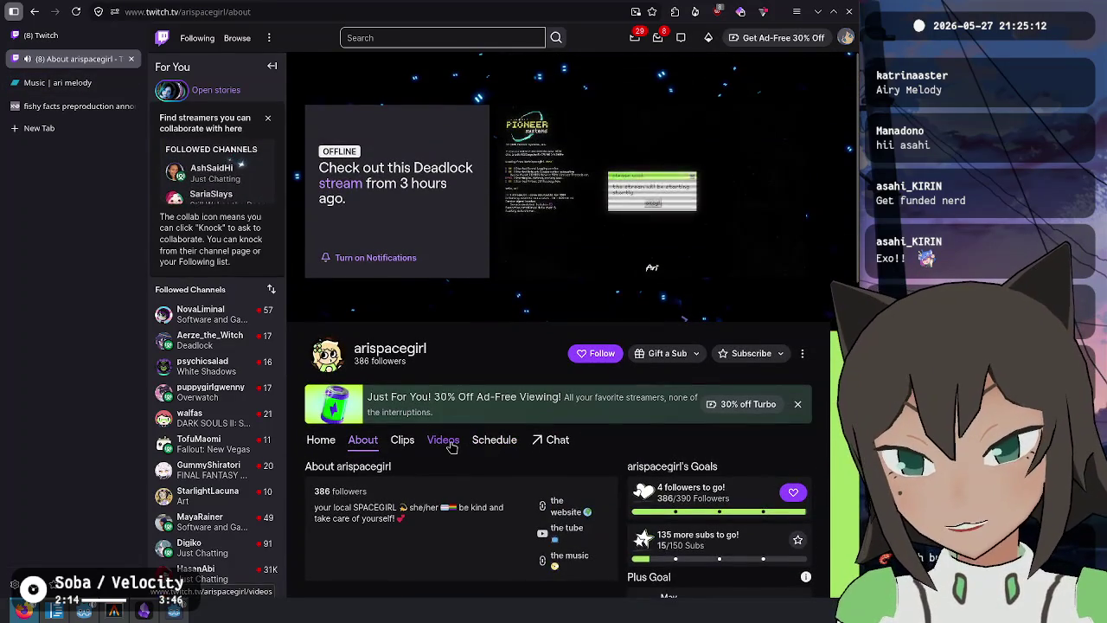
pyautogui.scroll(-3, 459, 363)
pyautogui.scroll(-3, 467, 294)
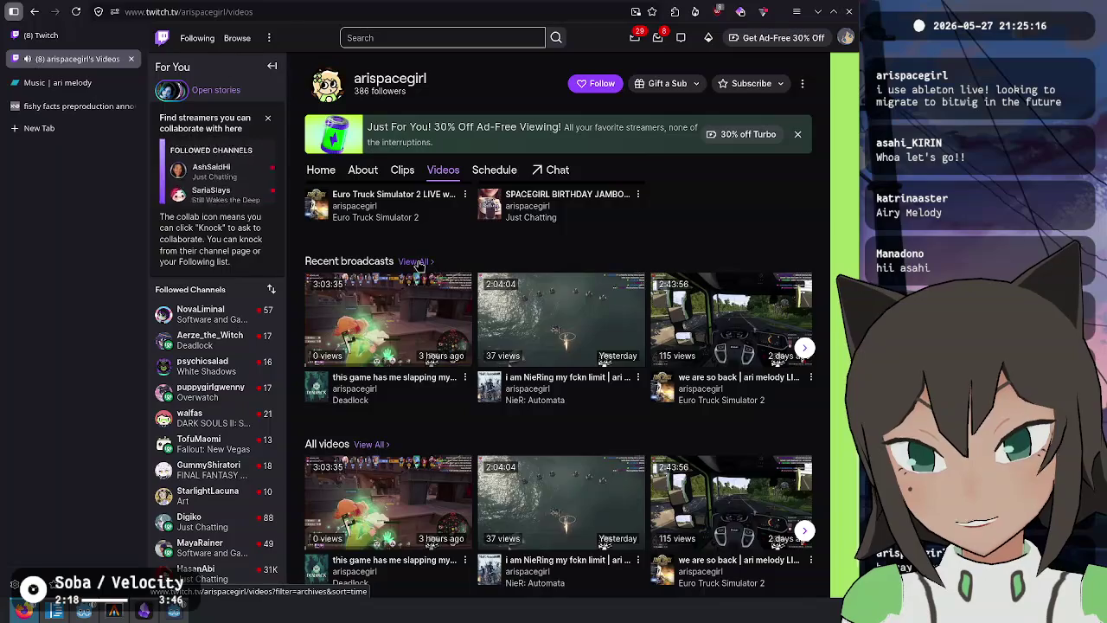
pyautogui.click(415, 261)
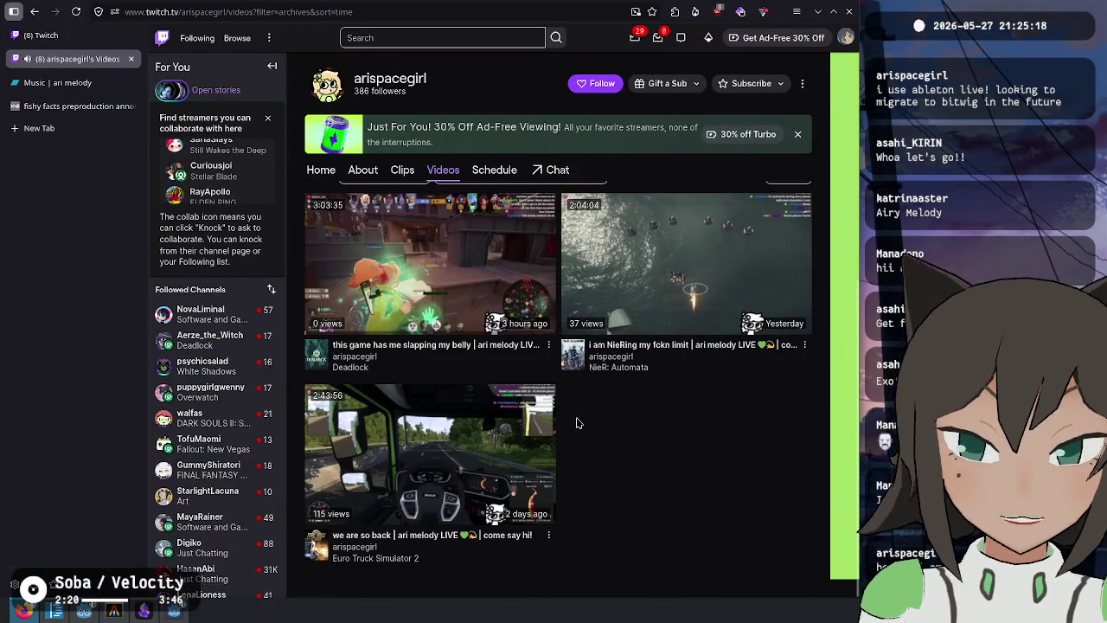
pyautogui.moveTo(66, 90)
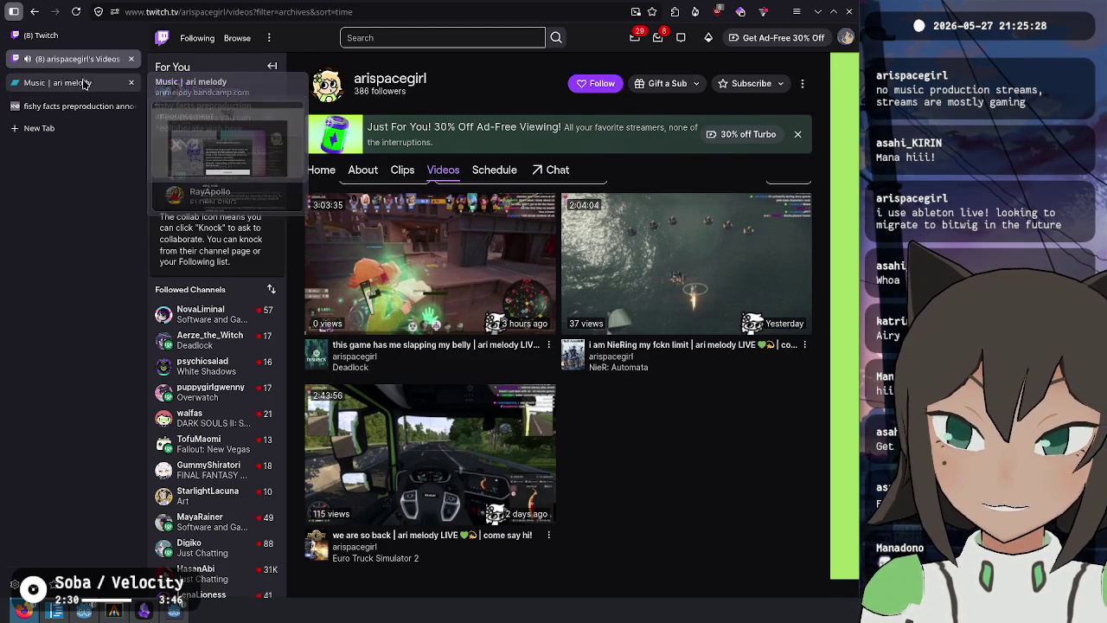
# Accept only necessary cookies on Bandcamp, open the free2play album, then return to Twitch.
pyautogui.click(78, 106)
pyautogui.click(82, 82)
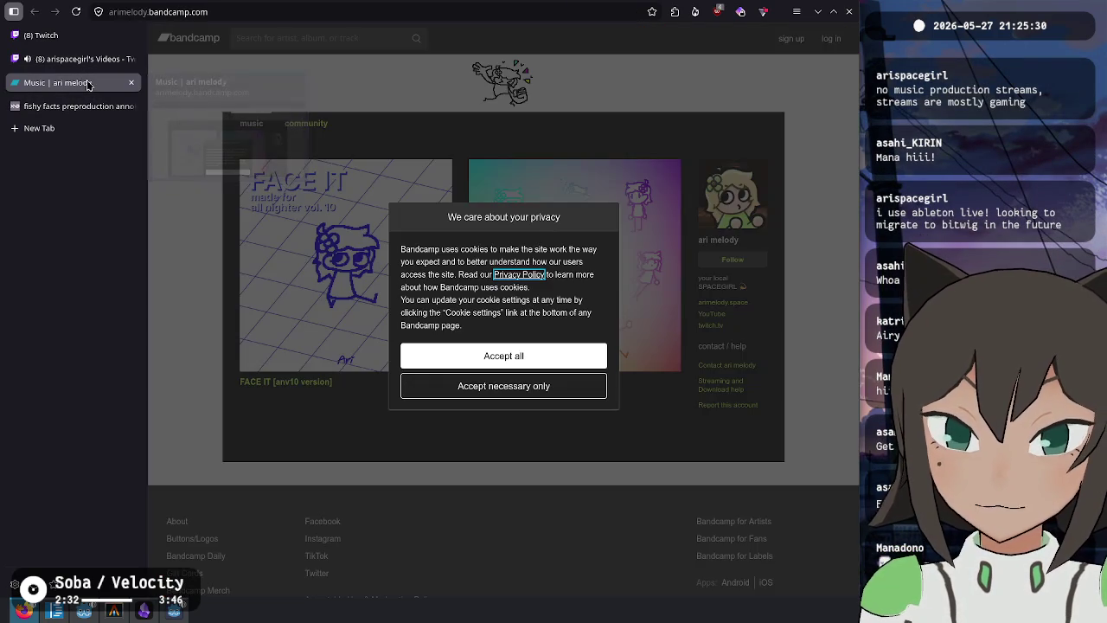
pyautogui.click(457, 382)
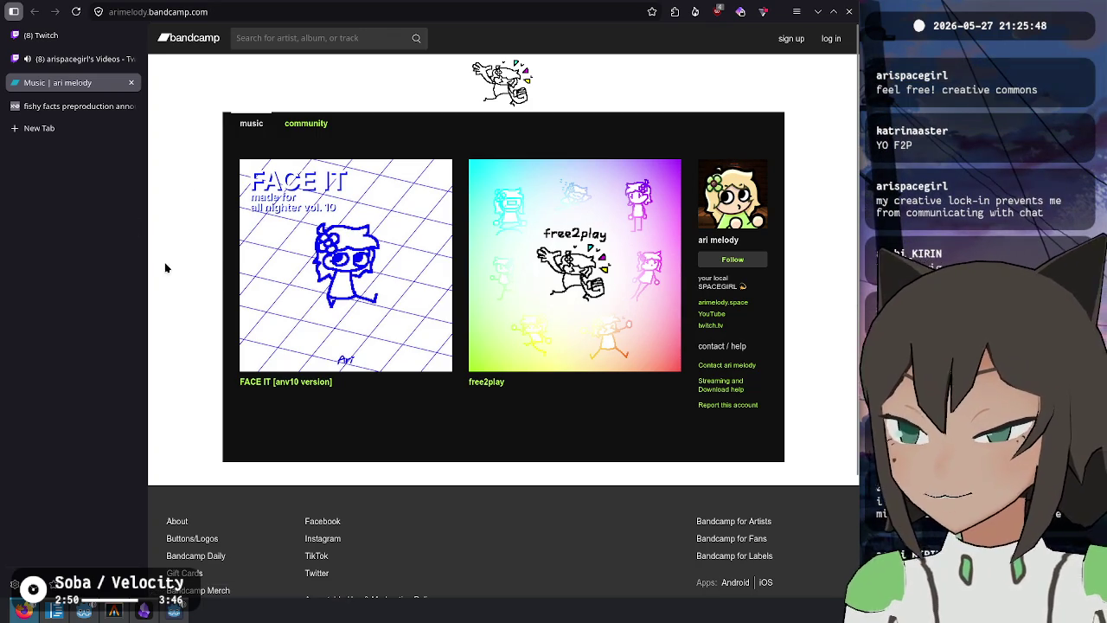
pyautogui.click(548, 293)
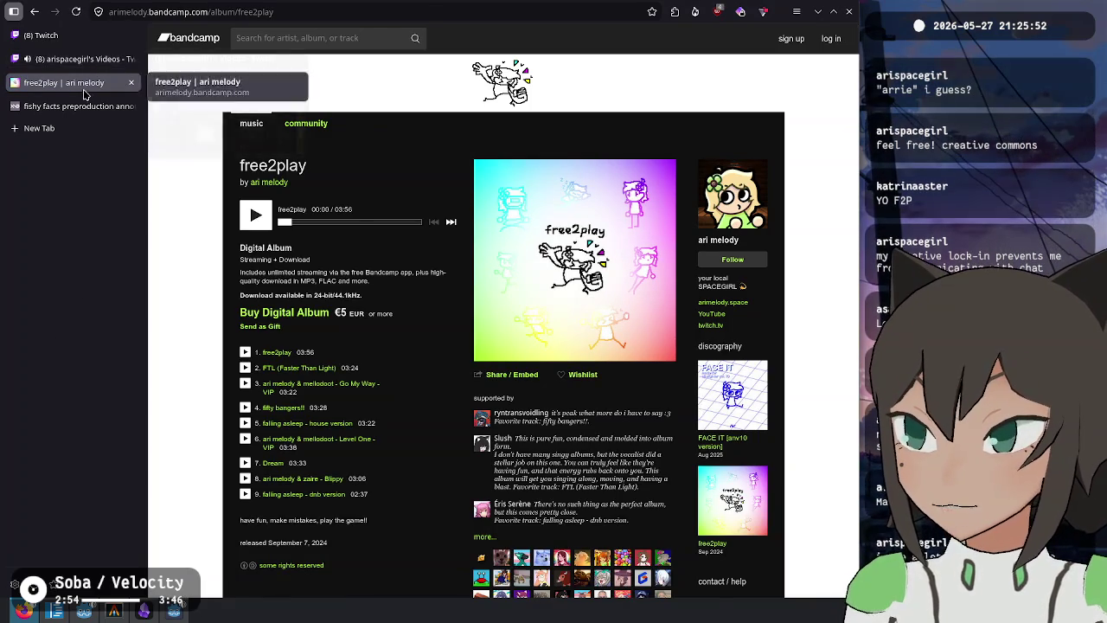
pyautogui.click(78, 59)
pyautogui.click(78, 35)
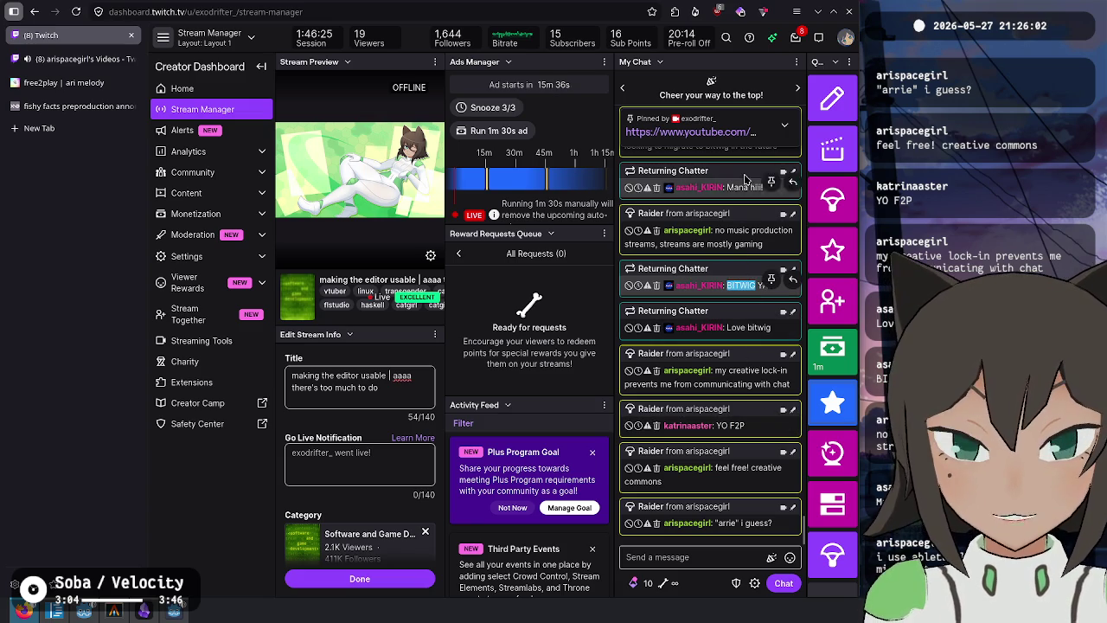
# Read back through the My Chat panel, clear the BITWIG selection, then reopen the free2play tab.
pyautogui.scroll(1, 756, 214)
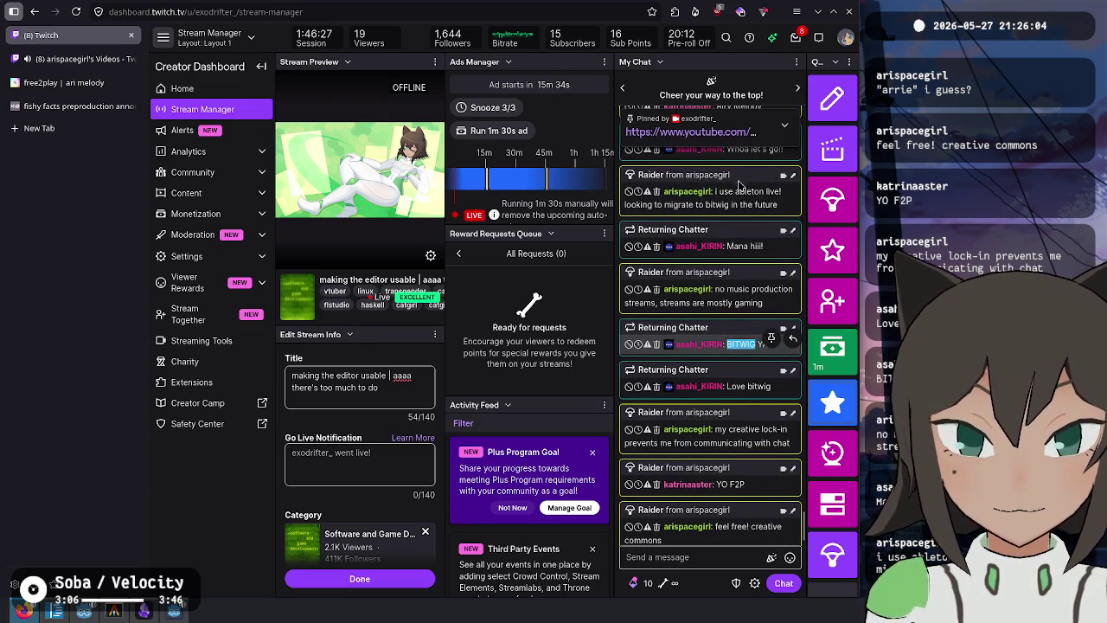
pyautogui.scroll(2, 757, 216)
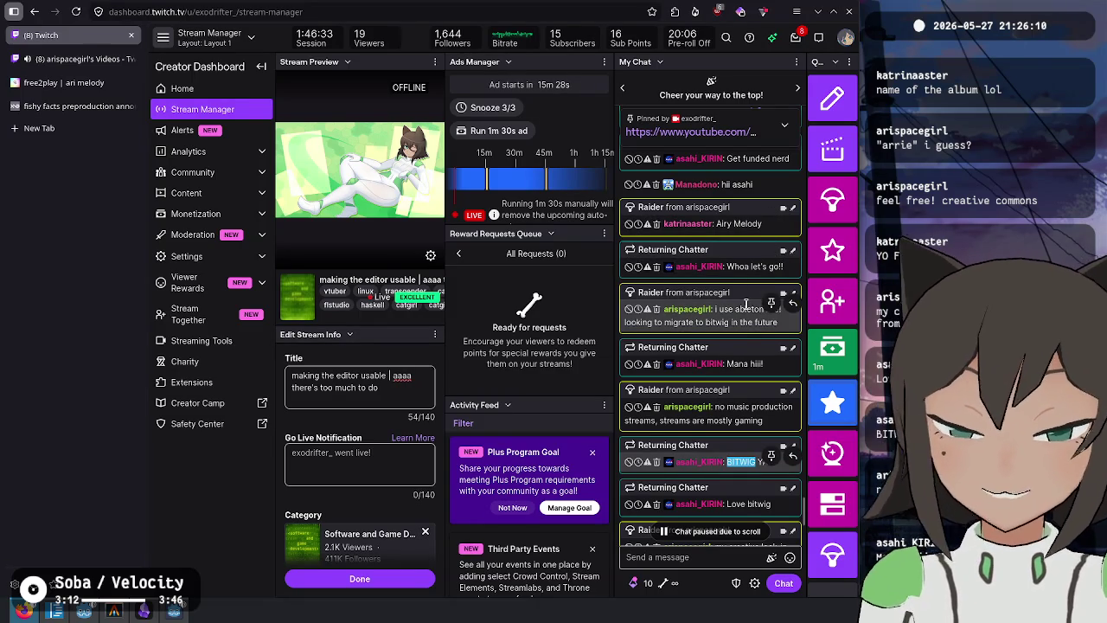
pyautogui.click(746, 305)
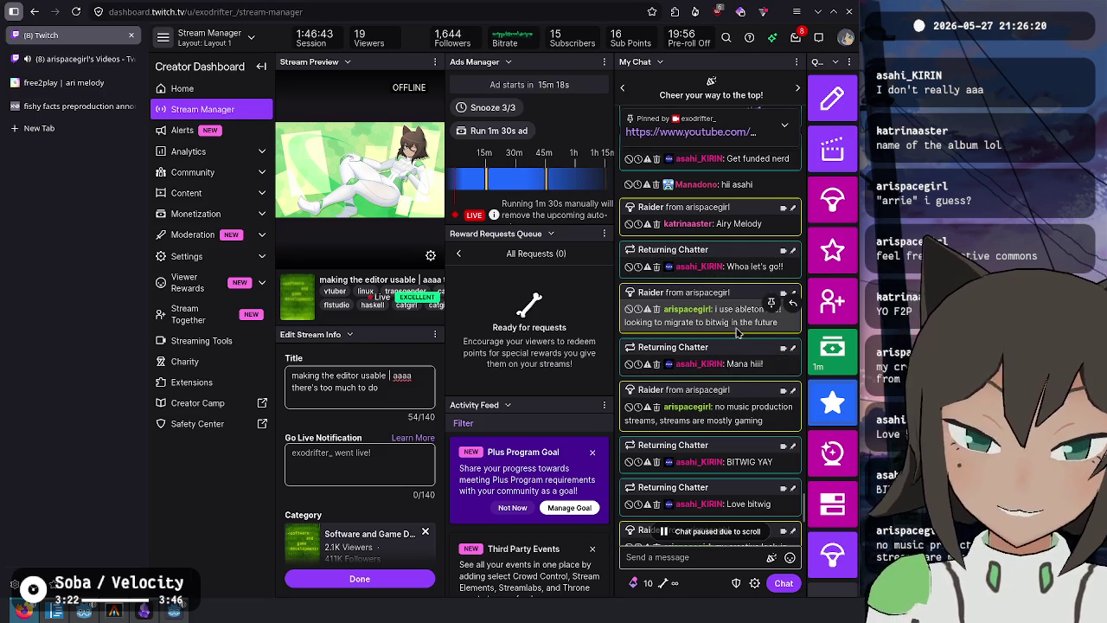
pyautogui.scroll(-5, 737, 332)
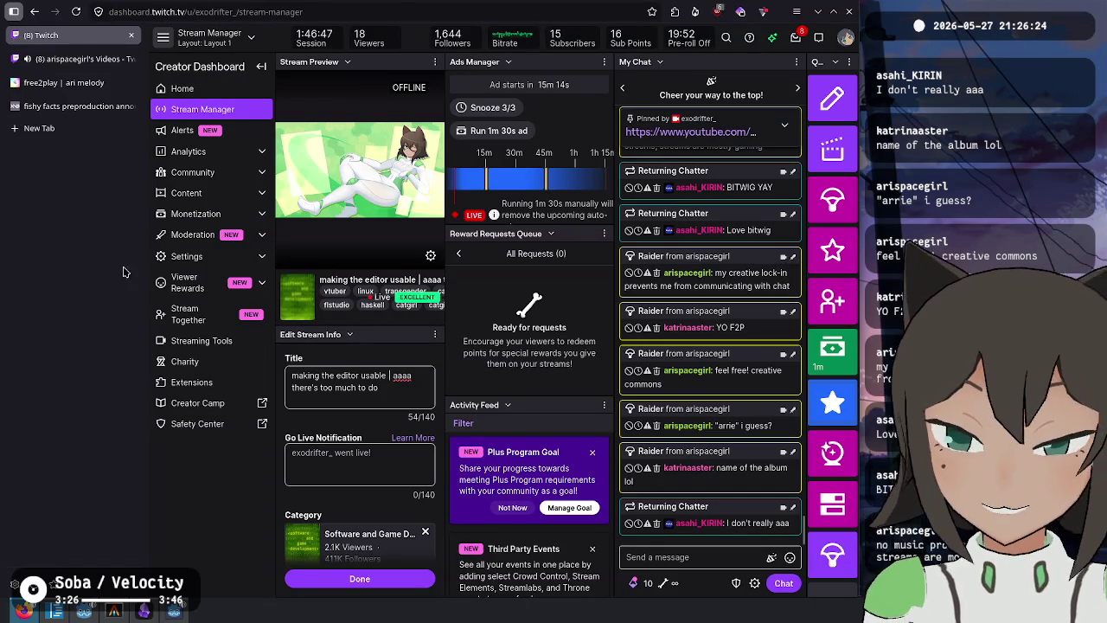
pyautogui.click(72, 86)
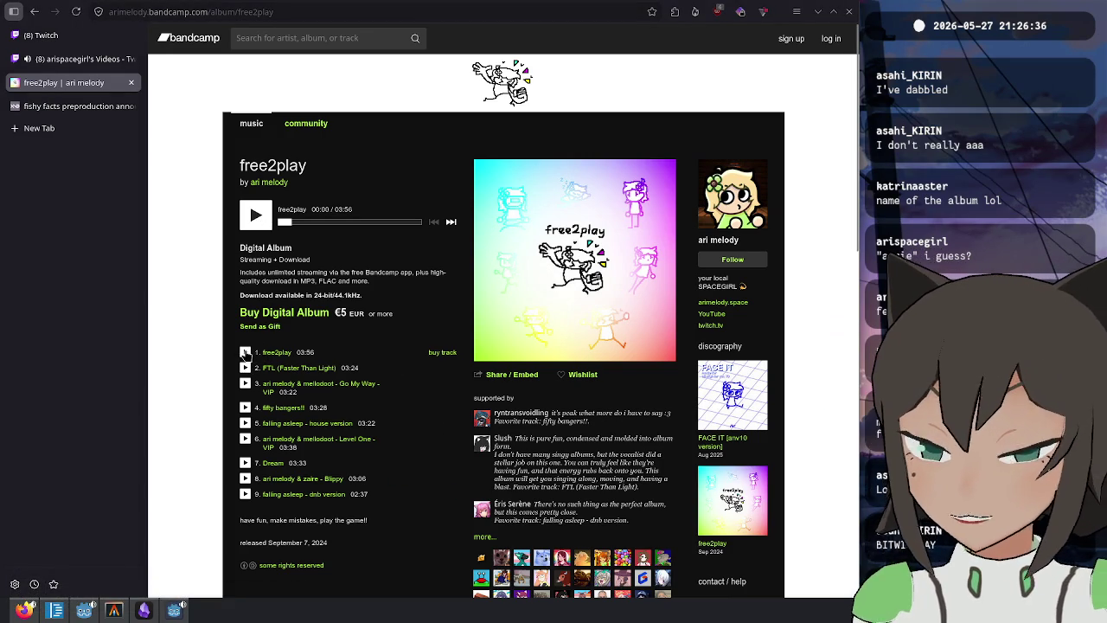
# Play free2play's title track, load all album supporters, and open Bandcamp's login page in a new tab.
pyautogui.click(255, 217)
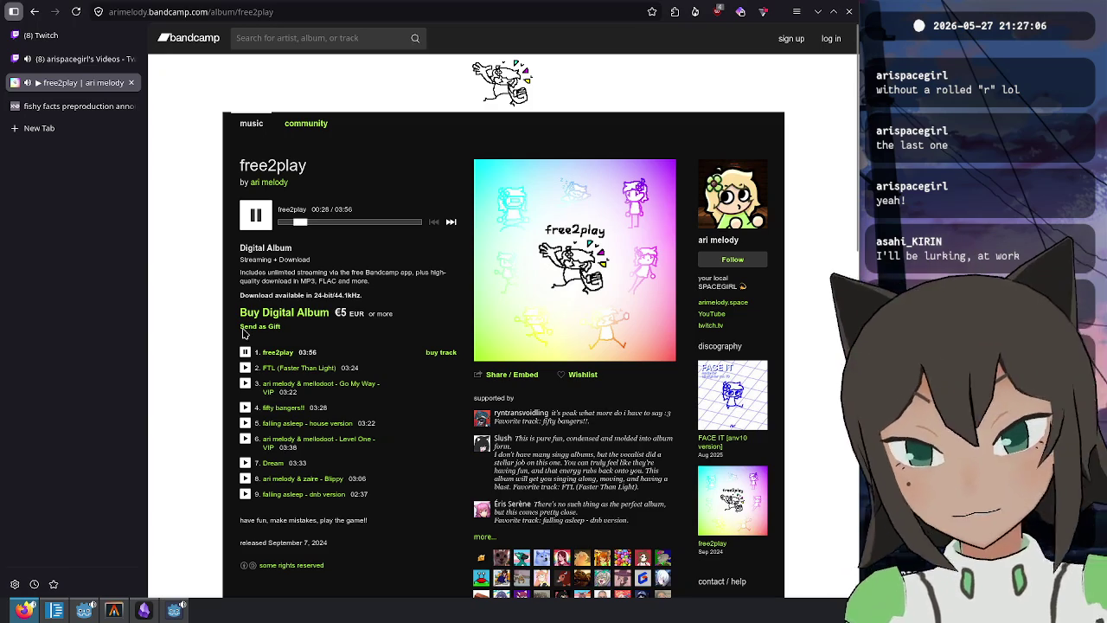
pyautogui.scroll(-3, 606, 415)
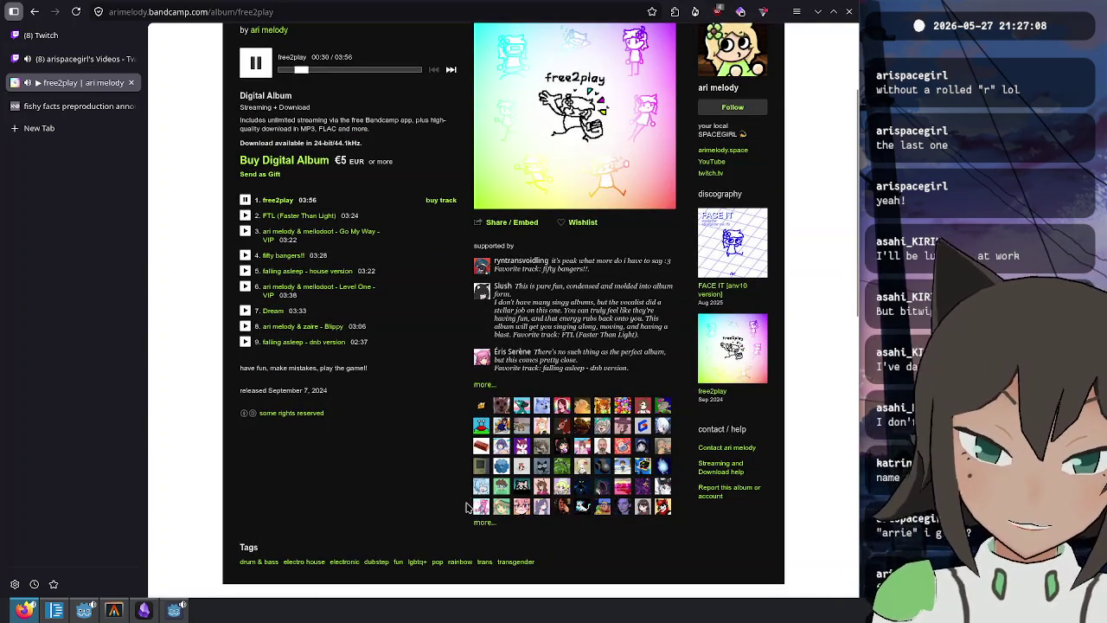
pyautogui.click(483, 523)
pyautogui.scroll(-3, 558, 431)
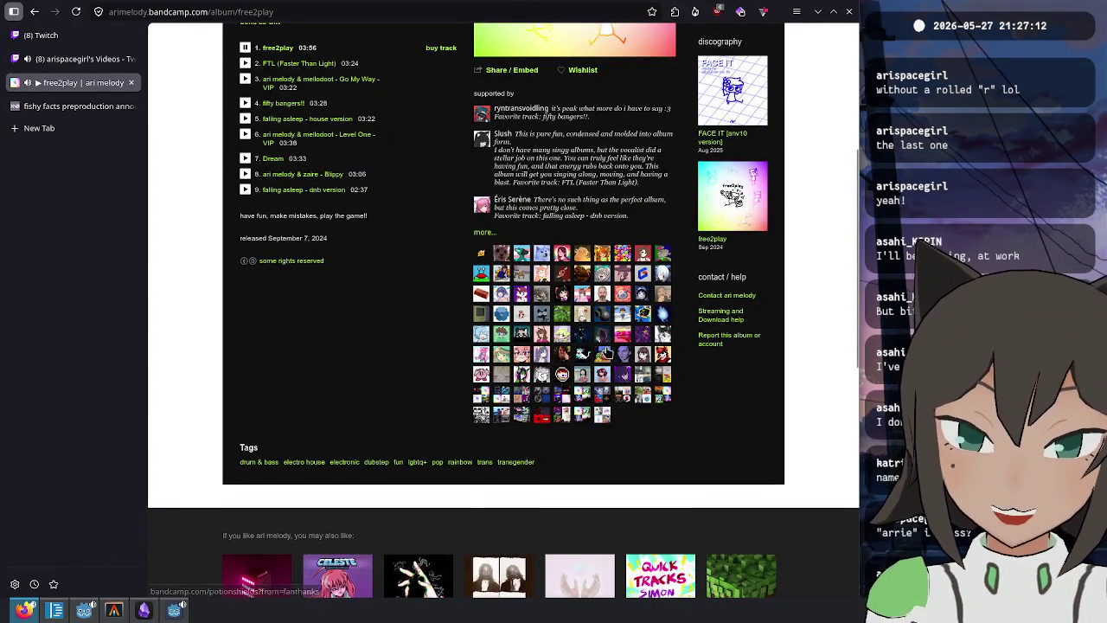
pyautogui.scroll(6, 550, 326)
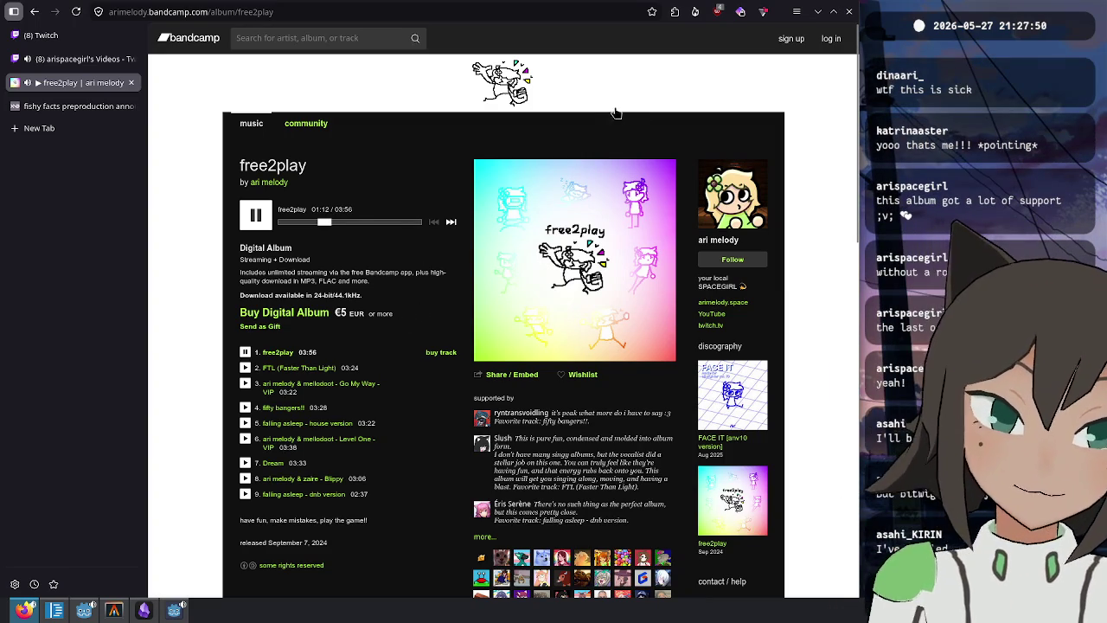
pyautogui.middleClick(831, 38)
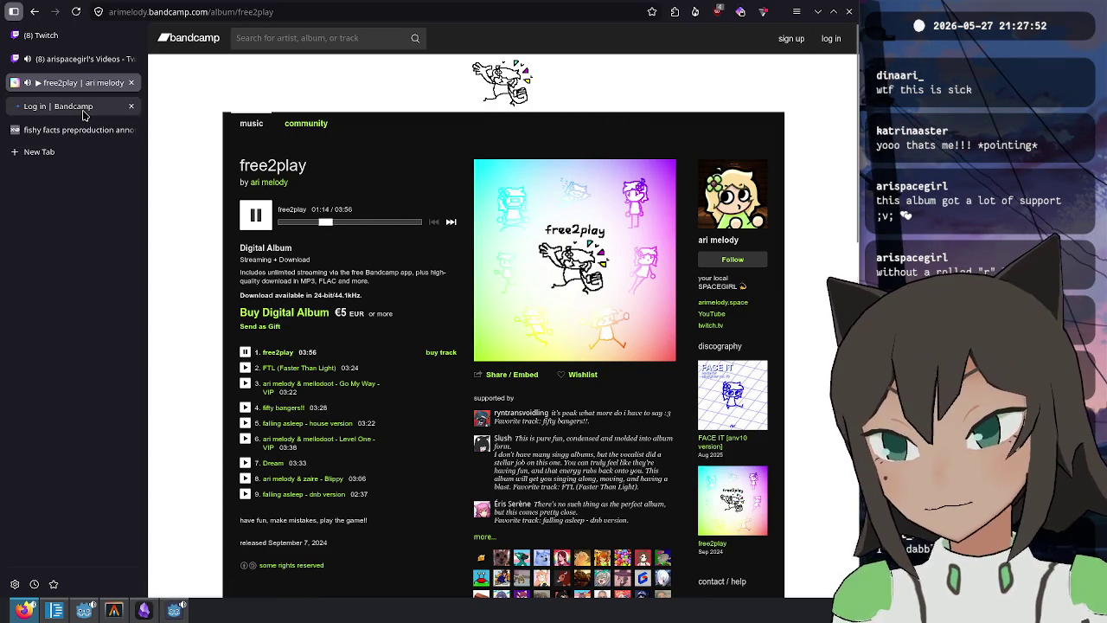
# Check the login tab and Obsidian, then replay free2play from about one minute in.
pyautogui.click(61, 105)
pyautogui.press('ctrl+super+Right')
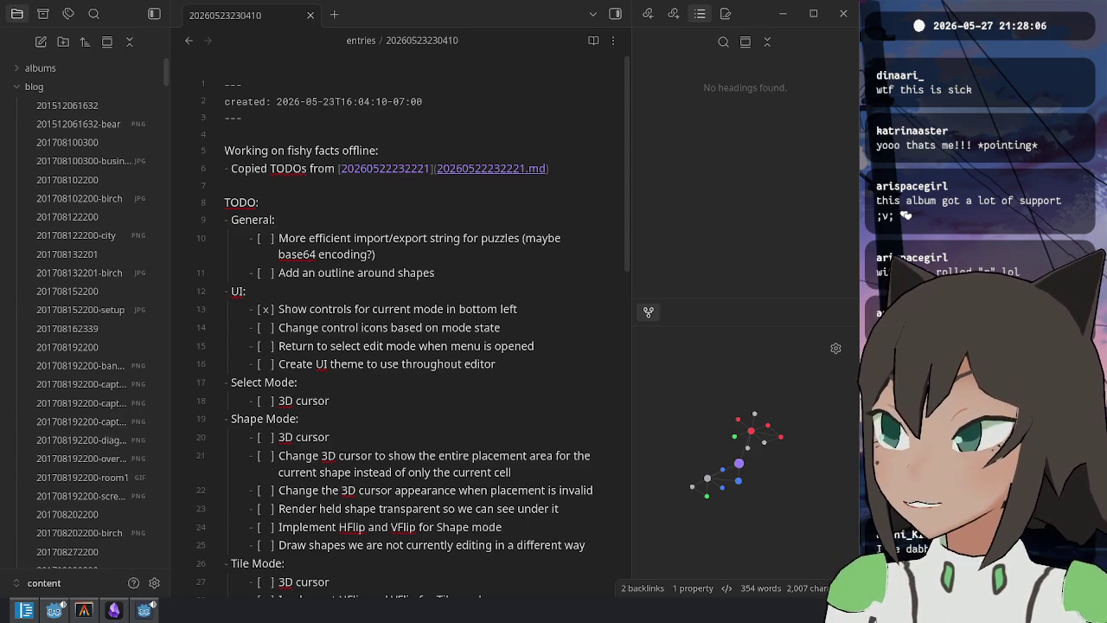
pyautogui.hotkey('alt', 'Tab')
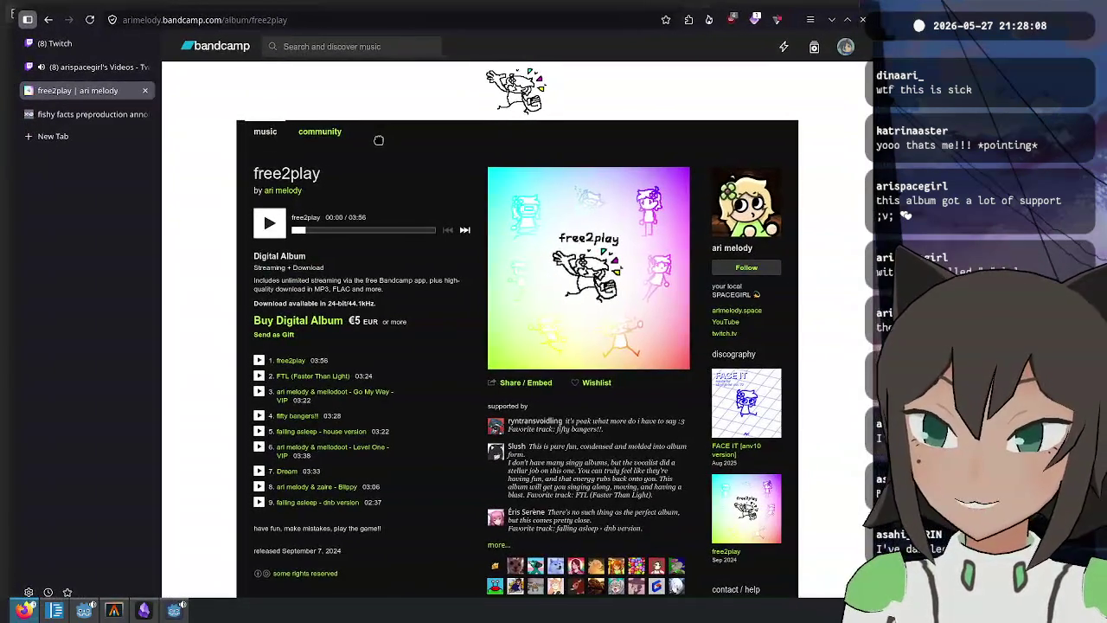
pyautogui.click(258, 217)
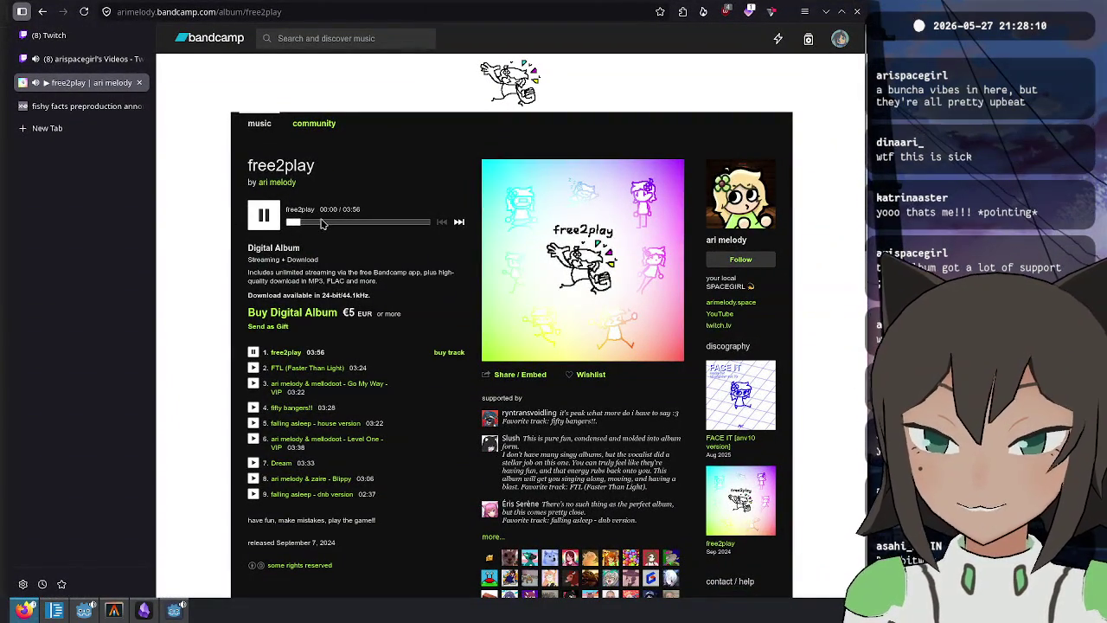
pyautogui.moveTo(294, 224); pyautogui.dragTo(341, 229)
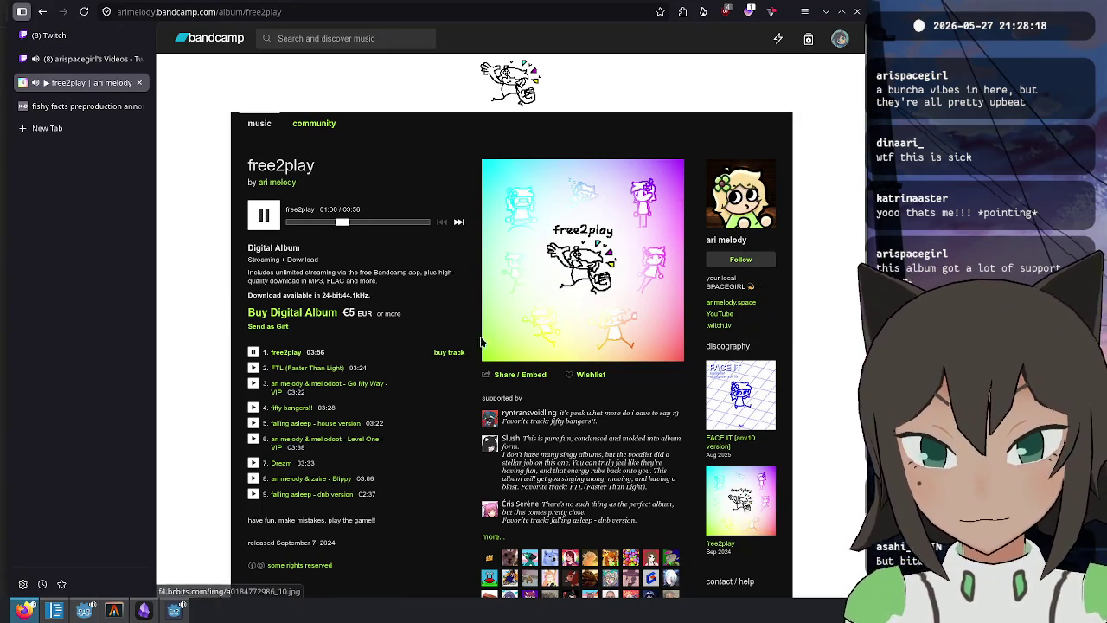
# Wishlist free2play and open the FACE IT [anv10 version] track in its own tab.
pyautogui.click(572, 376)
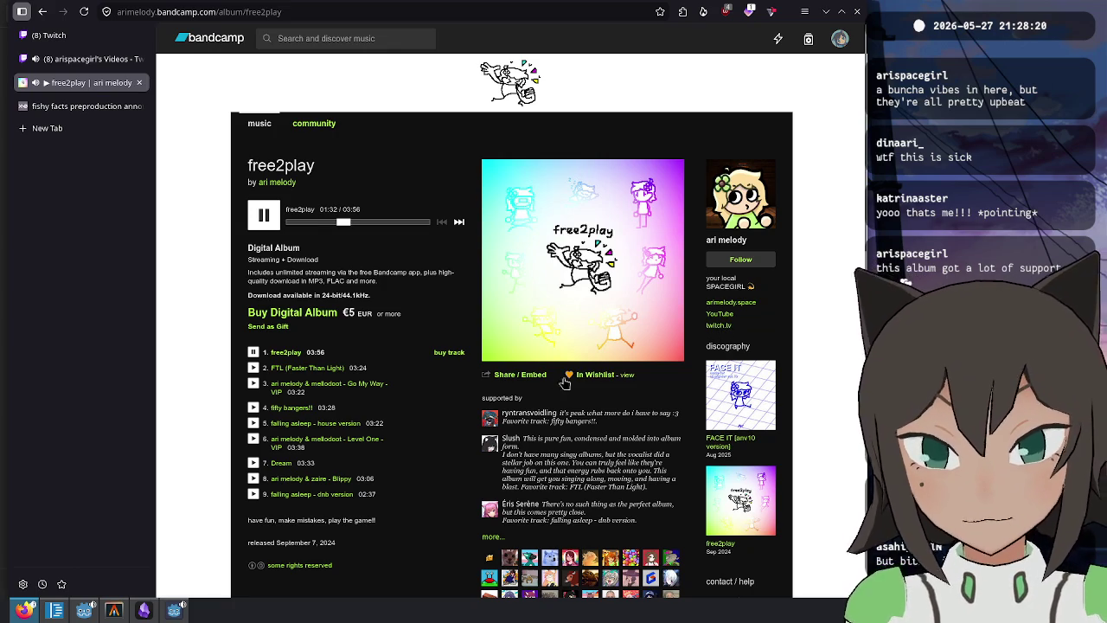
pyautogui.middleClick(754, 395)
pyautogui.click(98, 113)
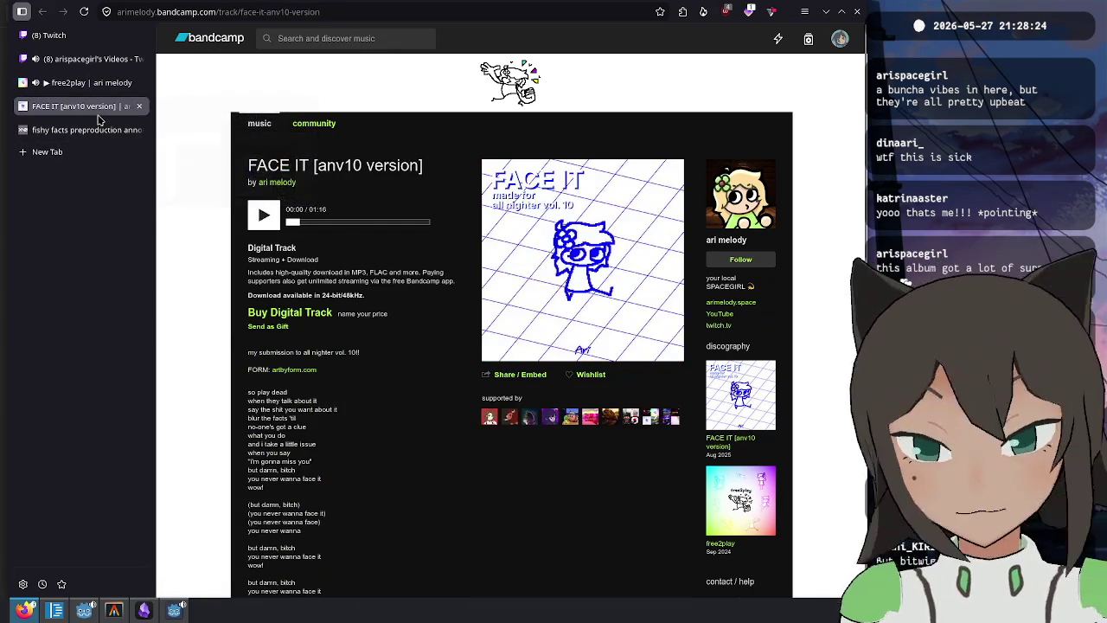
# Briefly select lyrics, then close the free2play album tab.
pyautogui.scroll(-4, 211, 309)
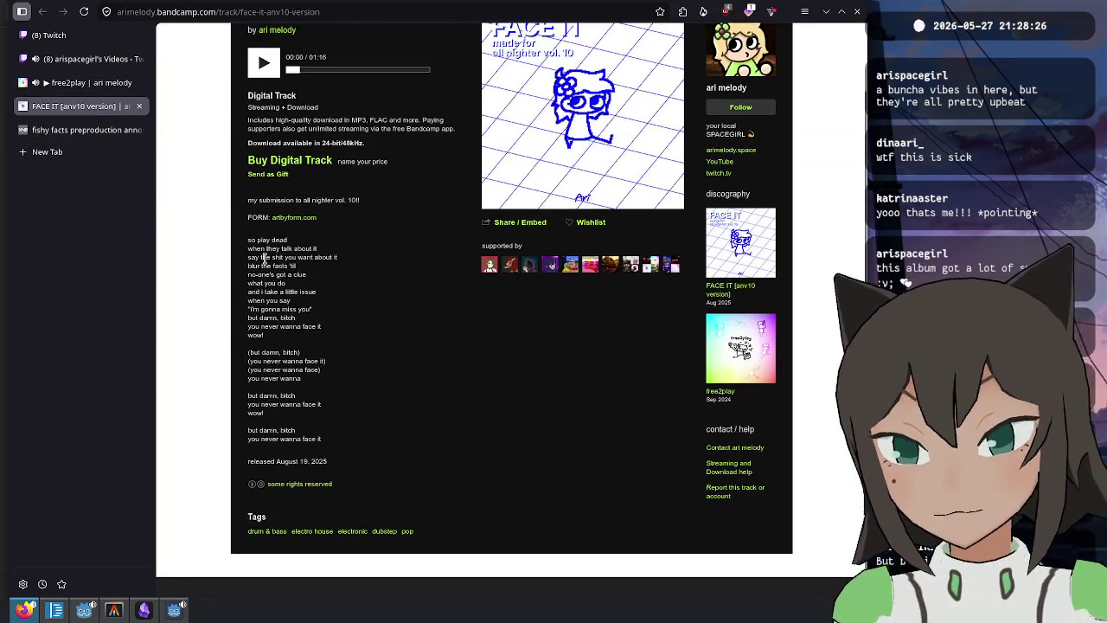
pyautogui.moveTo(264, 257); pyautogui.dragTo(301, 381)
pyautogui.click(376, 442)
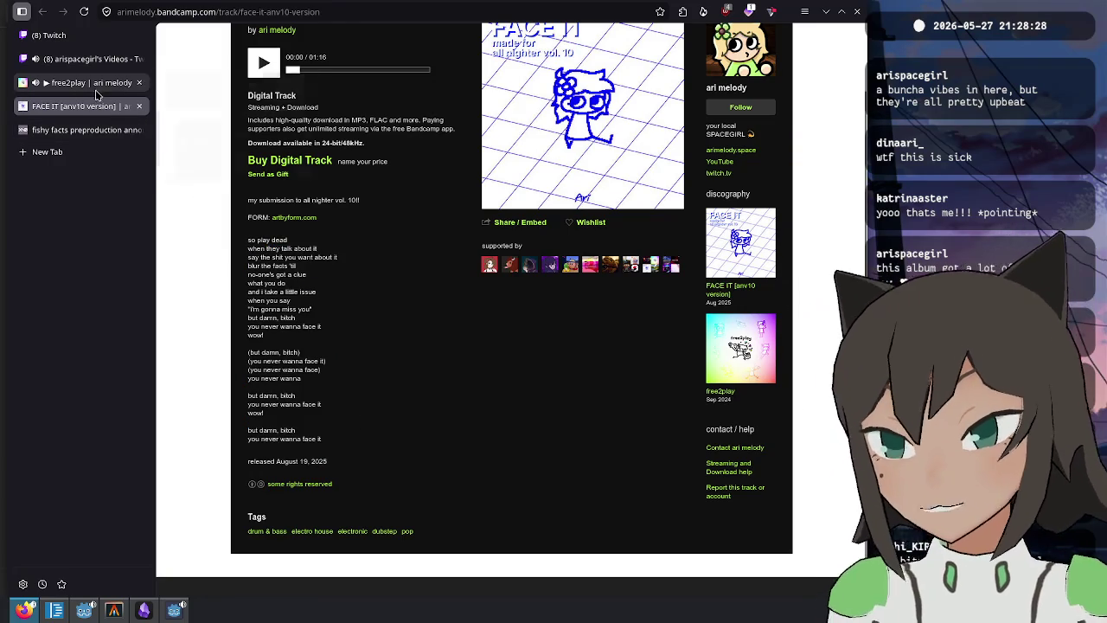
pyautogui.click(98, 84)
pyautogui.hotkey('ctrl', 'w')
pyautogui.scroll(4, 257, 194)
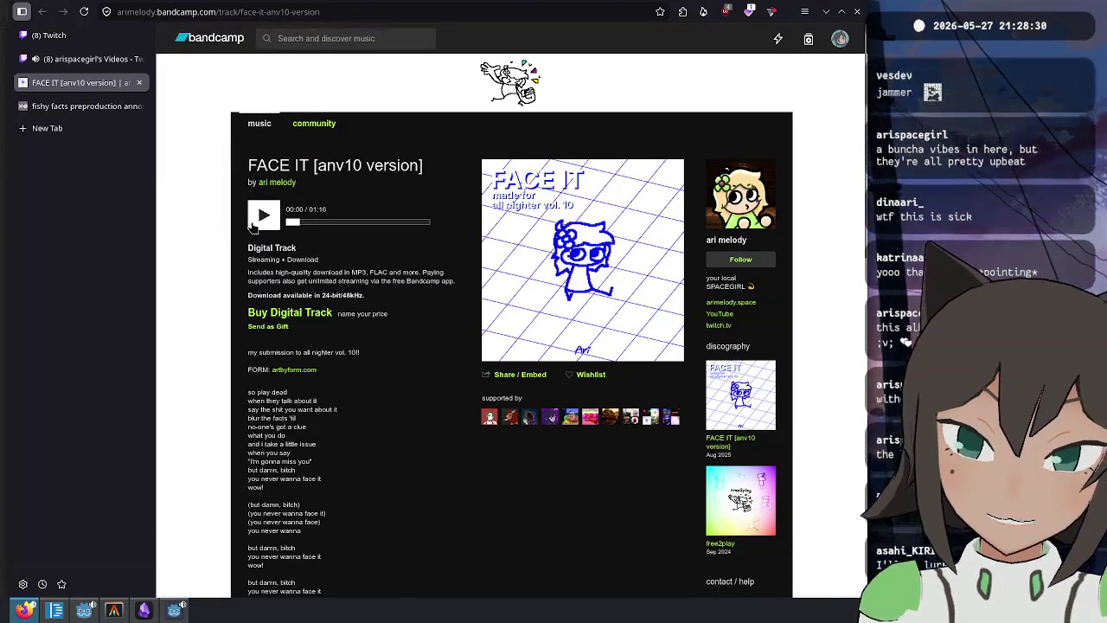
# Start the FACE IT track and bring the page zoom back to 120%.
pyautogui.click(264, 215)
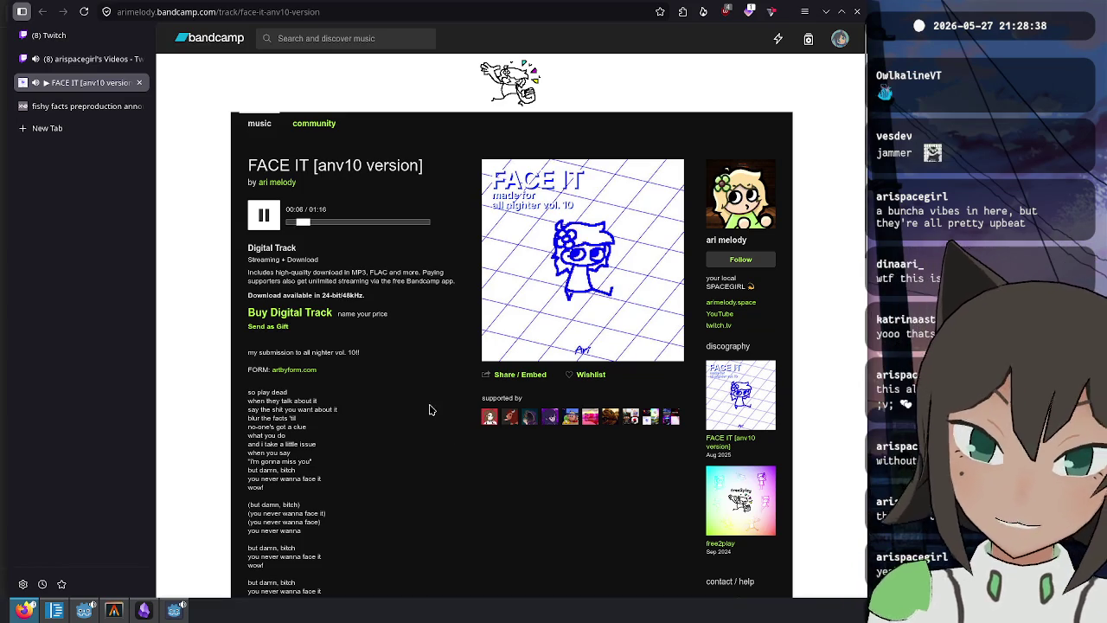
pyautogui.scroll(-1, 297, 353)
pyautogui.keyDown('ctrl'); pyautogui.scroll(6, 257, 329); pyautogui.keyUp('ctrl')
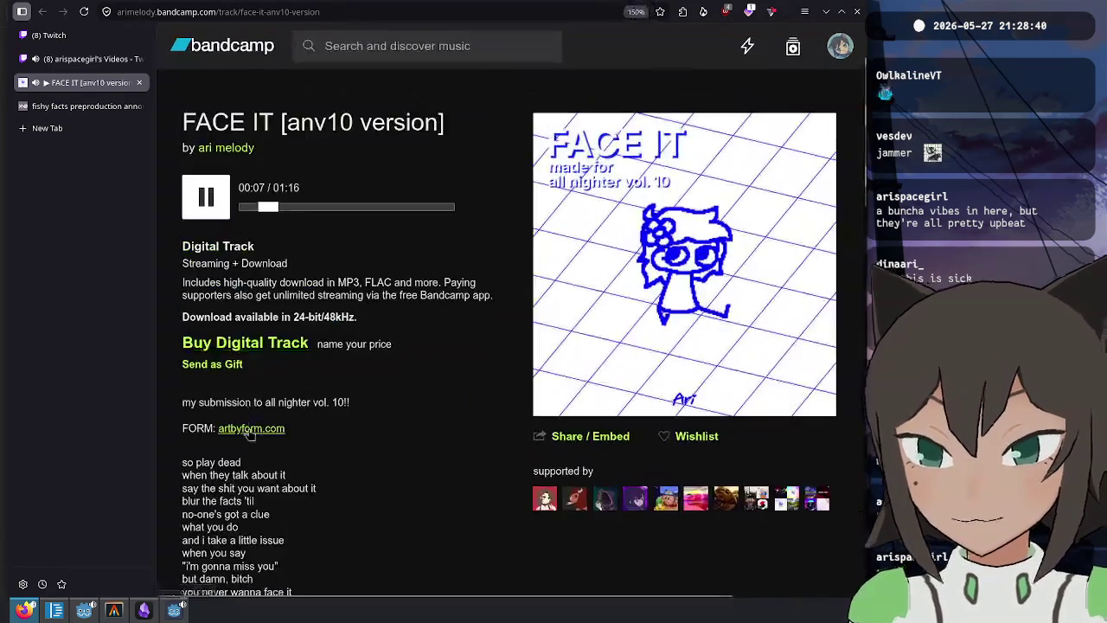
pyautogui.scroll(-3, 258, 449)
pyautogui.moveTo(202, 364)
pyautogui.mouseDown()
pyautogui.moveTo(251, 381)
pyautogui.moveTo(304, 381)
pyautogui.moveTo(286, 417)
pyautogui.moveTo(334, 416)
pyautogui.moveTo(305, 432)
pyautogui.moveTo(326, 452)
pyautogui.moveTo(316, 468)
pyautogui.moveTo(369, 497)
pyautogui.moveTo(412, 496)
pyautogui.mouseUp()
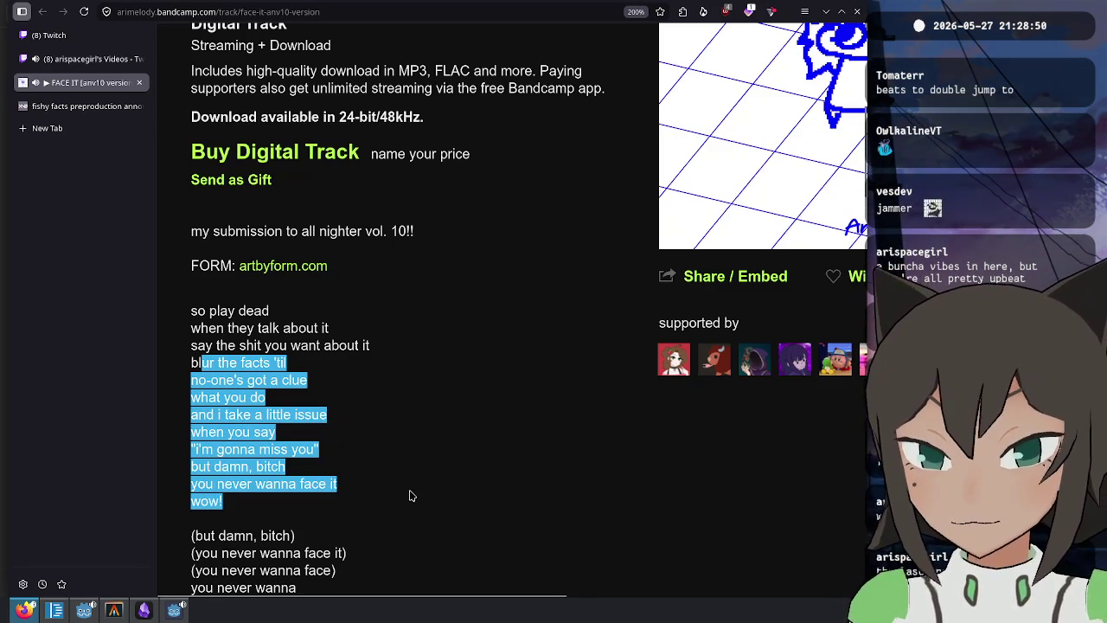
pyautogui.scroll(-3, 386, 395)
pyautogui.click(329, 334)
pyautogui.scroll(2, 329, 334)
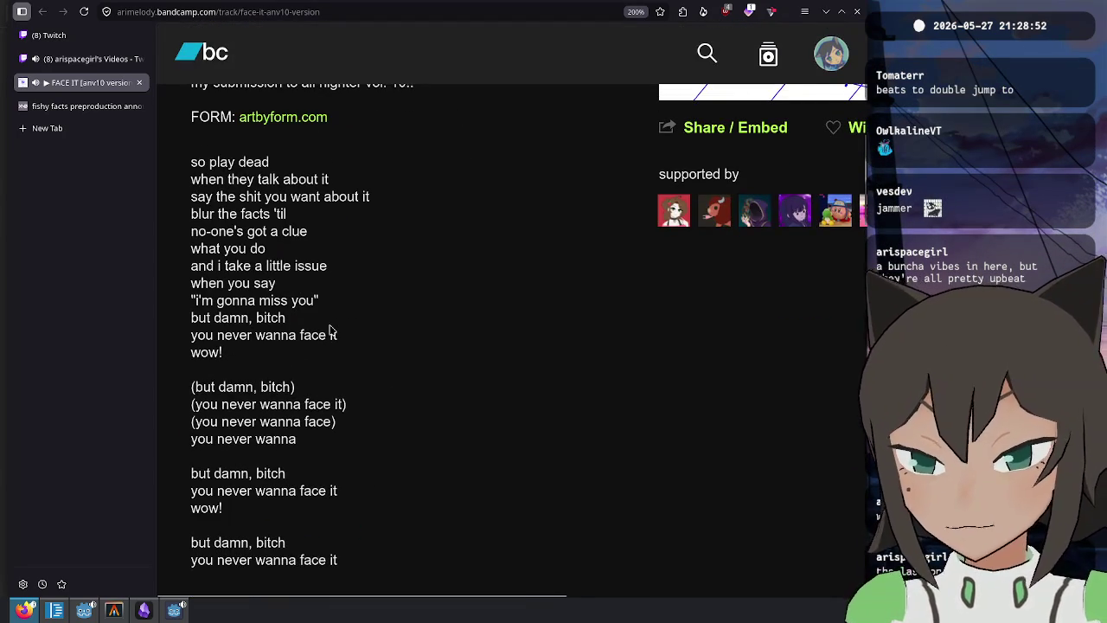
pyautogui.hotkey('ctrl', '-')
pyautogui.hotkey('ctrl', '-')
pyautogui.hotkey('ctrl', '-')
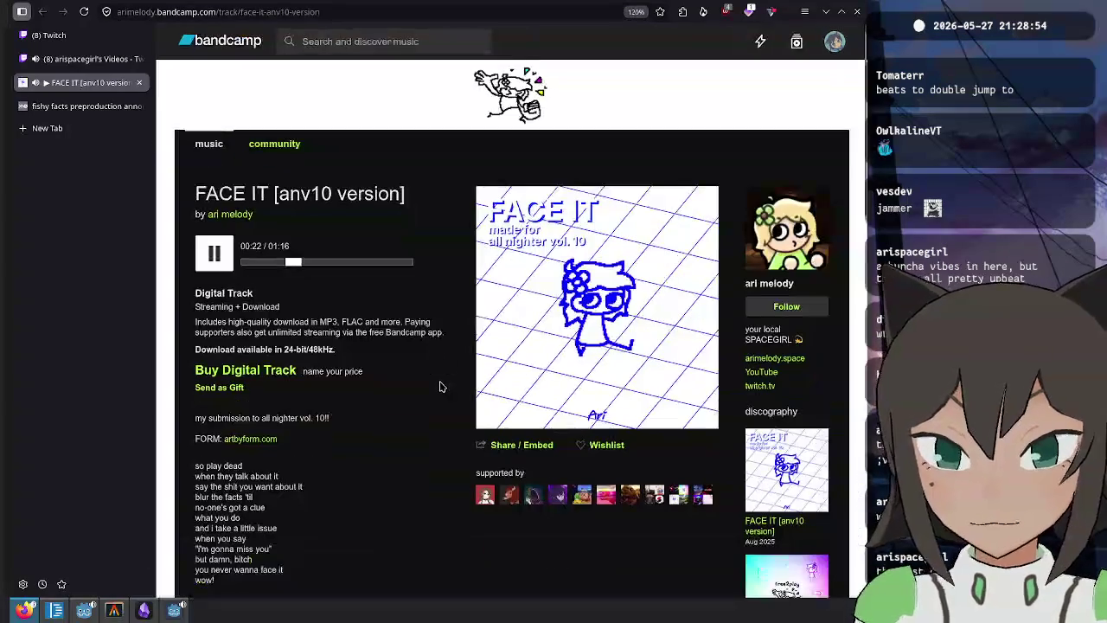
pyautogui.scroll(-3, 435, 389)
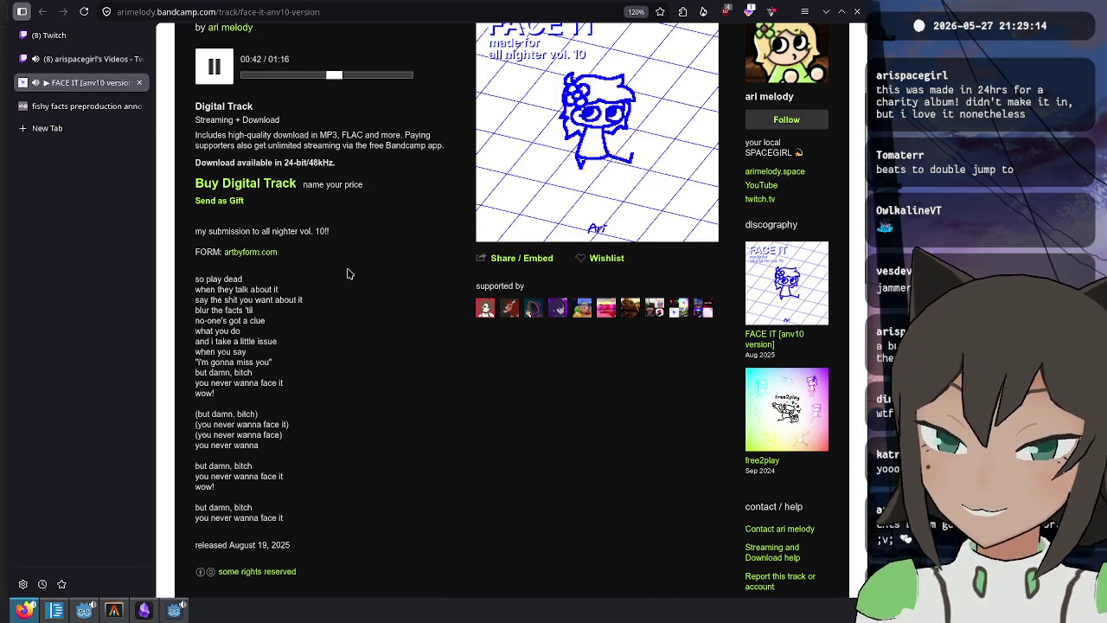
# Replay FACE IT from 00:39 and open the artist's Twitch channel in a new tab.
pyautogui.press('space')
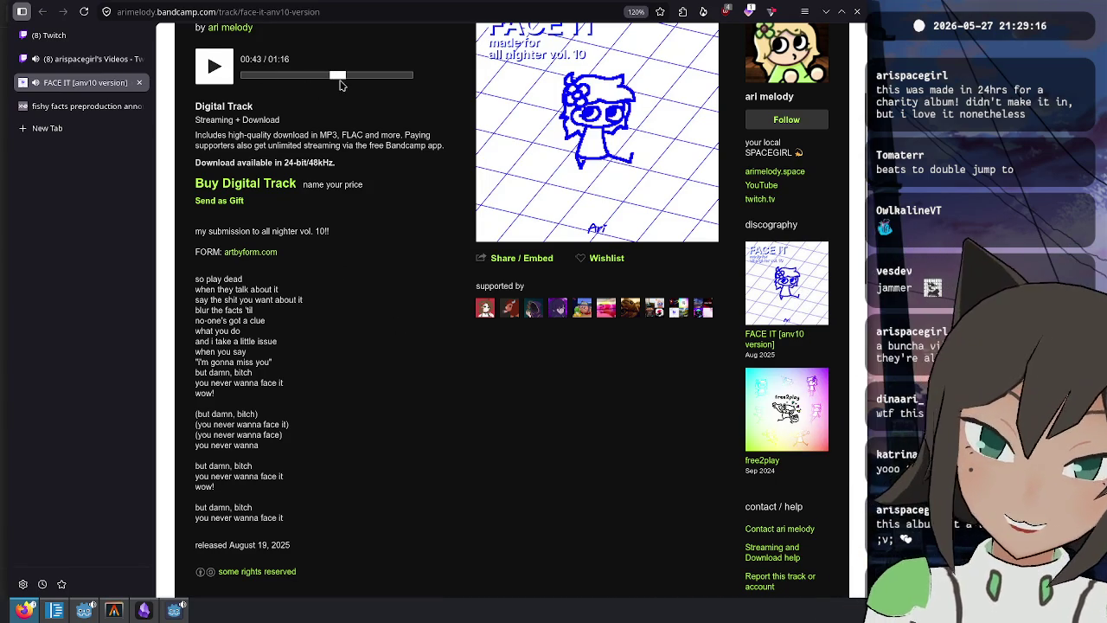
pyautogui.press('space')
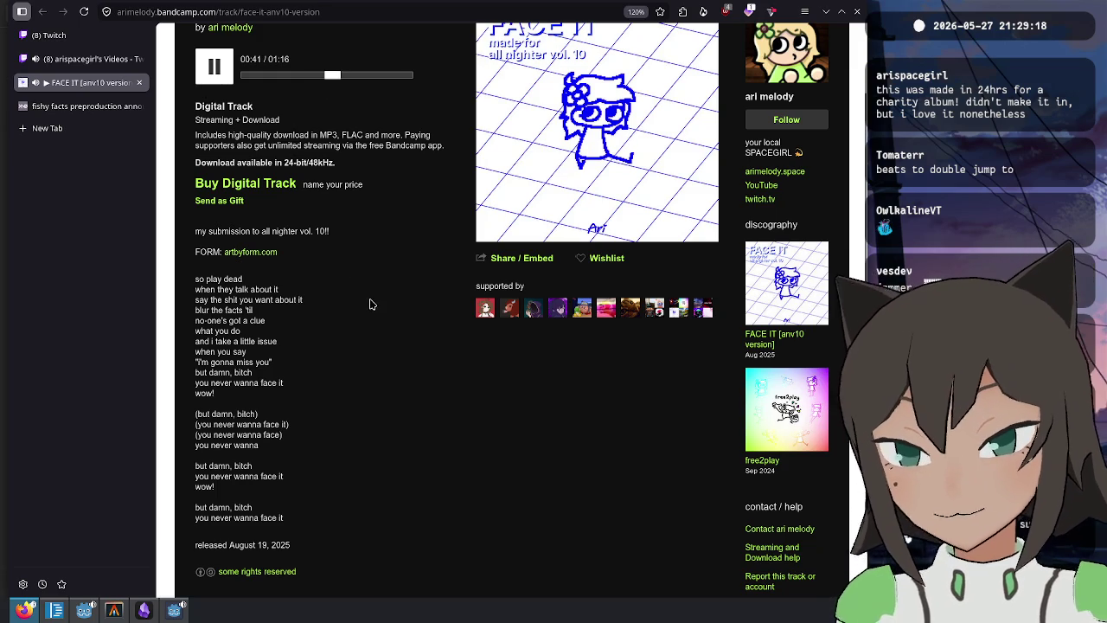
pyautogui.click(206, 78)
pyautogui.click(327, 76)
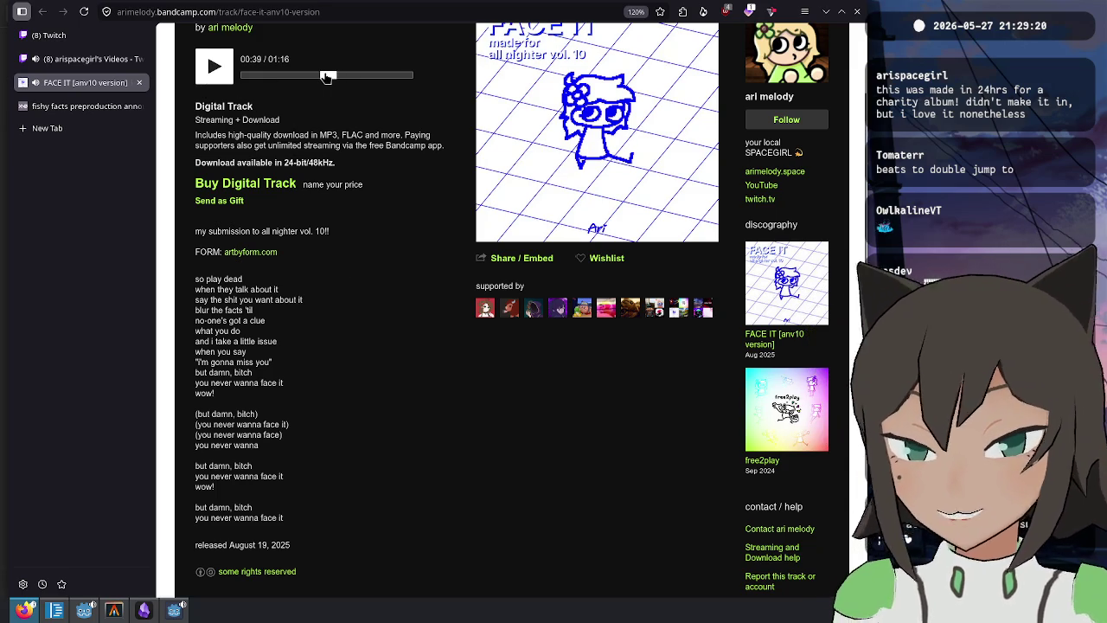
pyautogui.press('space')
pyautogui.scroll(3, 439, 365)
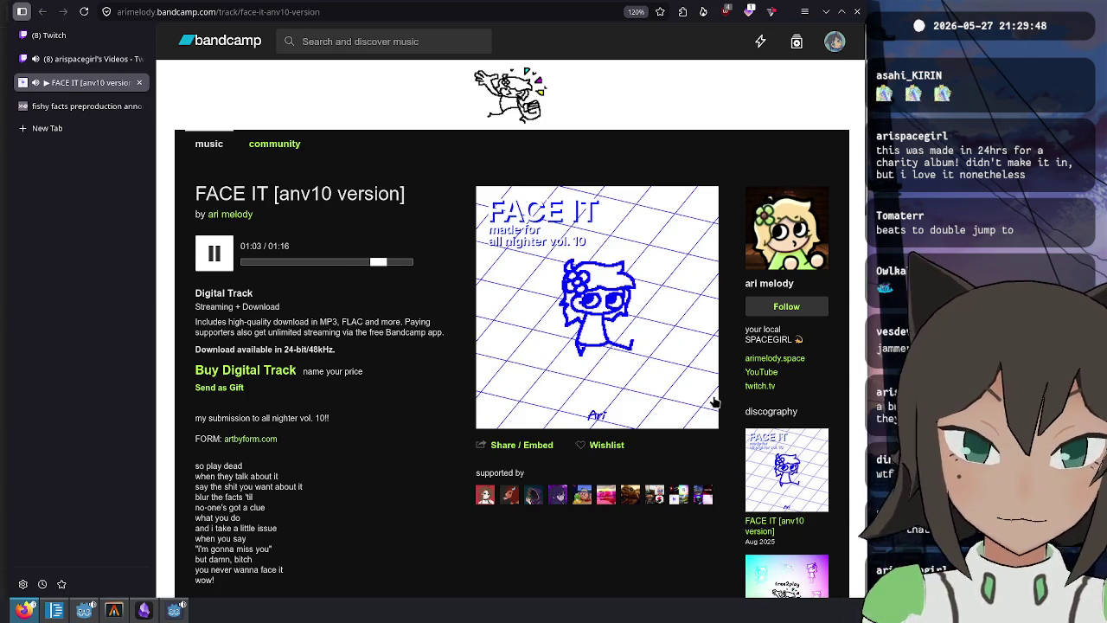
pyautogui.middleClick(758, 386)
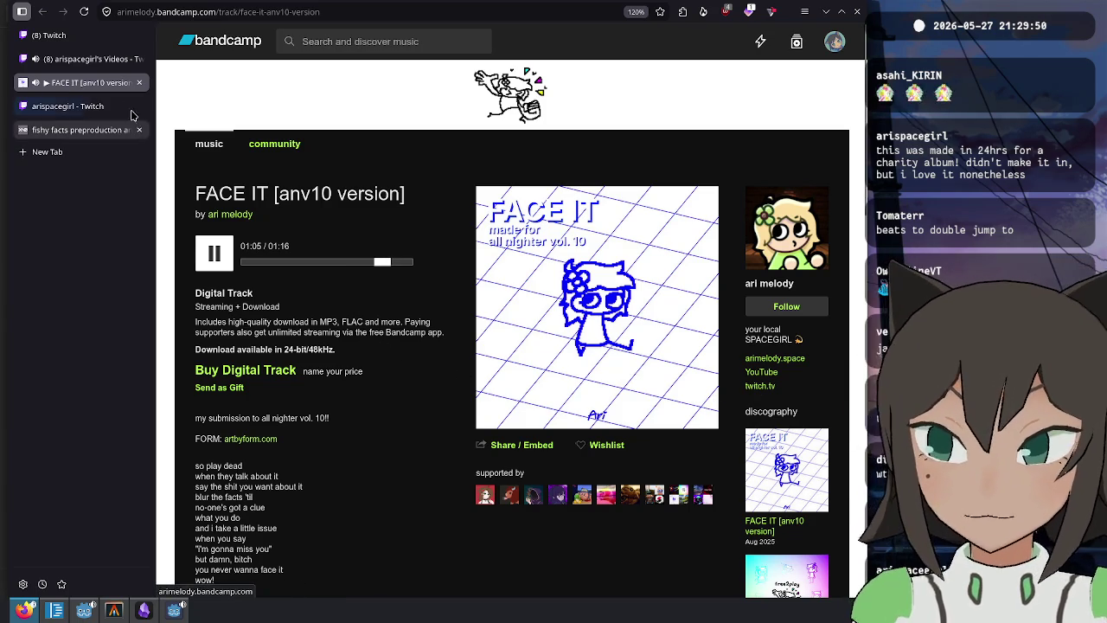
pyautogui.click(95, 108)
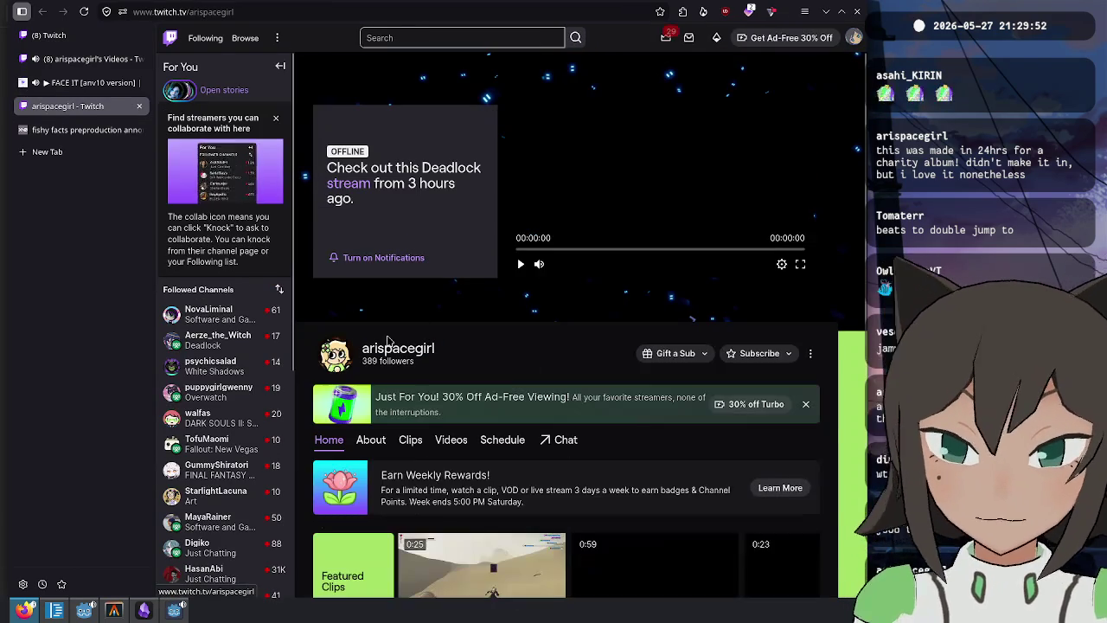
# Follow the raiding streamer's Twitch channel, then close its tab to return to FACE IT.
pyautogui.rightClick(80, 107)
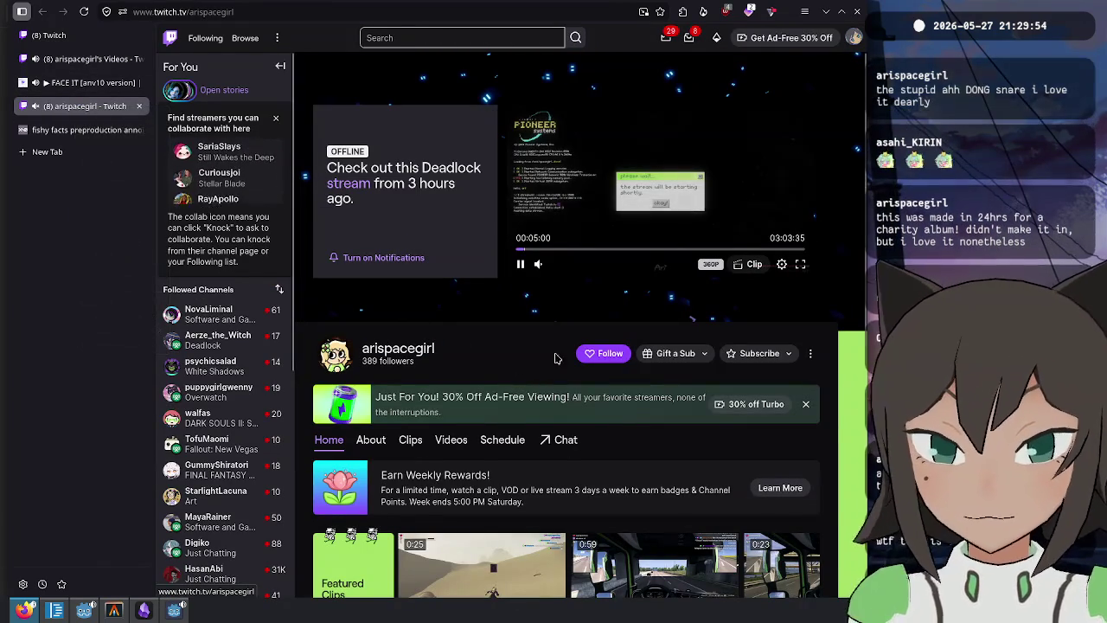
pyautogui.click(603, 353)
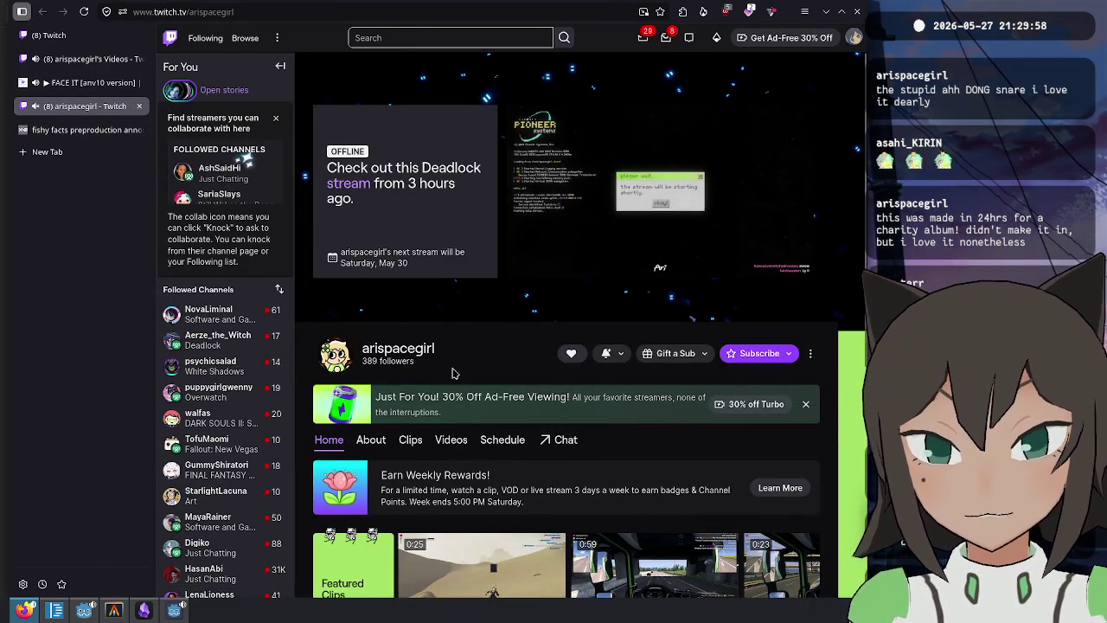
pyautogui.hotkey('ctrl', 'w')
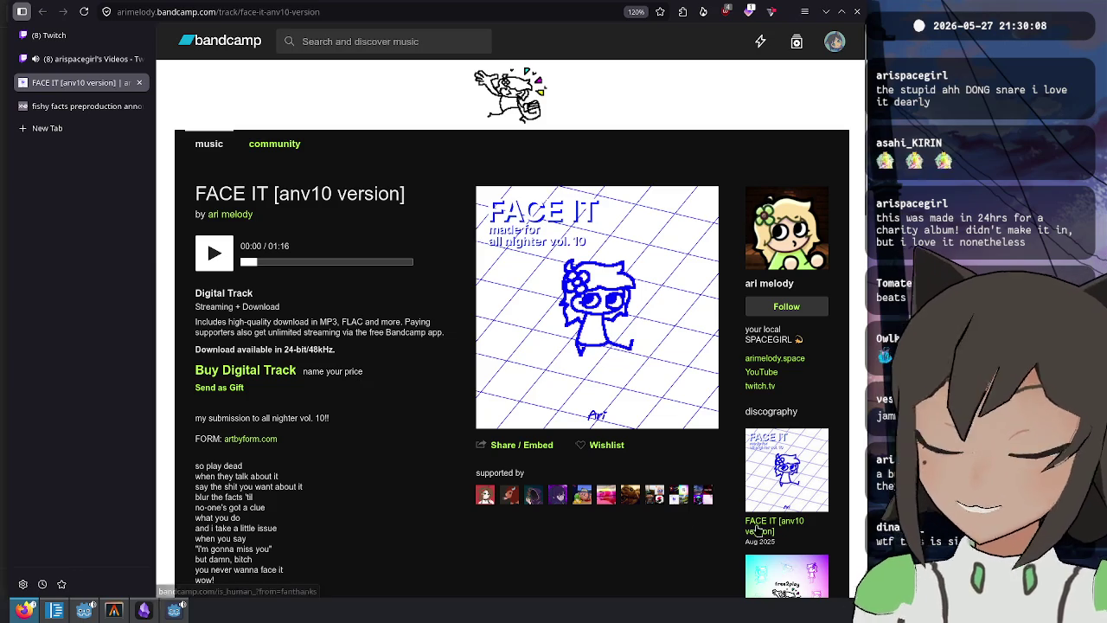
# Briefly open and close Dolphin, then launch FL Studio 2025 from KRunner by searching 'fl'.
pyautogui.scroll(-4, 724, 401)
pyautogui.scroll(1, 410, 435)
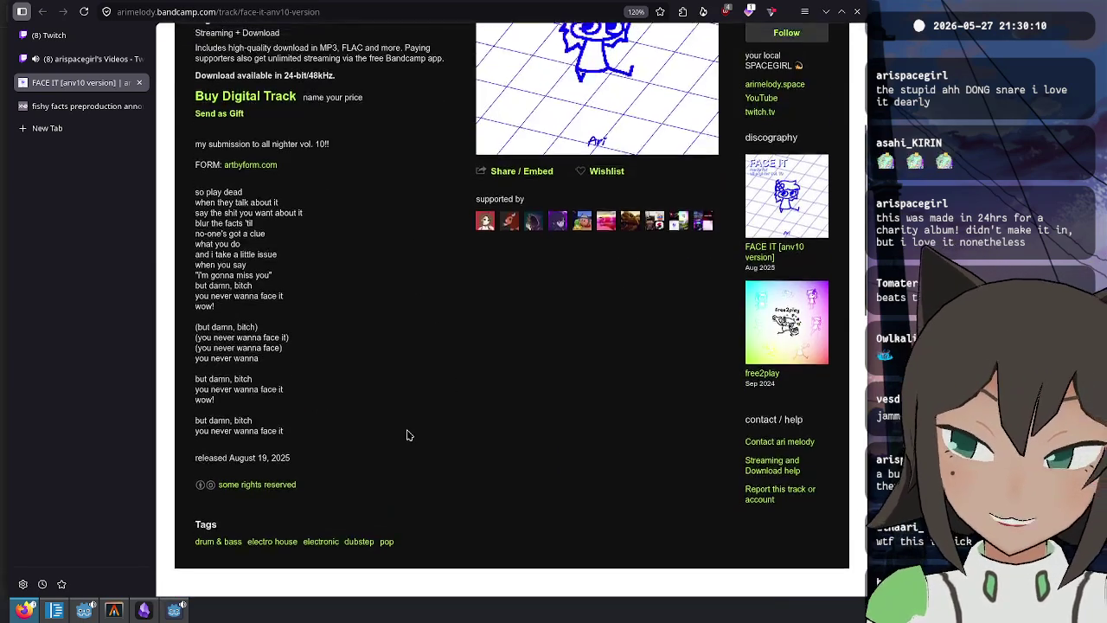
pyautogui.scroll(3, 409, 435)
pyautogui.press('super+e')
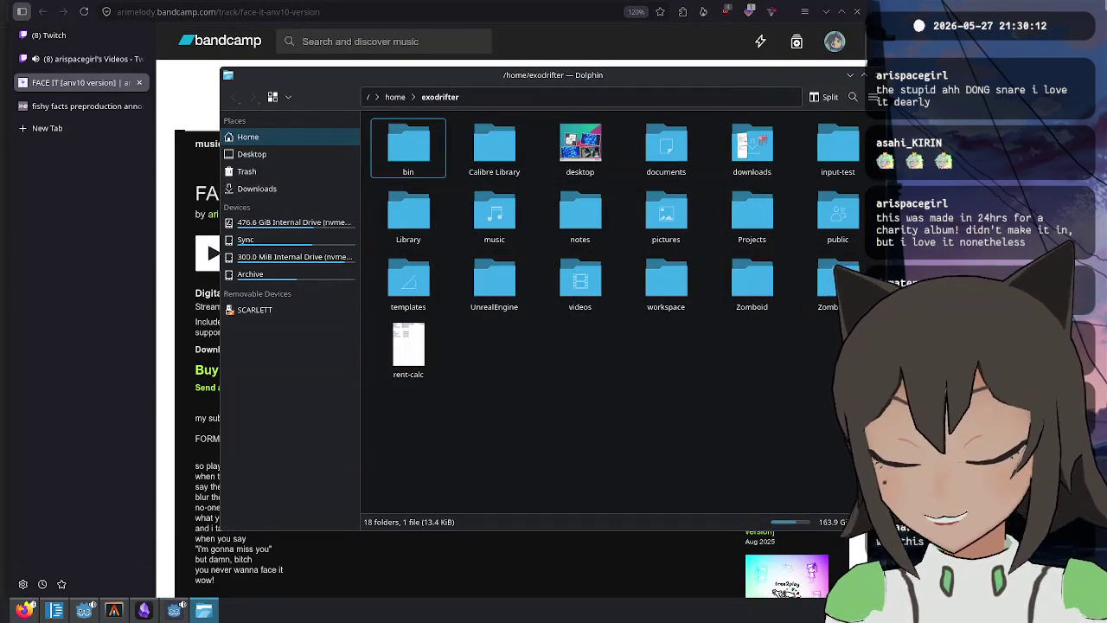
pyautogui.hotkey('ctrl', 'q')
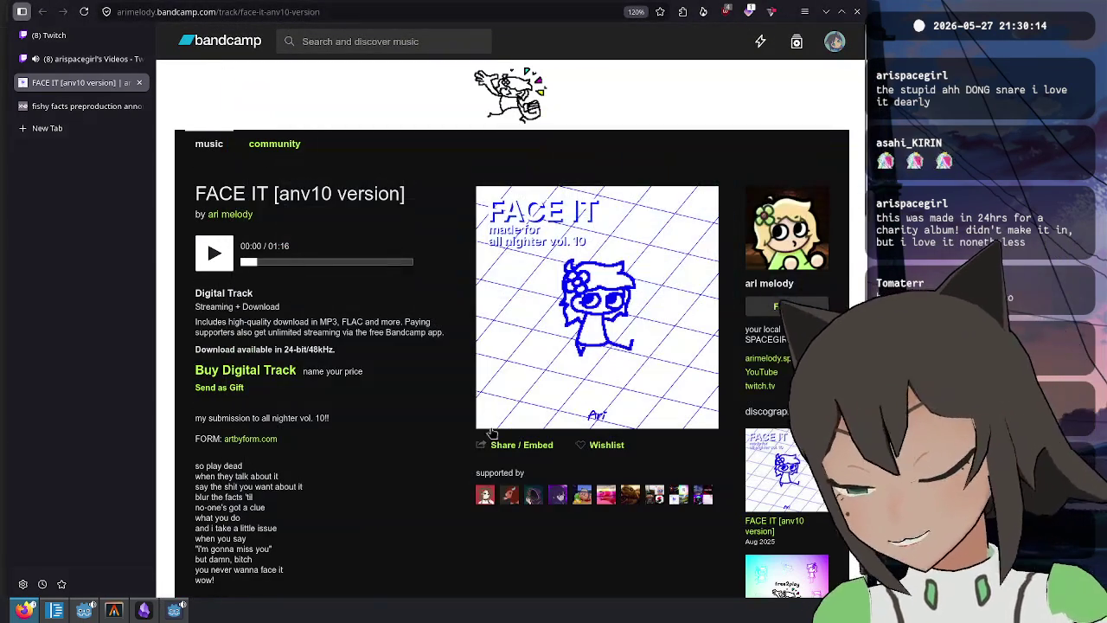
pyautogui.hotkey('alt', 'space')
pyautogui.write('fl')
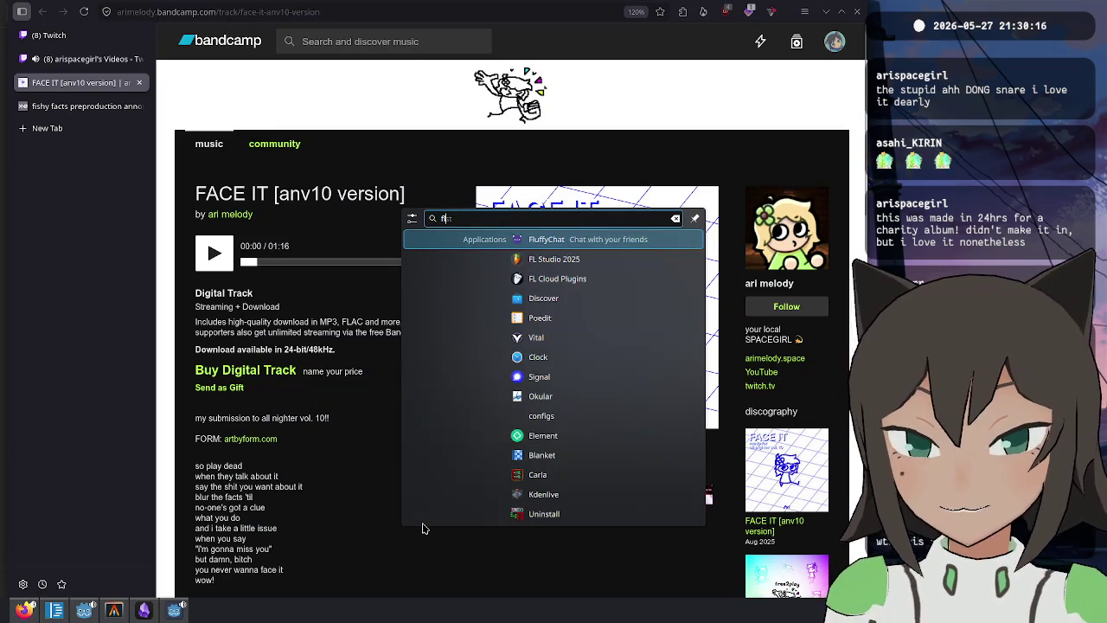
pyautogui.press('Down')
pyautogui.press('Return')
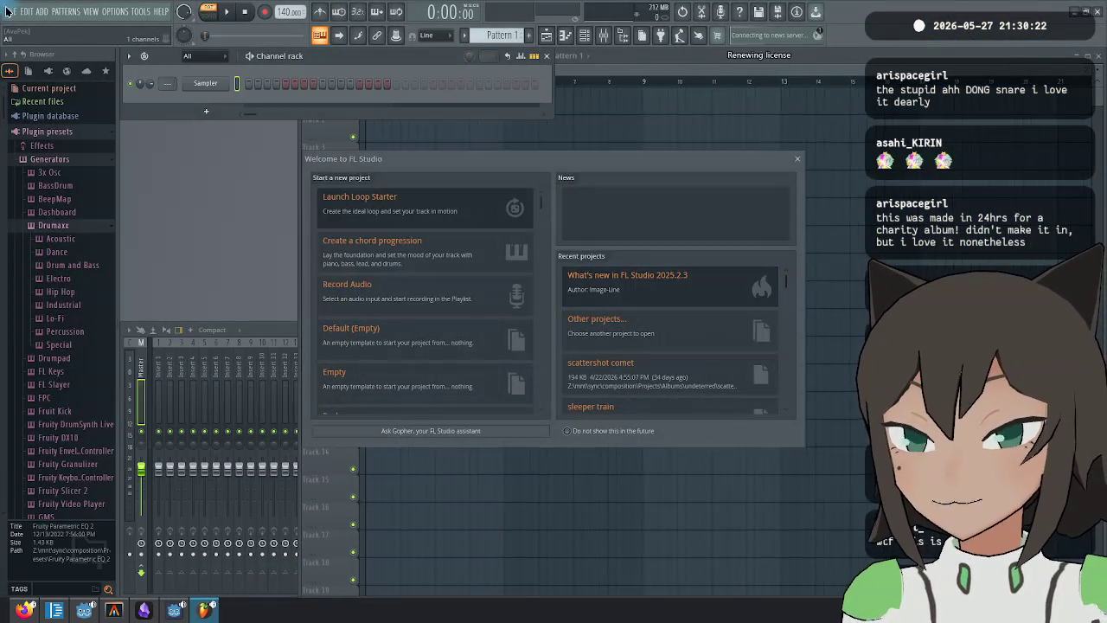
# Dismiss the welcome screen, open recent project 'in the move_2.flp', and view its project info.
pyautogui.click(797, 161)
pyautogui.click(11, 11)
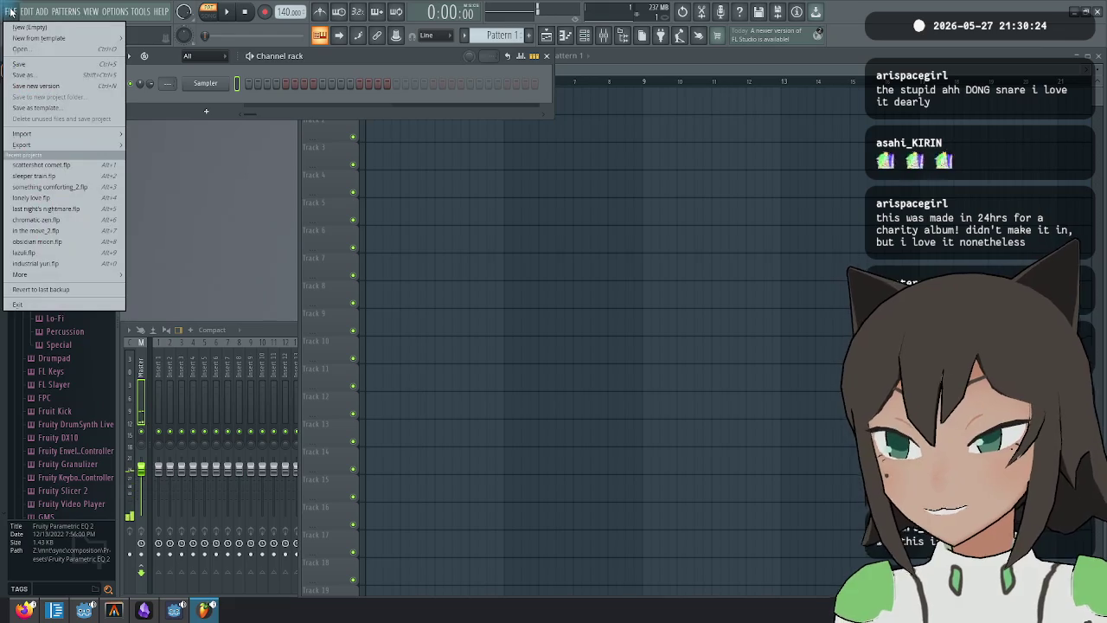
pyautogui.click(76, 232)
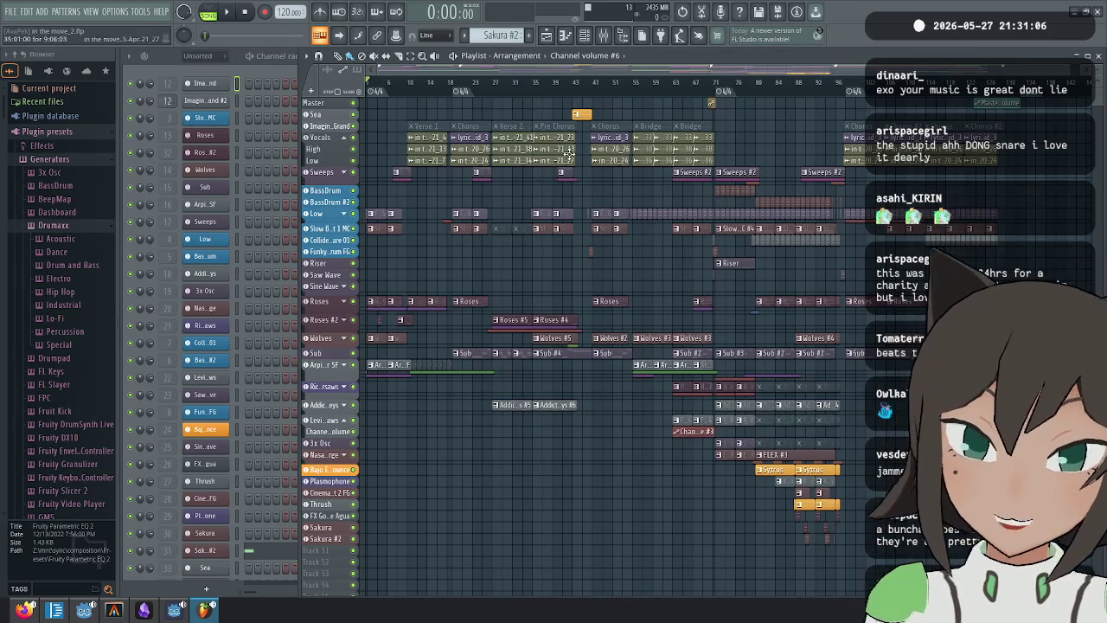
pyautogui.press('F11')
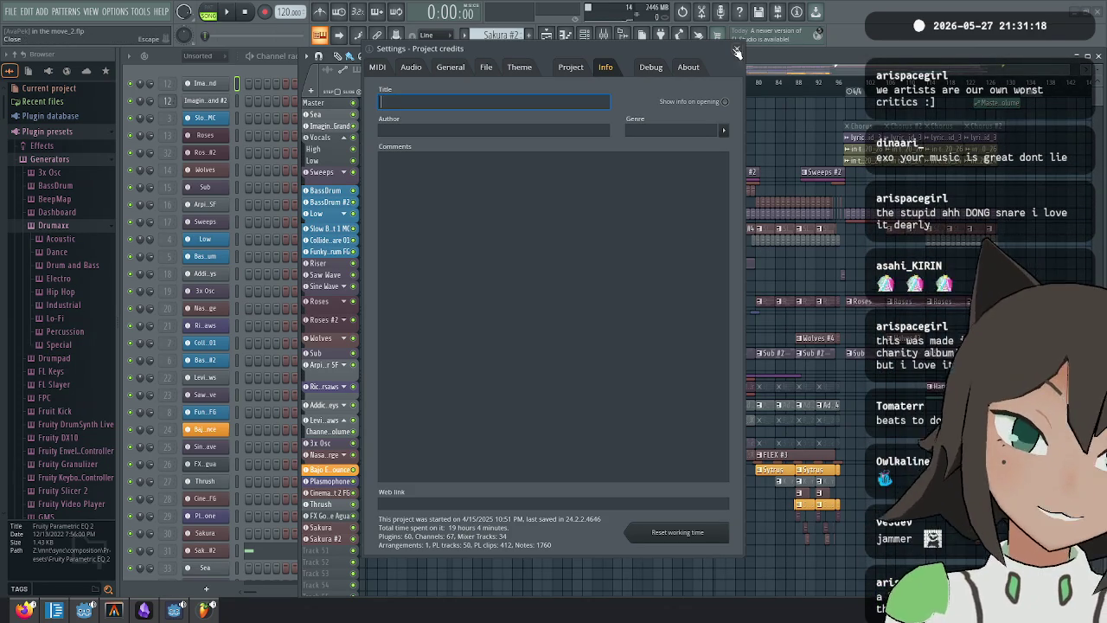
# Close the project info window and zoom and scroll around the in the move_2 playlist.
pyautogui.click(736, 52)
pyautogui.scroll(3, 581, 247)
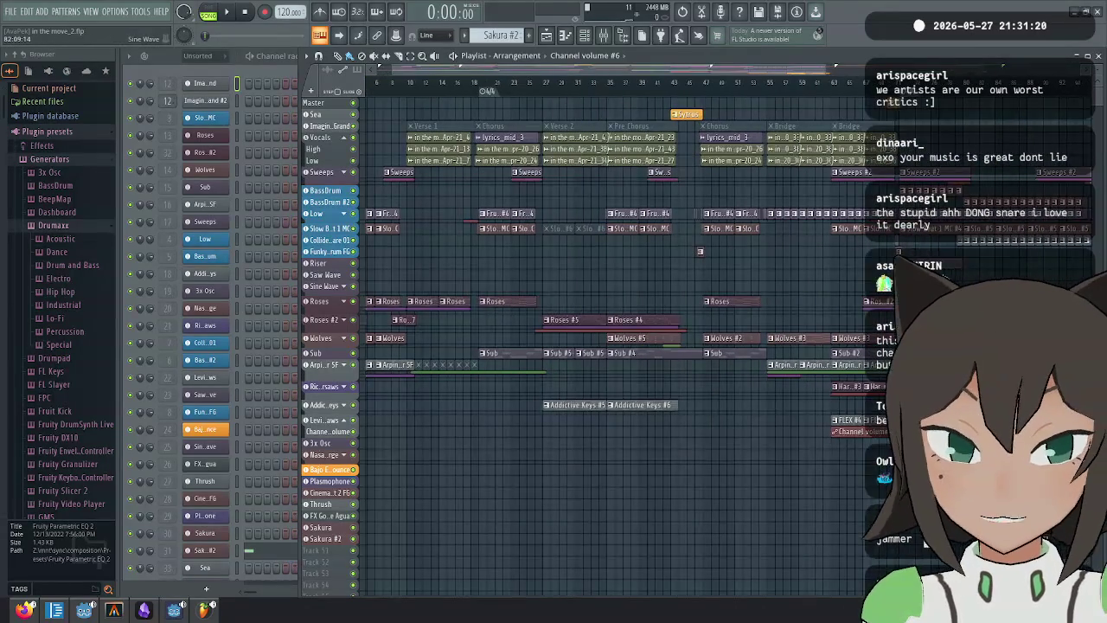
pyautogui.scroll(3, 796, 250)
pyautogui.scroll(3, 823, 312)
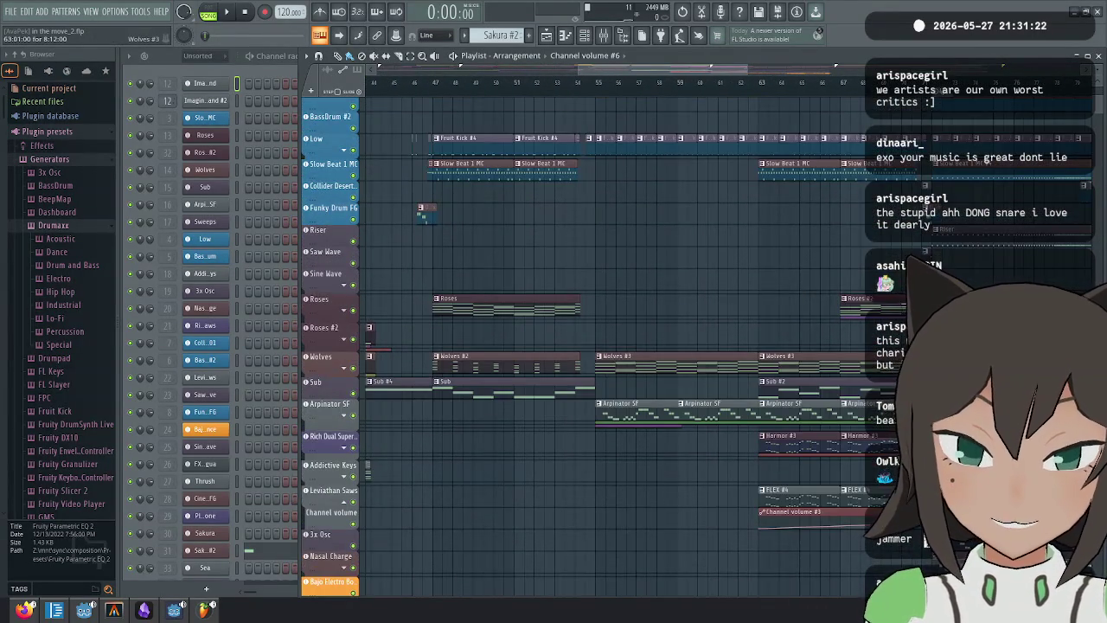
pyautogui.scroll(2, 768, 294)
pyautogui.scroll(2, 769, 294)
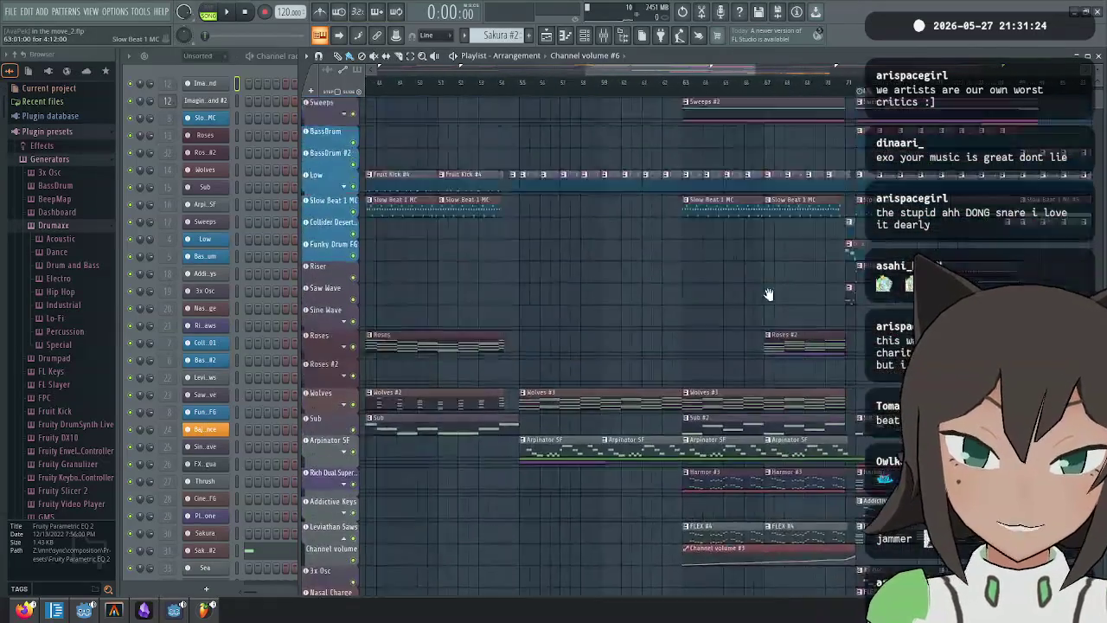
pyautogui.hscroll(10, 768, 294)
pyautogui.scroll(-3, 534, 212)
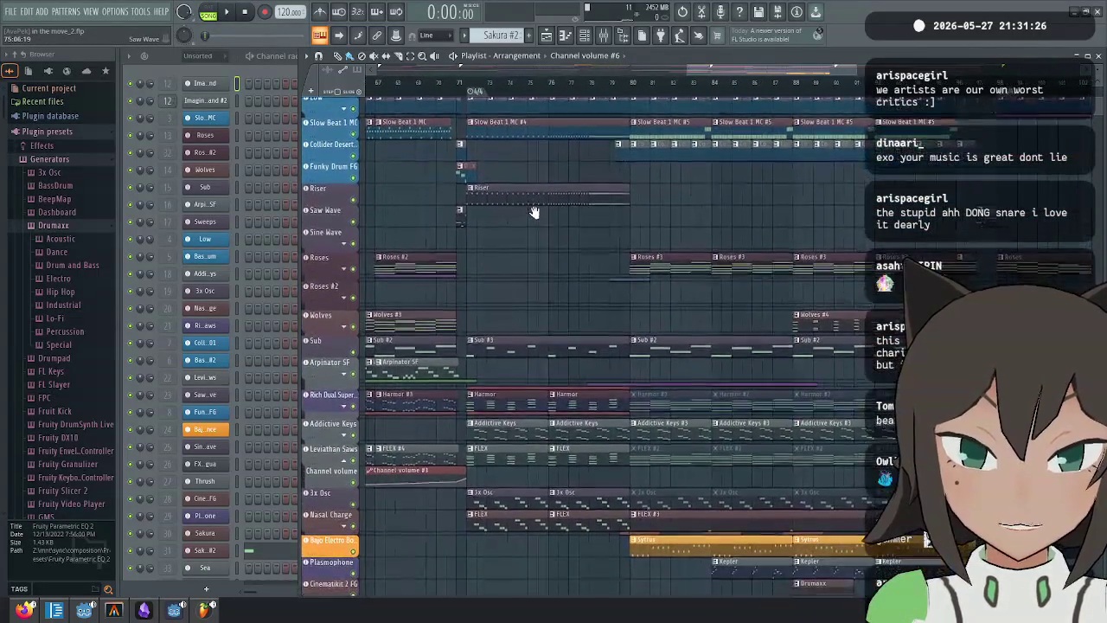
pyautogui.hscroll(-12, 458, 190)
pyautogui.scroll(5, 485, 285)
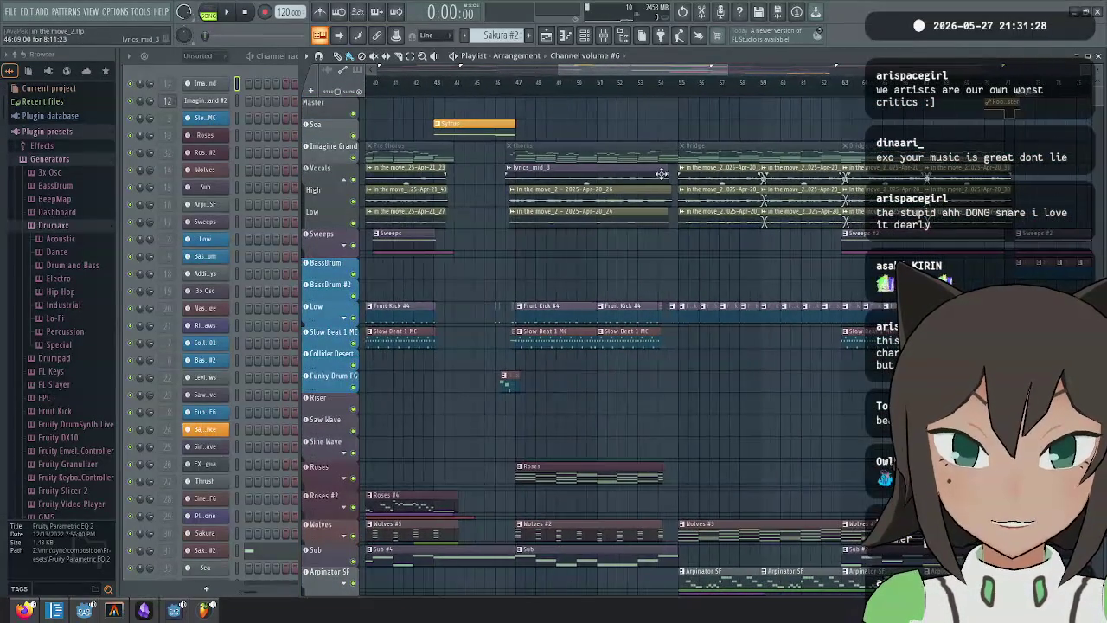
pyautogui.hscroll(3, 661, 173)
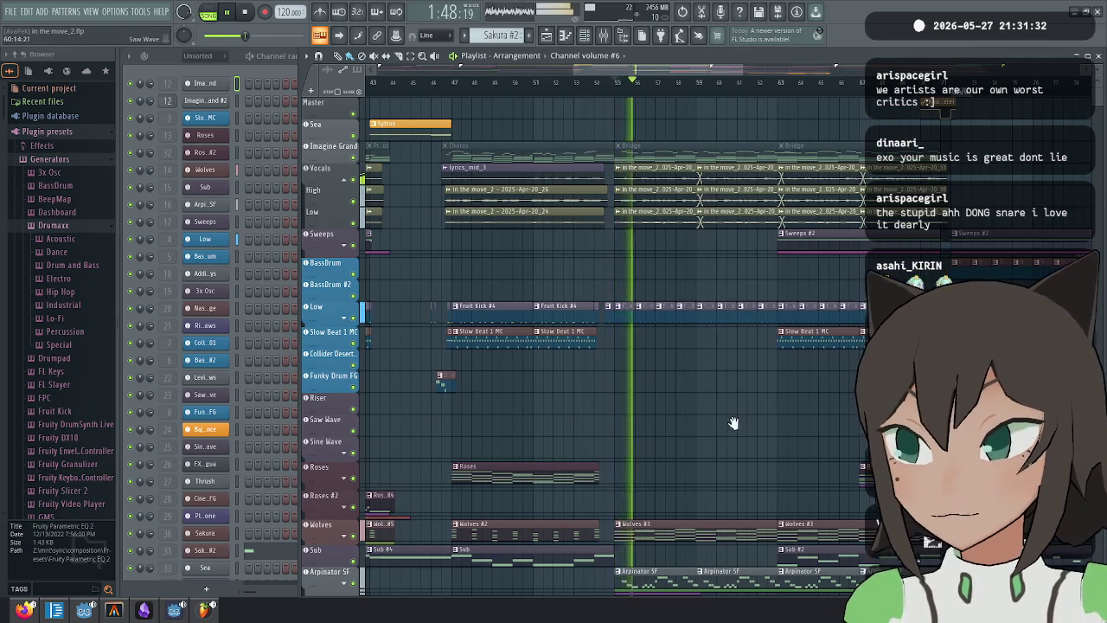
pyautogui.hscroll(8, 657, 413)
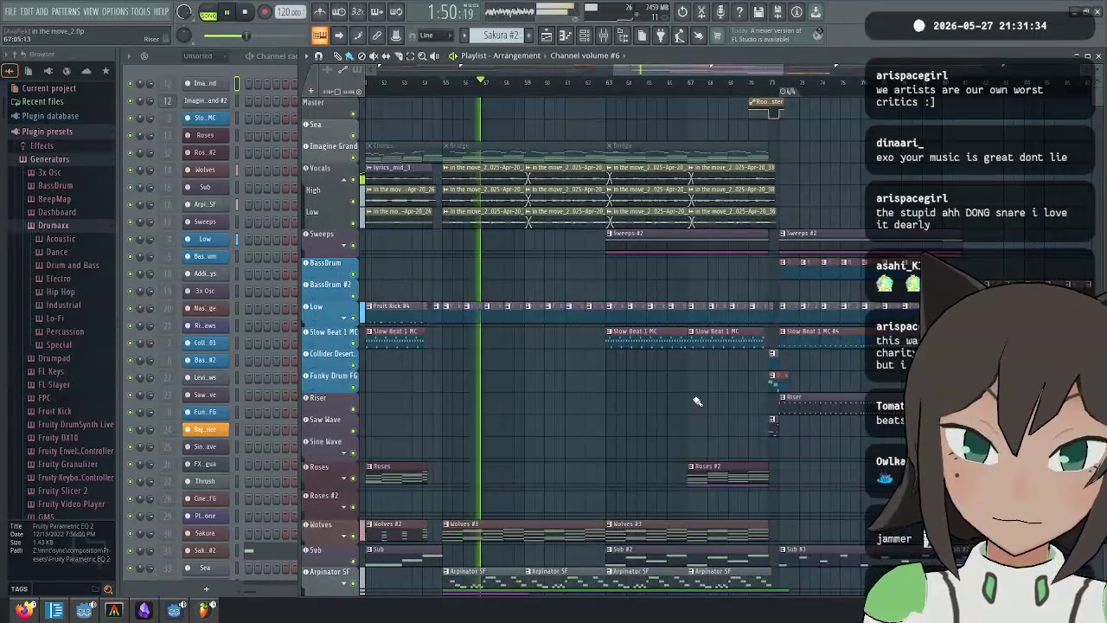
pyautogui.scroll(-3, 719, 379)
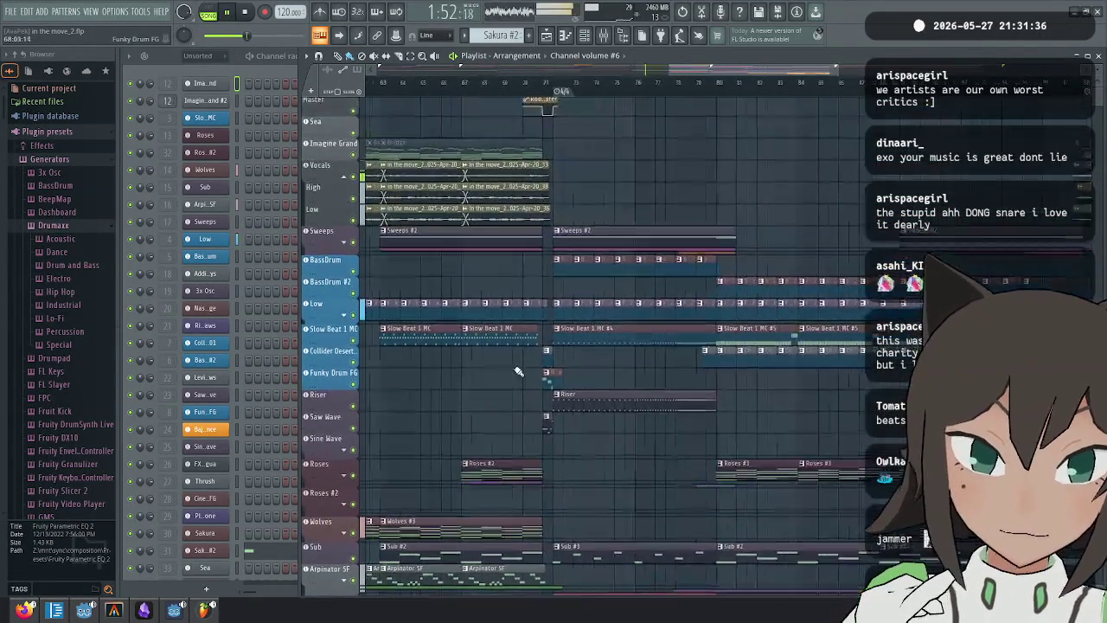
pyautogui.scroll(1, 594, 307)
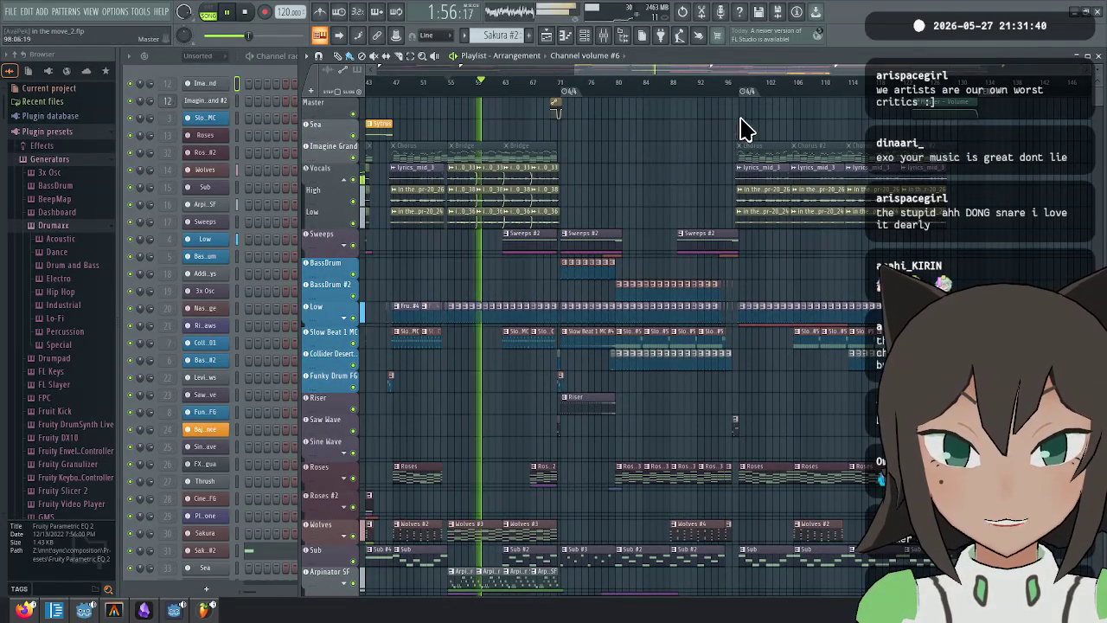
pyautogui.moveTo(673, 453); pyautogui.dragTo(644, 165)
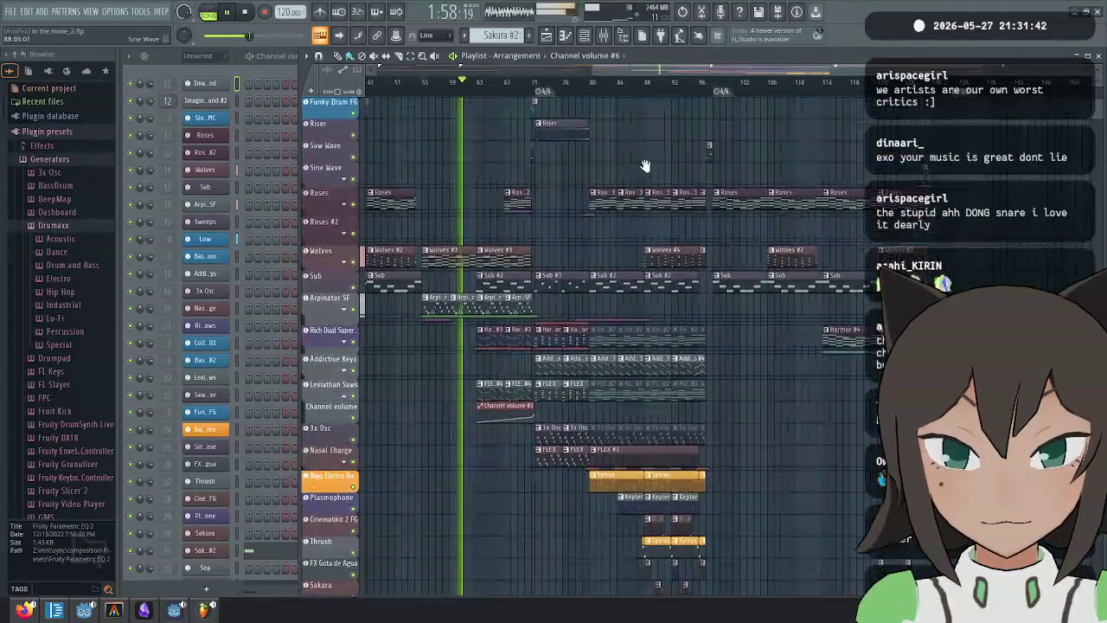
pyautogui.scroll(5, 506, 372)
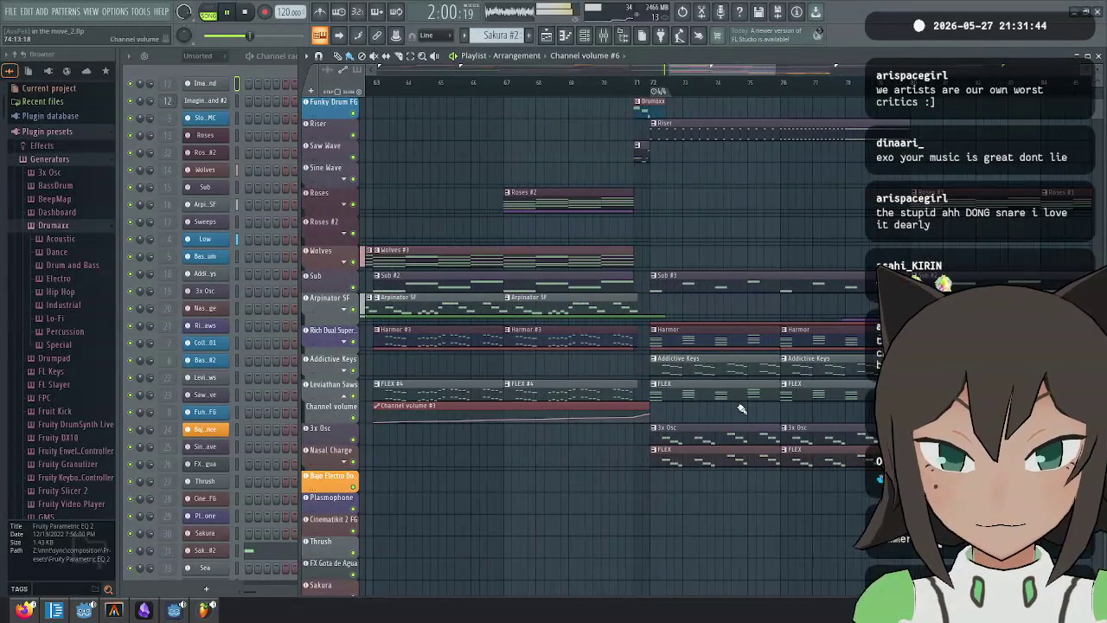
pyautogui.scroll(3, 766, 303)
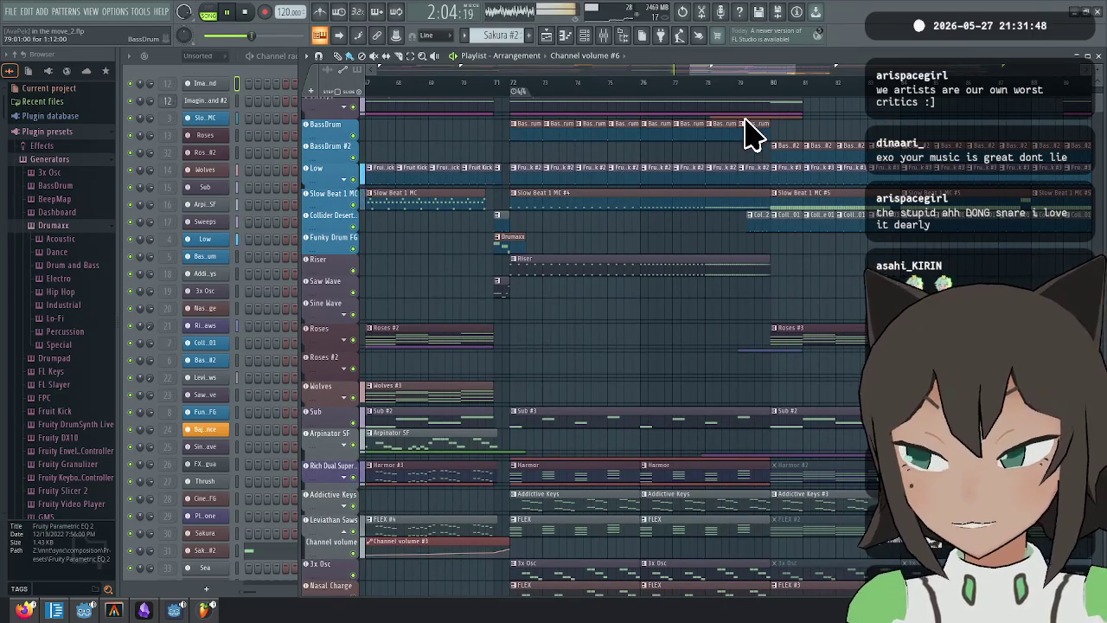
pyautogui.scroll(-3, 737, 248)
pyautogui.scroll(3, 840, 94)
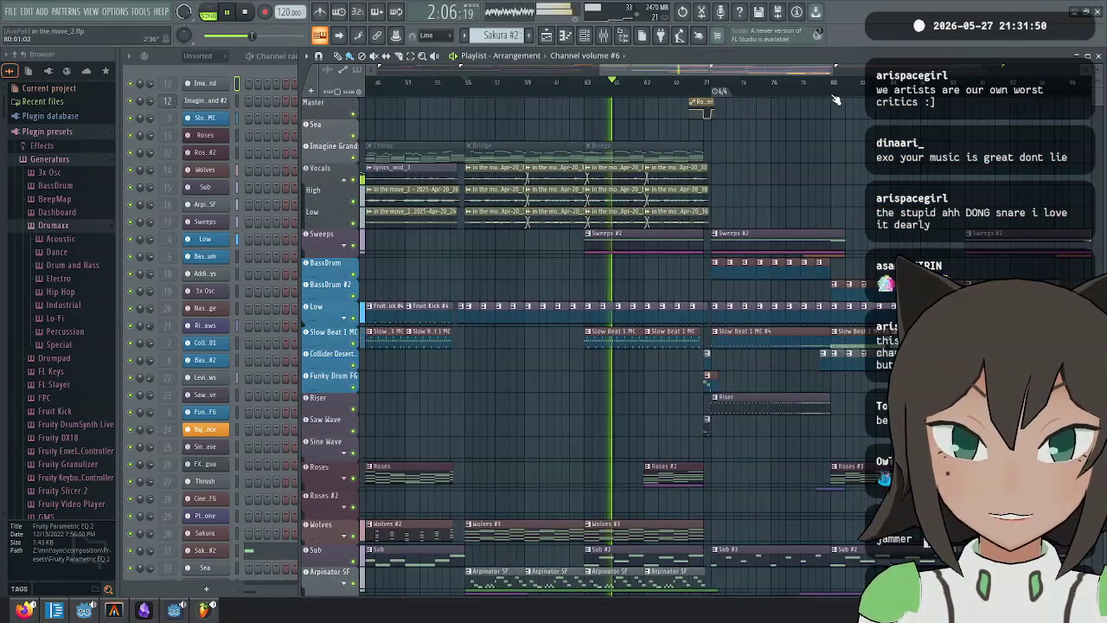
pyautogui.scroll(-2, 770, 216)
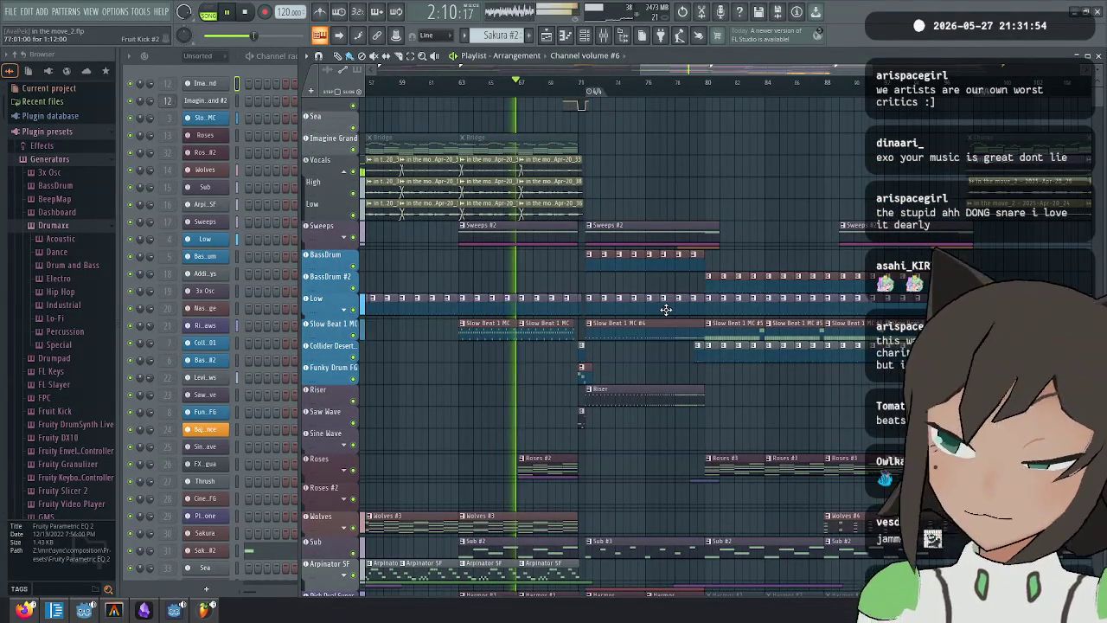
pyautogui.scroll(-3, 571, 375)
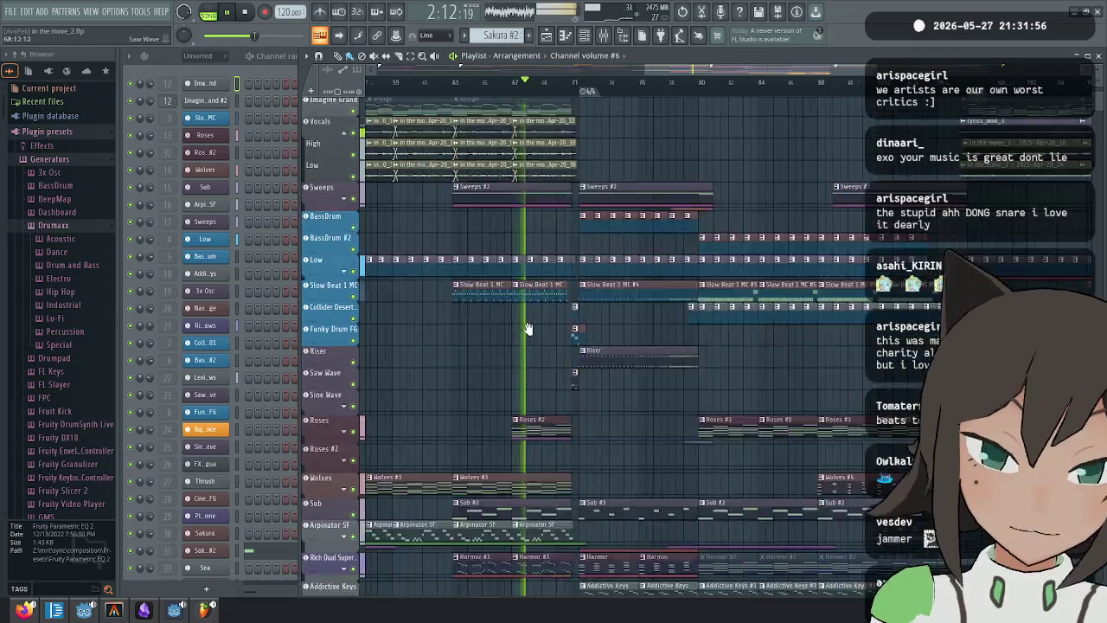
pyautogui.scroll(4, 527, 359)
pyautogui.scroll(2, 752, 361)
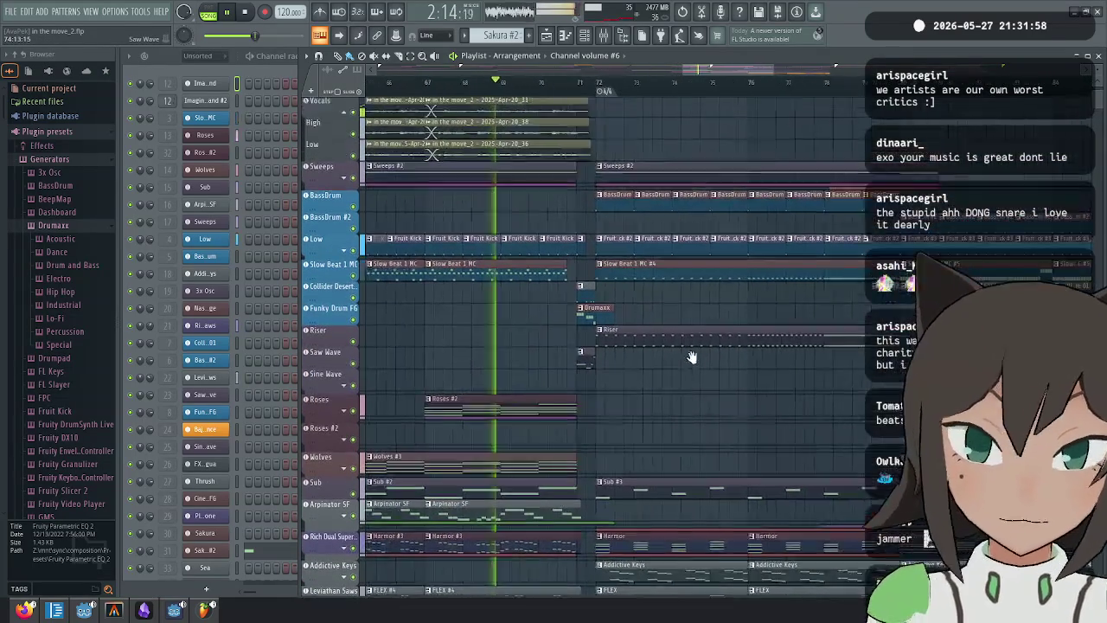
pyautogui.hscroll(3, 749, 351)
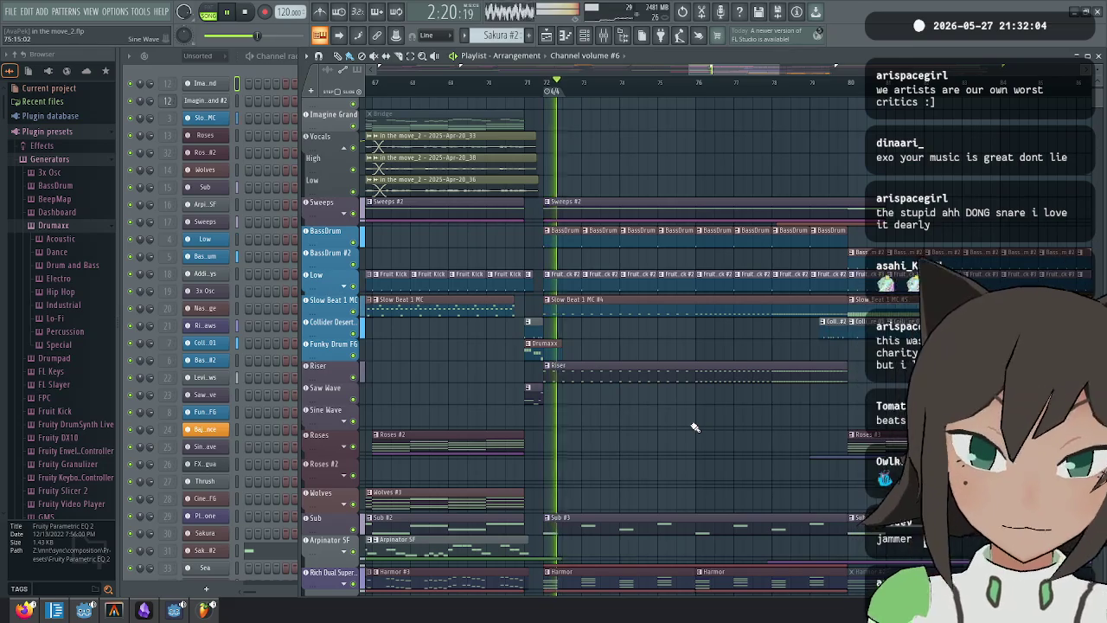
pyautogui.scroll(-4, 703, 430)
pyautogui.hscroll(3, 616, 329)
pyautogui.scroll(-1, 616, 329)
pyautogui.hscroll(1, 783, 411)
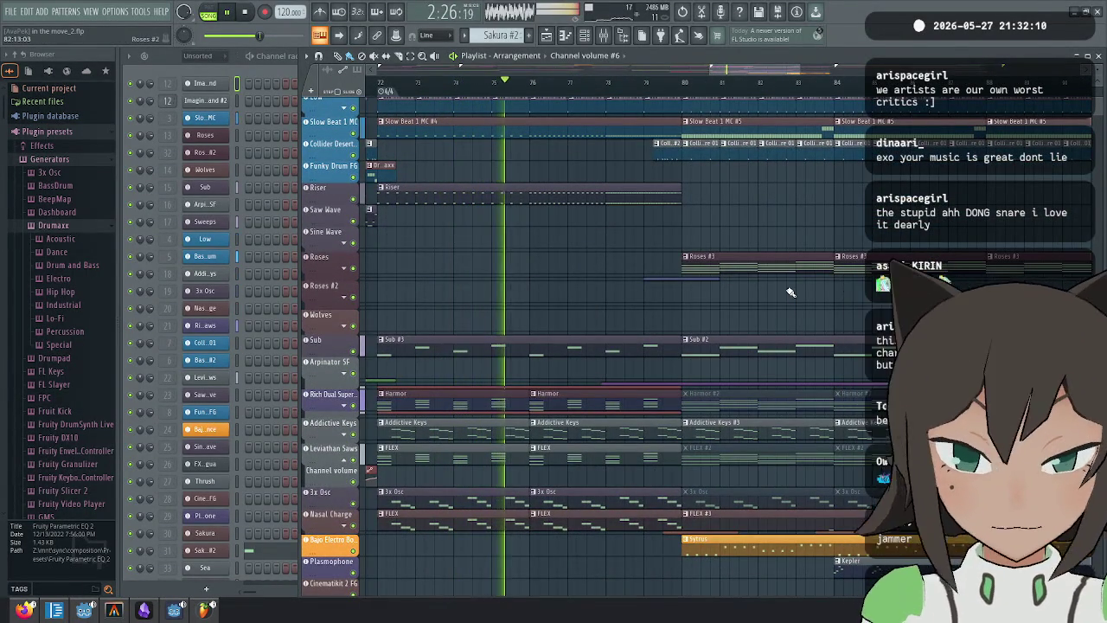
pyautogui.scroll(1, 779, 298)
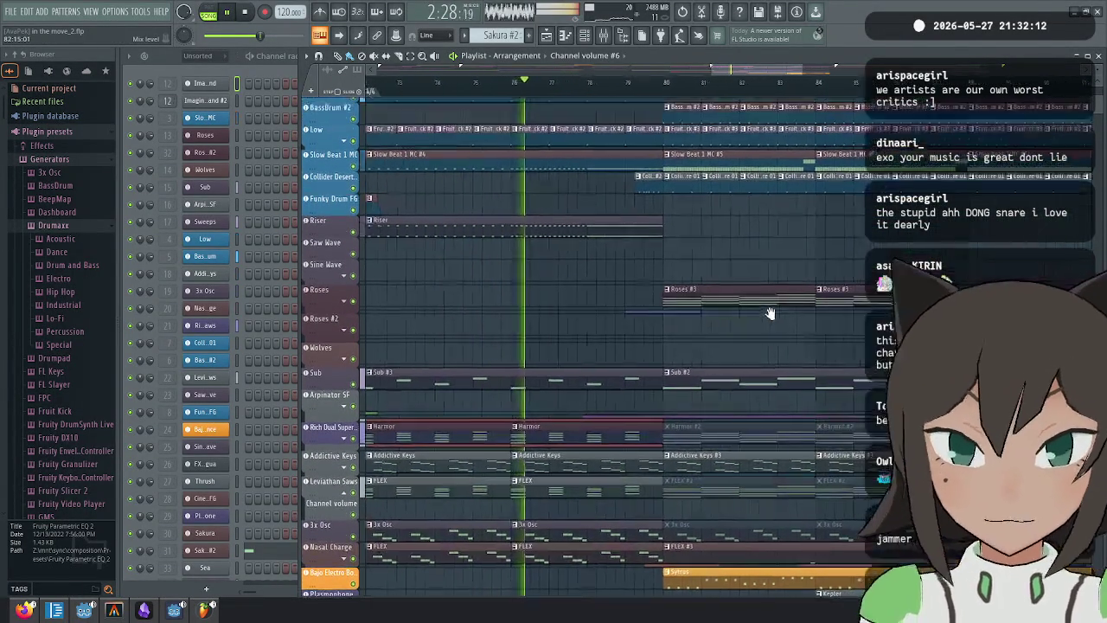
pyautogui.hscroll(1, 761, 316)
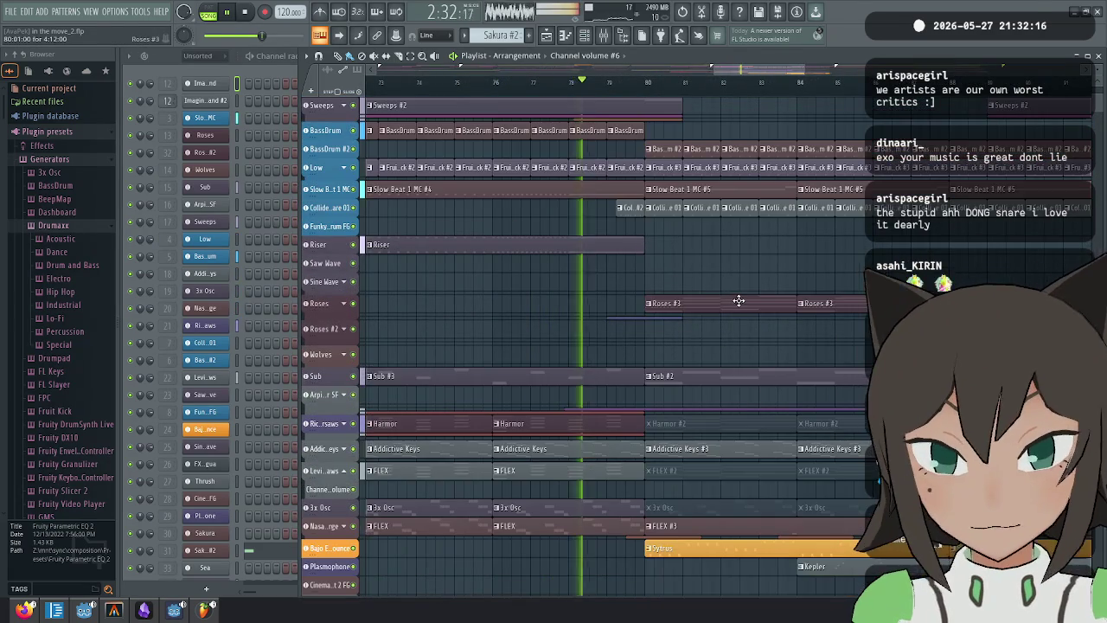
pyautogui.scroll(-2, 743, 363)
pyautogui.scroll(-1, 725, 466)
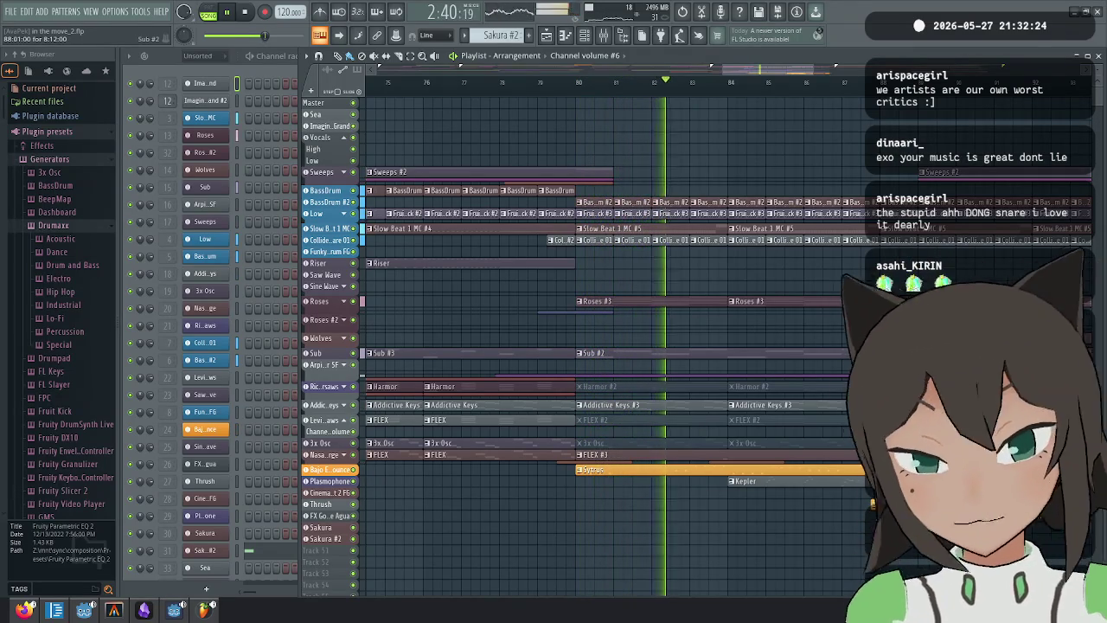
# Stop playback and pick another project from File's recent list, triggering a save prompt.
pyautogui.scroll(-1, 837, 404)
pyautogui.scroll(-1, 838, 404)
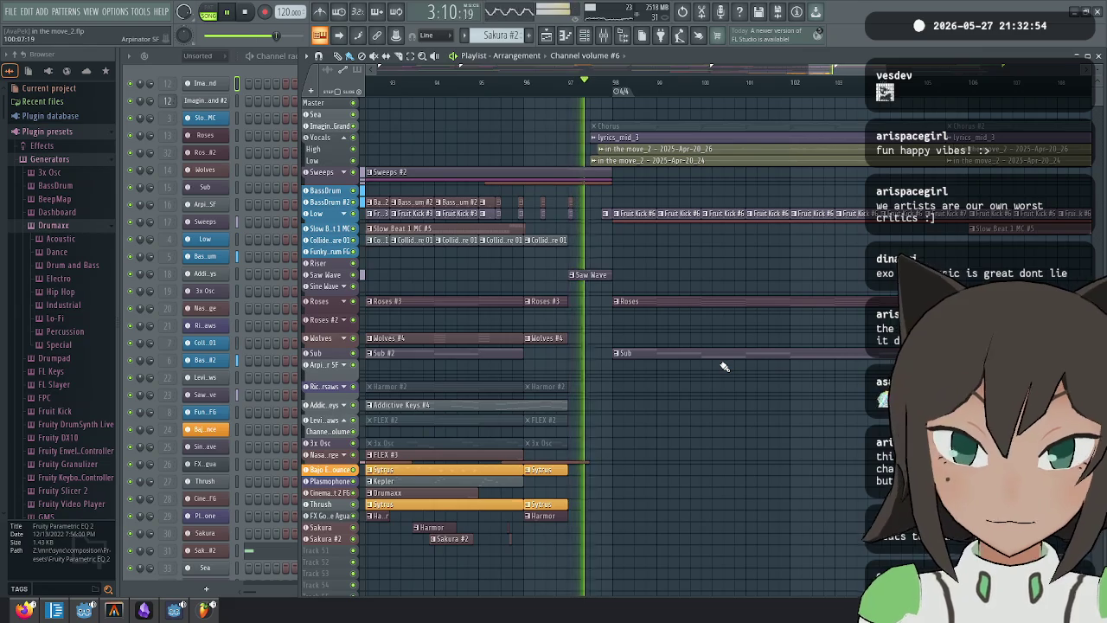
pyautogui.press('space')
pyautogui.scroll(-5, 663, 431)
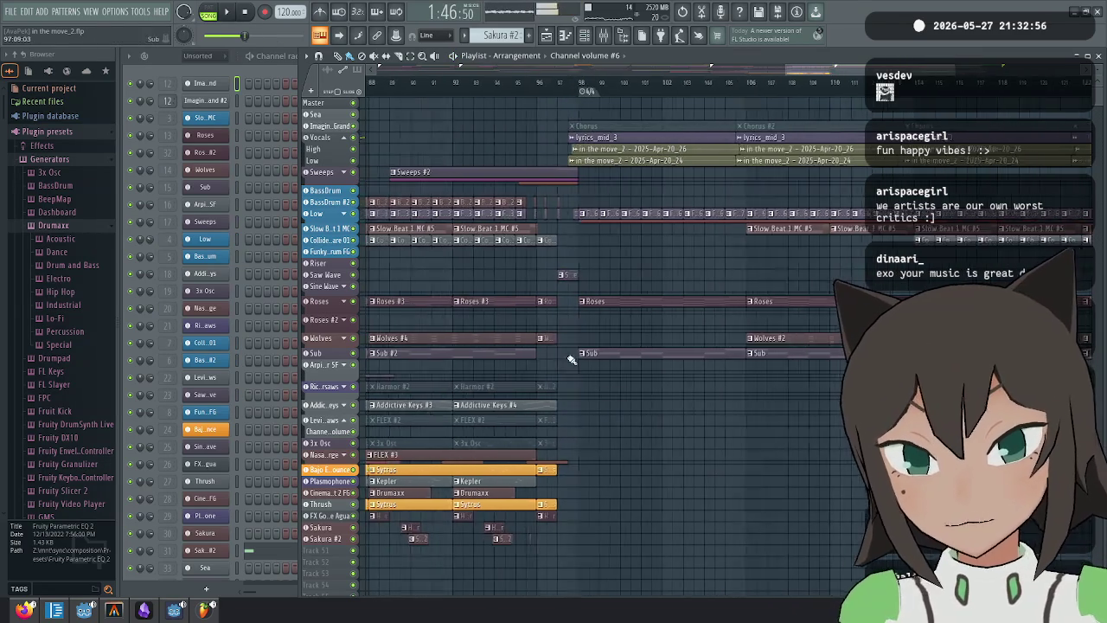
pyautogui.click(12, 11)
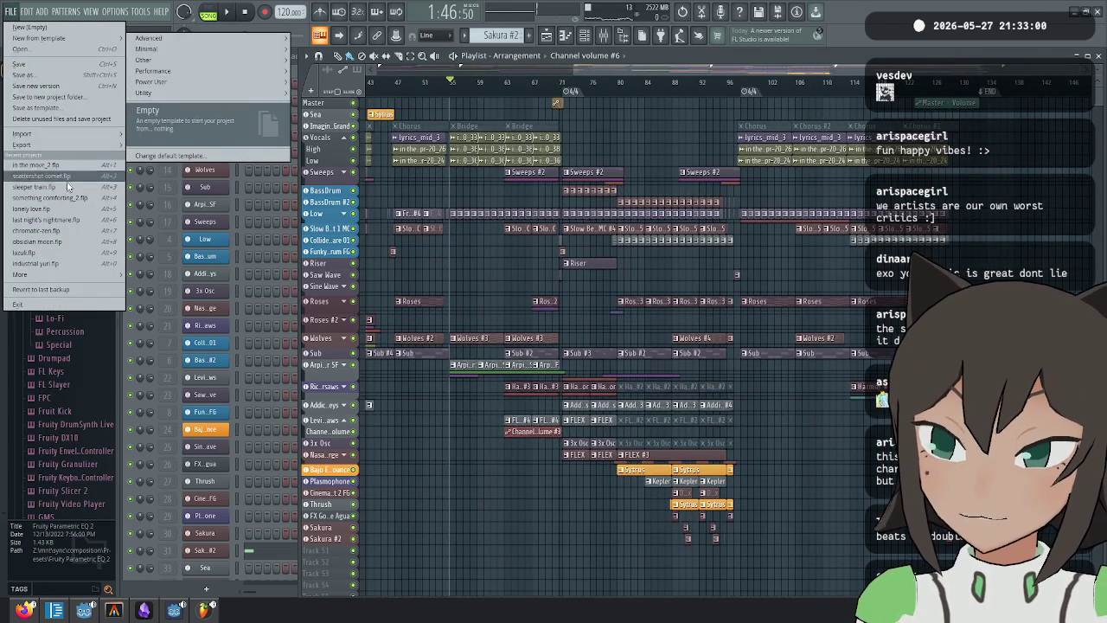
pyautogui.click(81, 199)
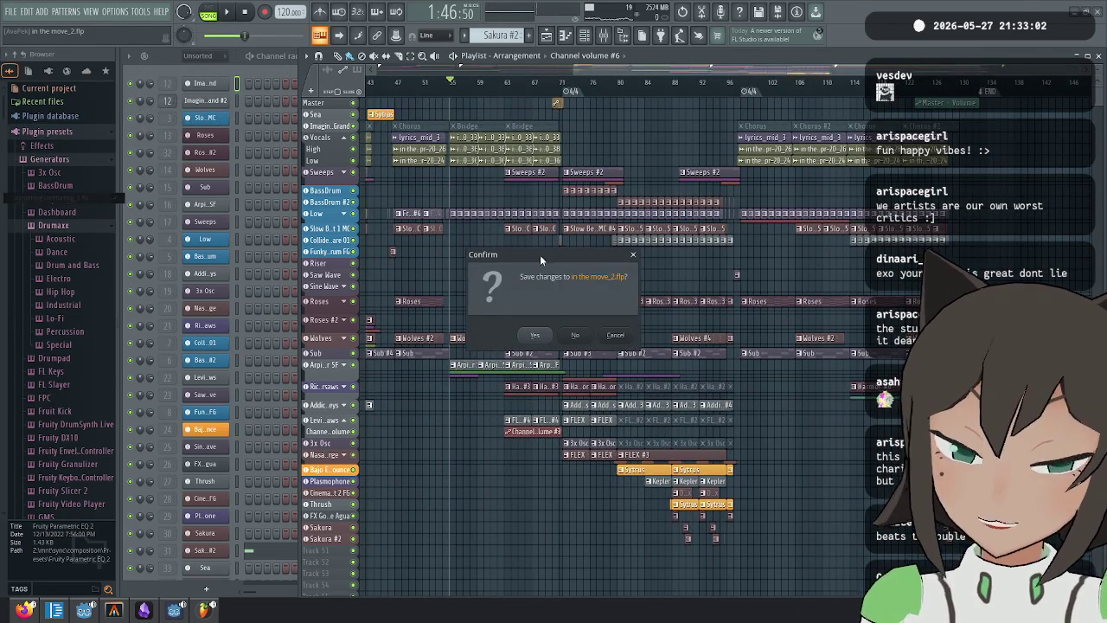
# Discard changes to in the move_2 and zoom into the something comforting_2 playlist.
pyautogui.click(586, 333)
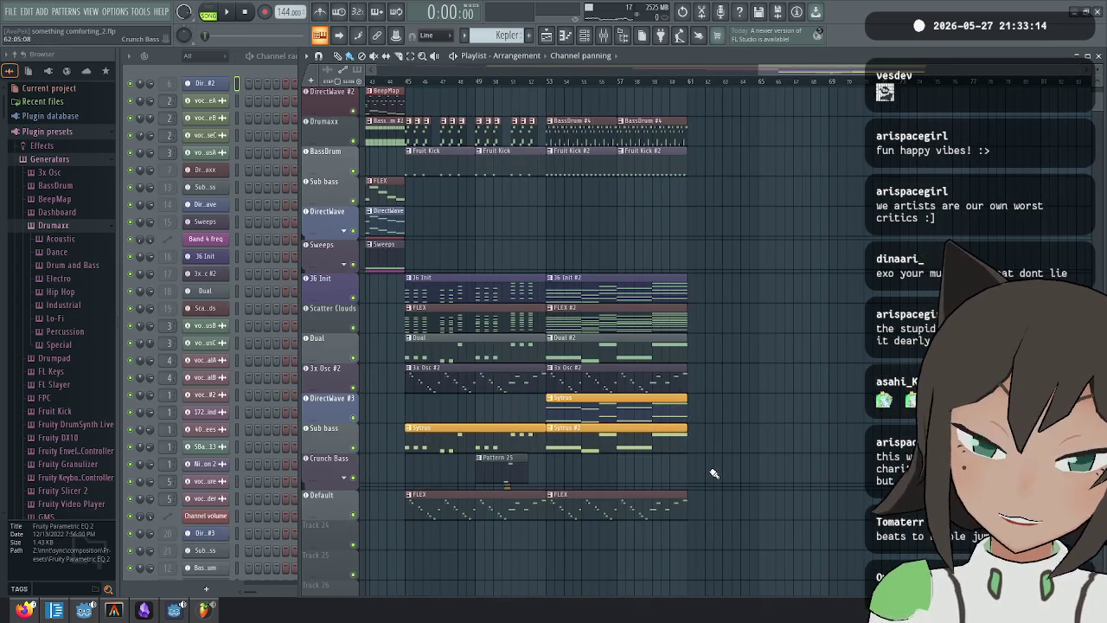
pyautogui.scroll(-3, 742, 458)
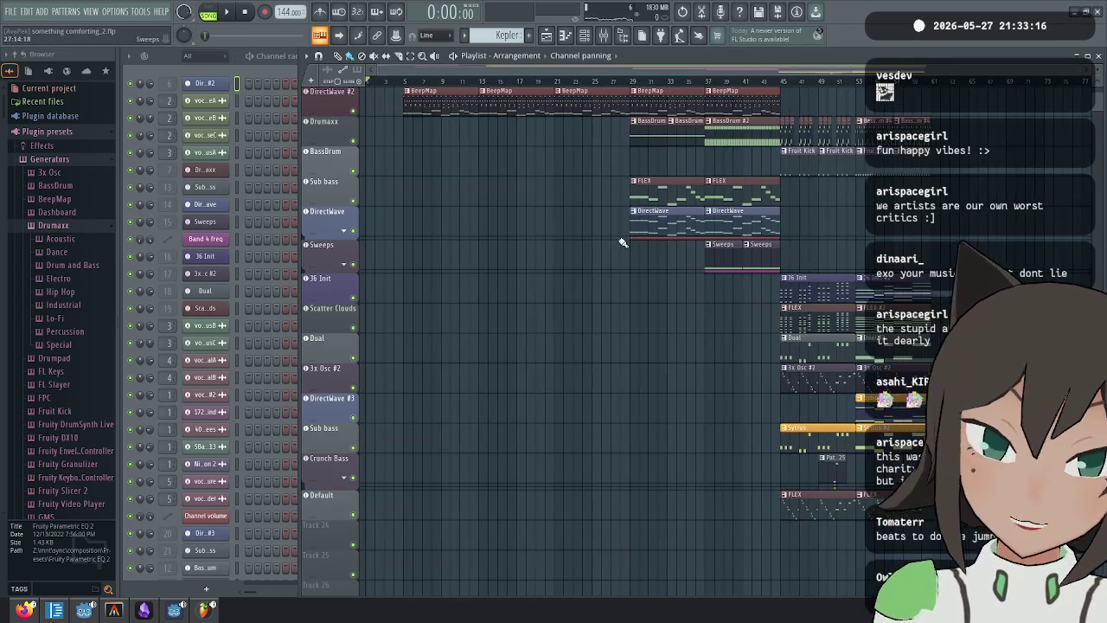
pyautogui.scroll(5, 782, 426)
pyautogui.hscroll(-2, 531, 252)
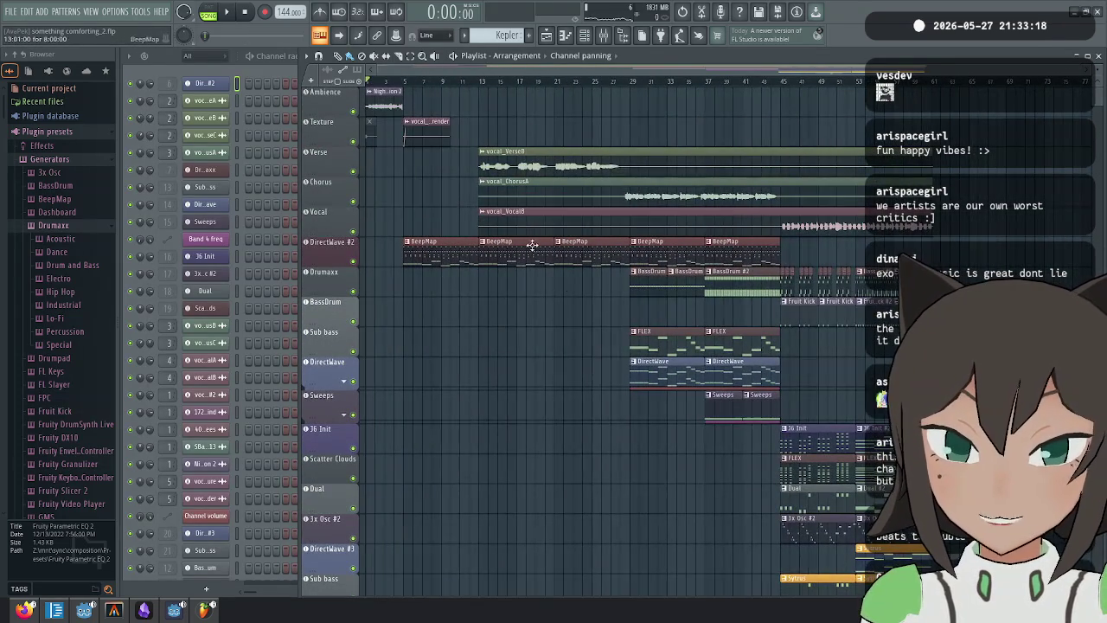
pyautogui.scroll(3, 531, 246)
pyautogui.hscroll(2, 735, 104)
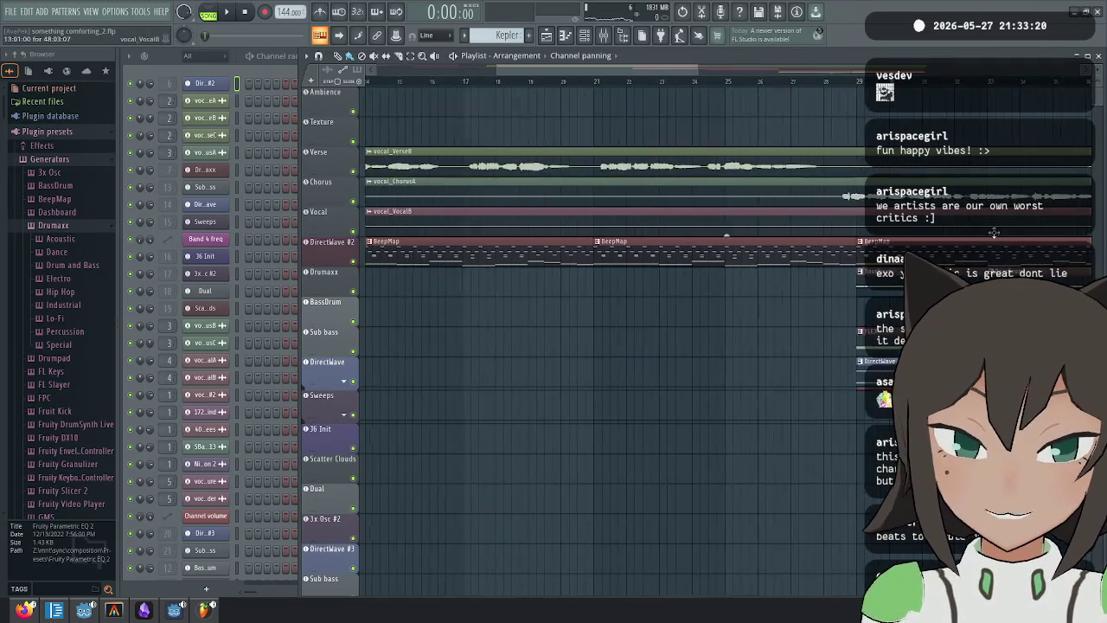
# Open DirectWave #2's piano roll from the channel rack and close it again.
pyautogui.scroll(-3, 568, 192)
pyautogui.hscroll(2, 568, 192)
pyautogui.scroll(-5, 567, 192)
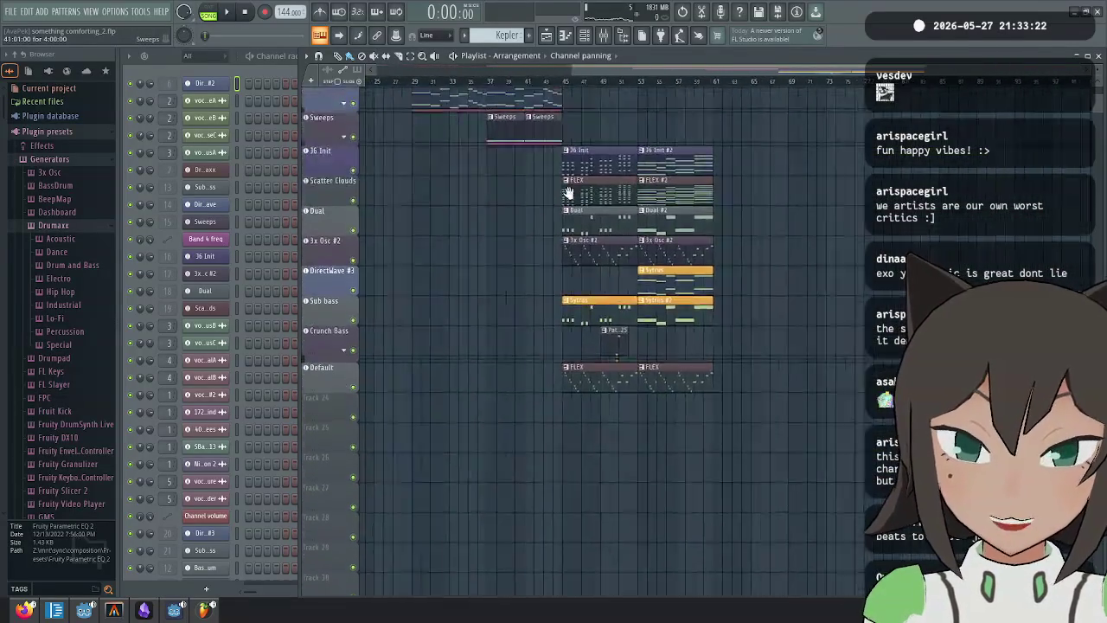
pyautogui.scroll(8, 568, 192)
pyautogui.hscroll(-4, 571, 186)
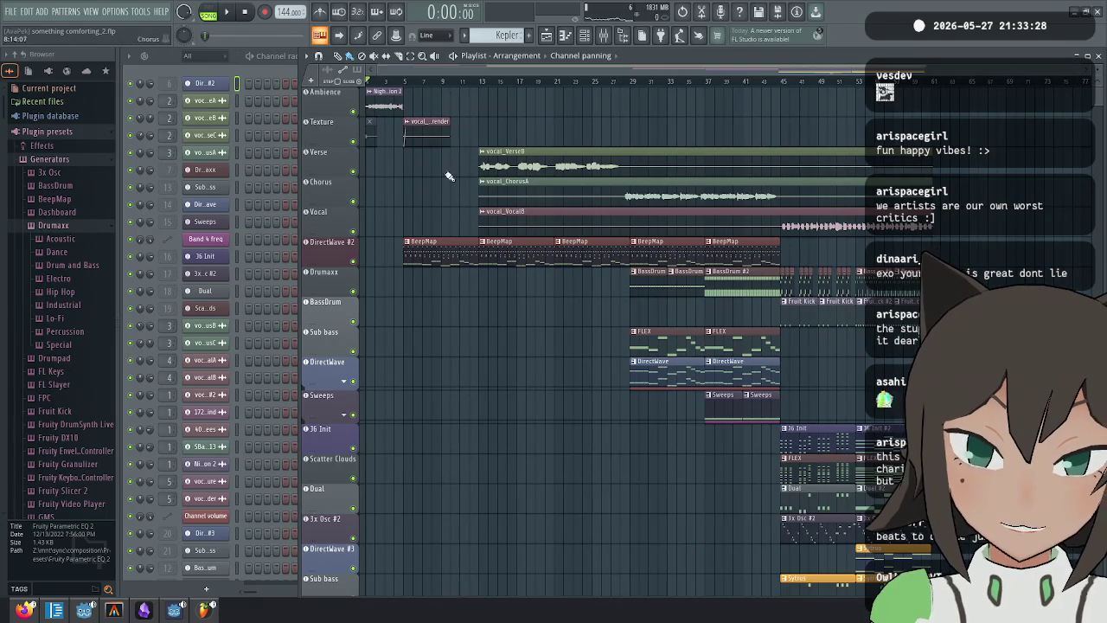
pyautogui.scroll(3, 360, 259)
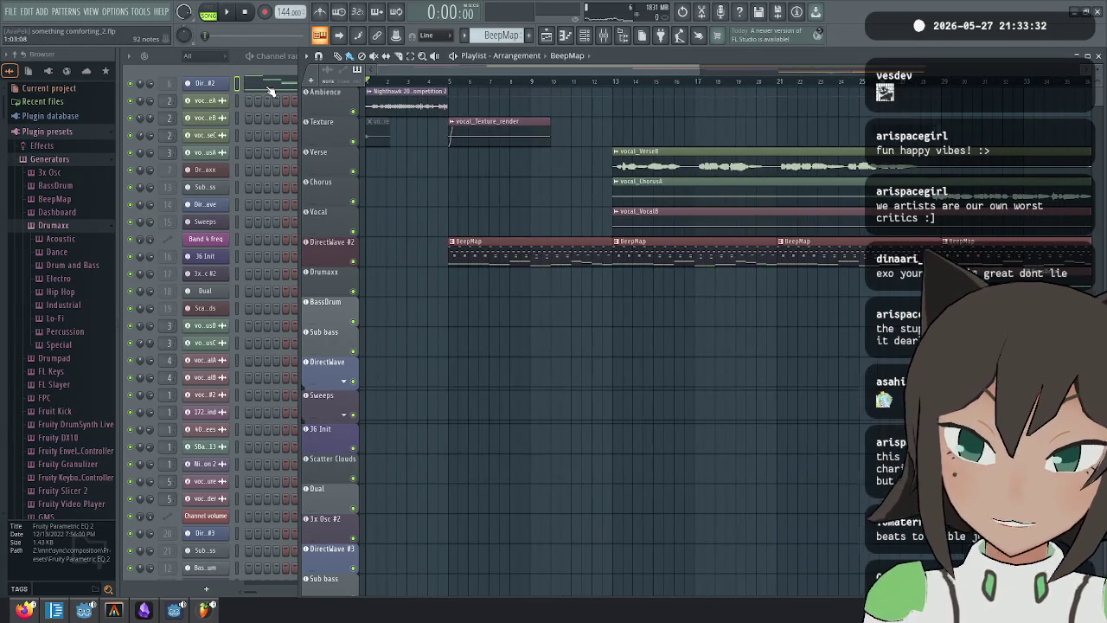
pyautogui.click(269, 90)
pyautogui.click(944, 106)
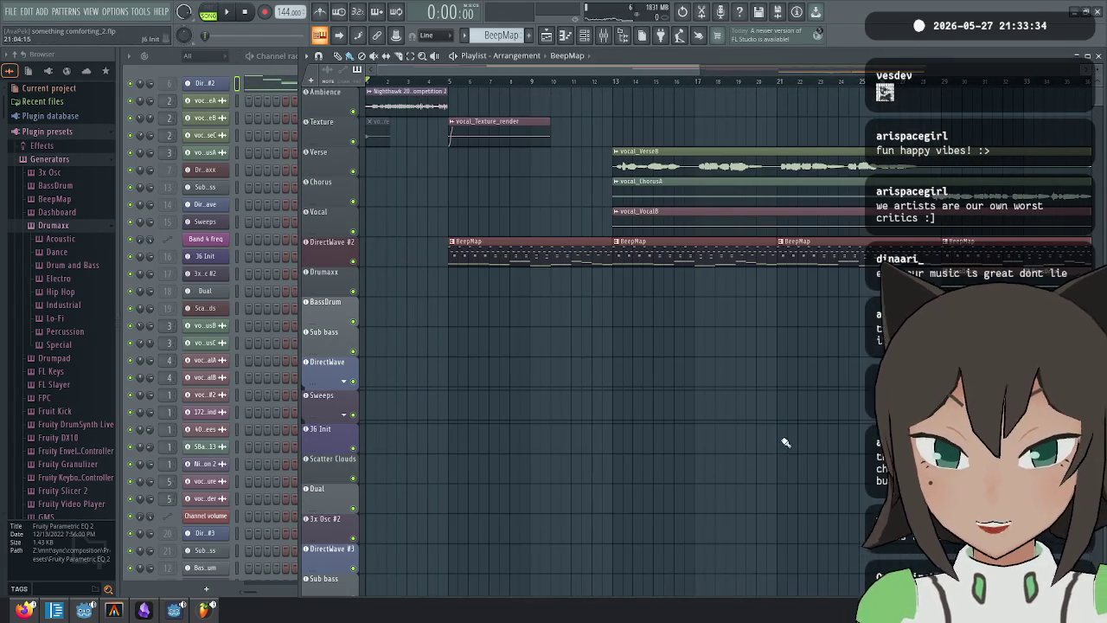
# Scroll and zoom through the something comforting_2 playlist as it plays toward bar 49.
pyautogui.scroll(-4, 722, 333)
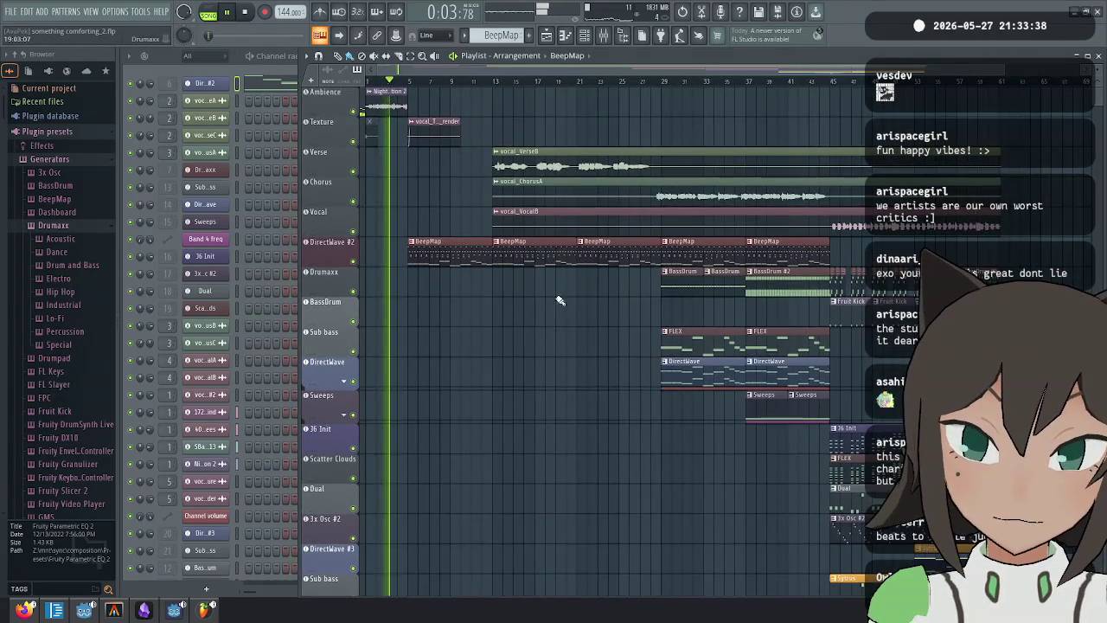
pyautogui.scroll(4, 427, 220)
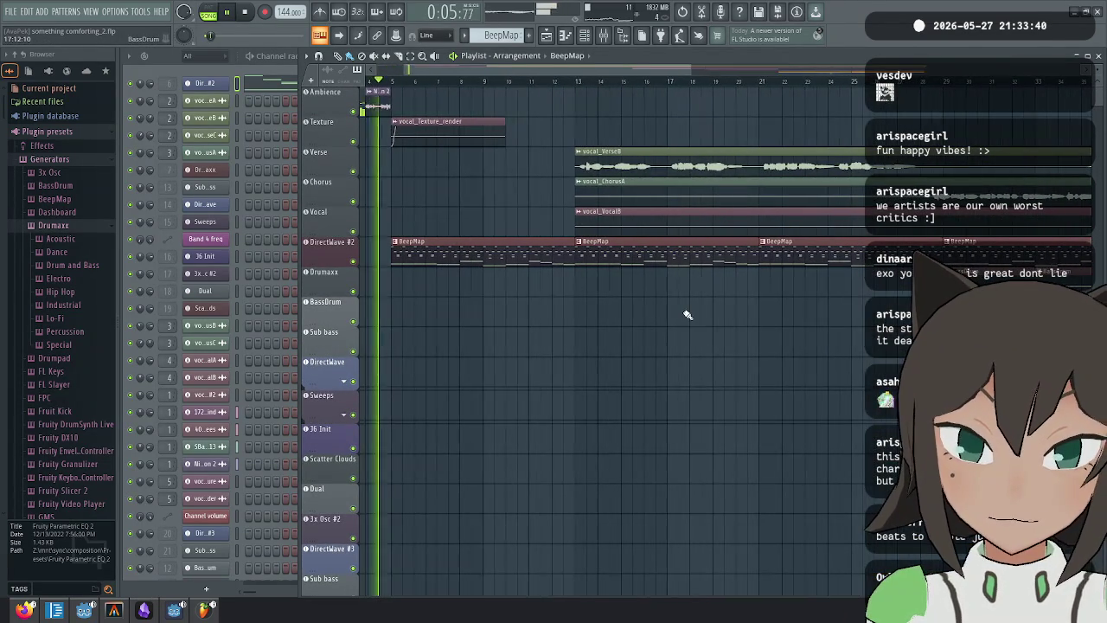
pyautogui.hscroll(1, 718, 333)
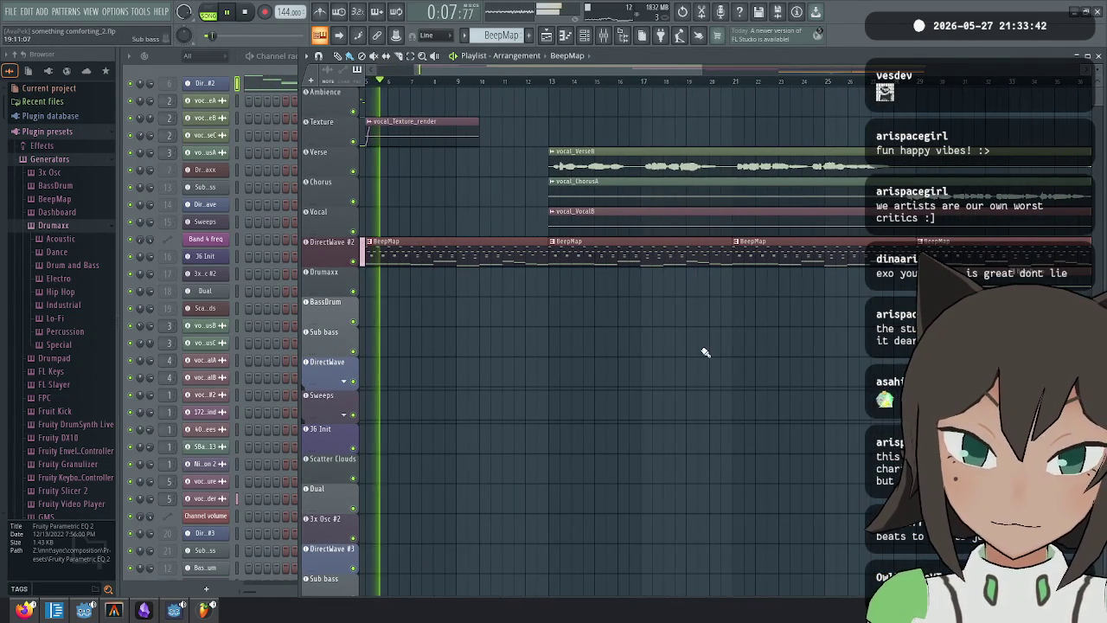
pyautogui.scroll(-3, 647, 338)
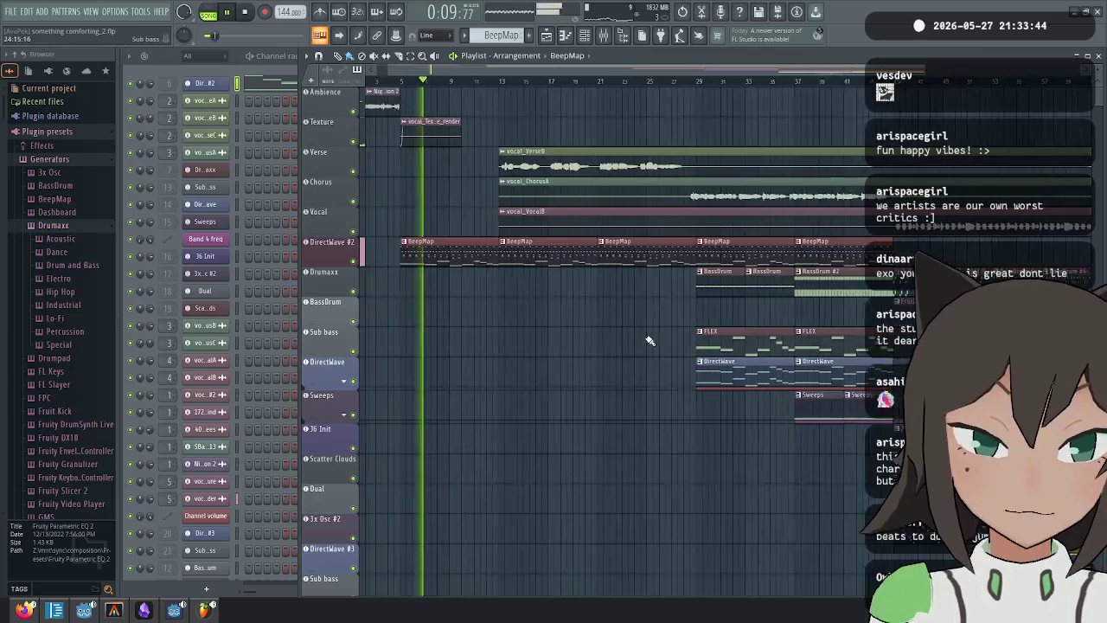
pyautogui.scroll(-5, 574, 329)
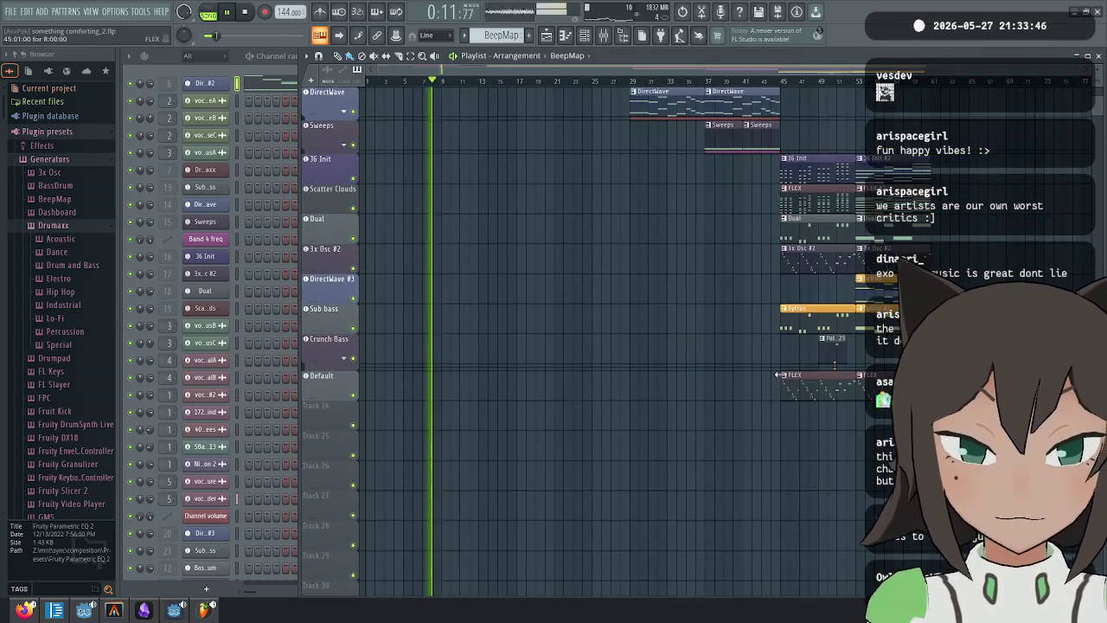
pyautogui.scroll(2, 574, 329)
pyautogui.scroll(5, 574, 329)
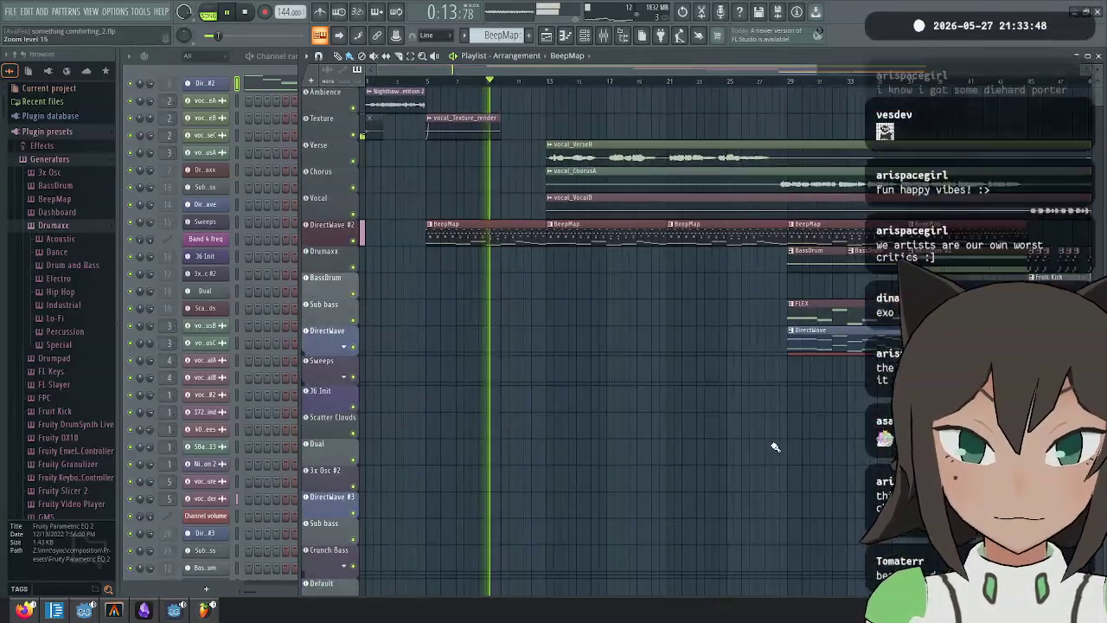
pyautogui.scroll(-1, 659, 443)
pyautogui.scroll(2, 494, 168)
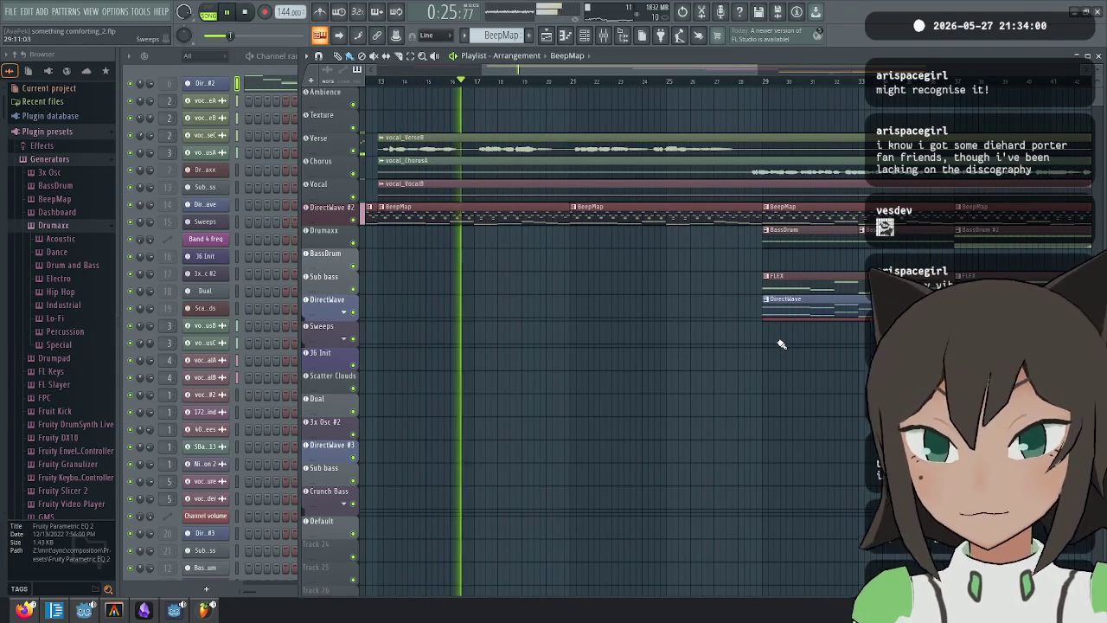
pyautogui.scroll(2, 830, 388)
pyautogui.scroll(-4, 829, 325)
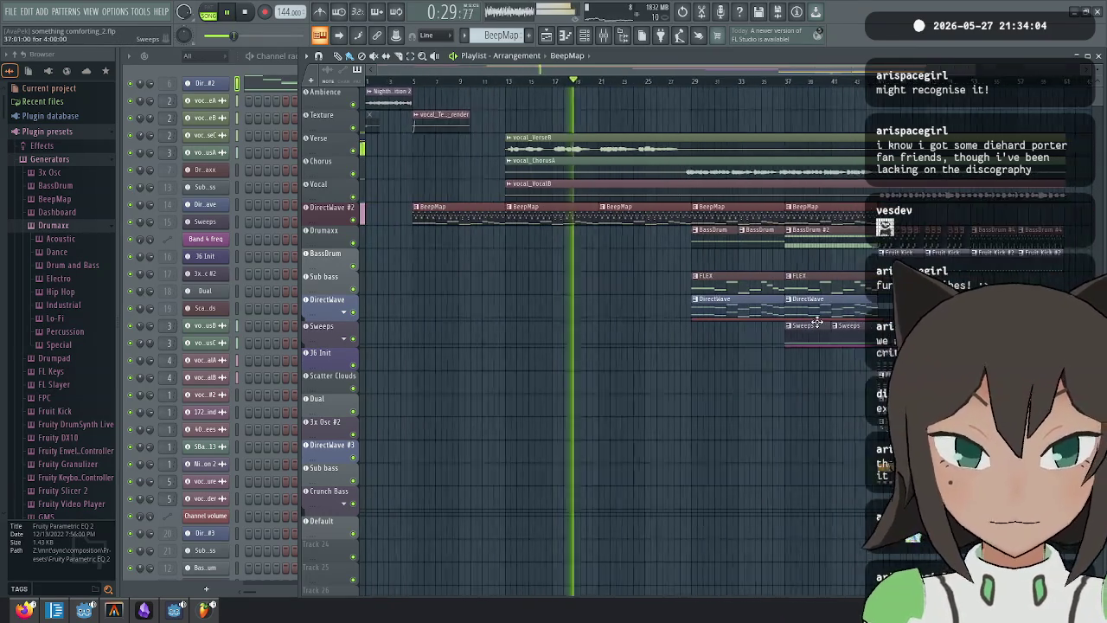
pyautogui.scroll(2, 831, 325)
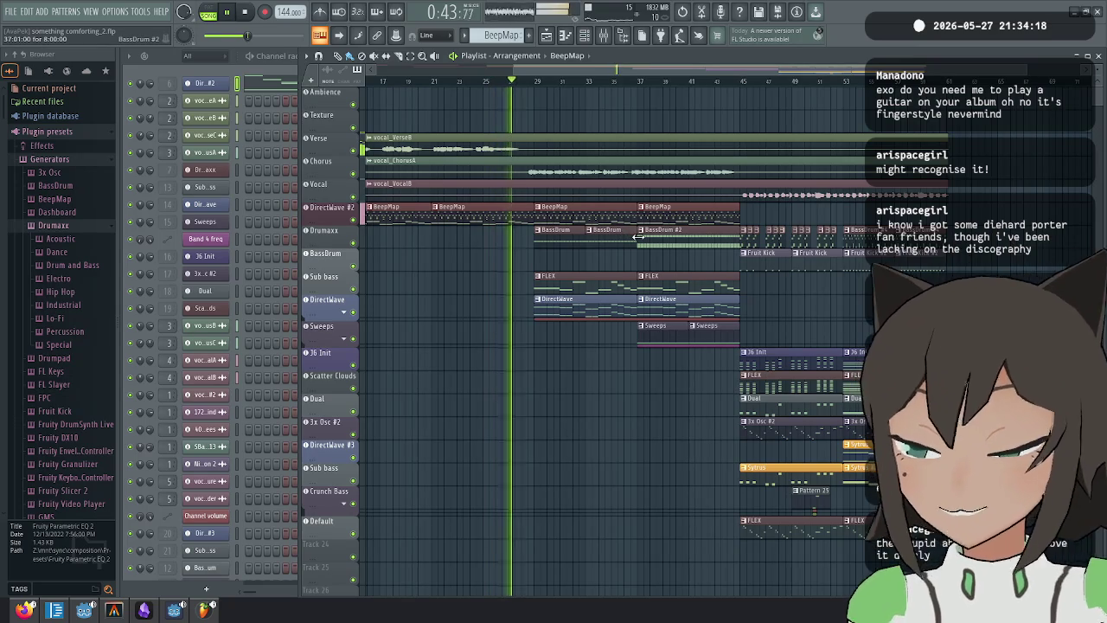
pyautogui.scroll(3, 507, 193)
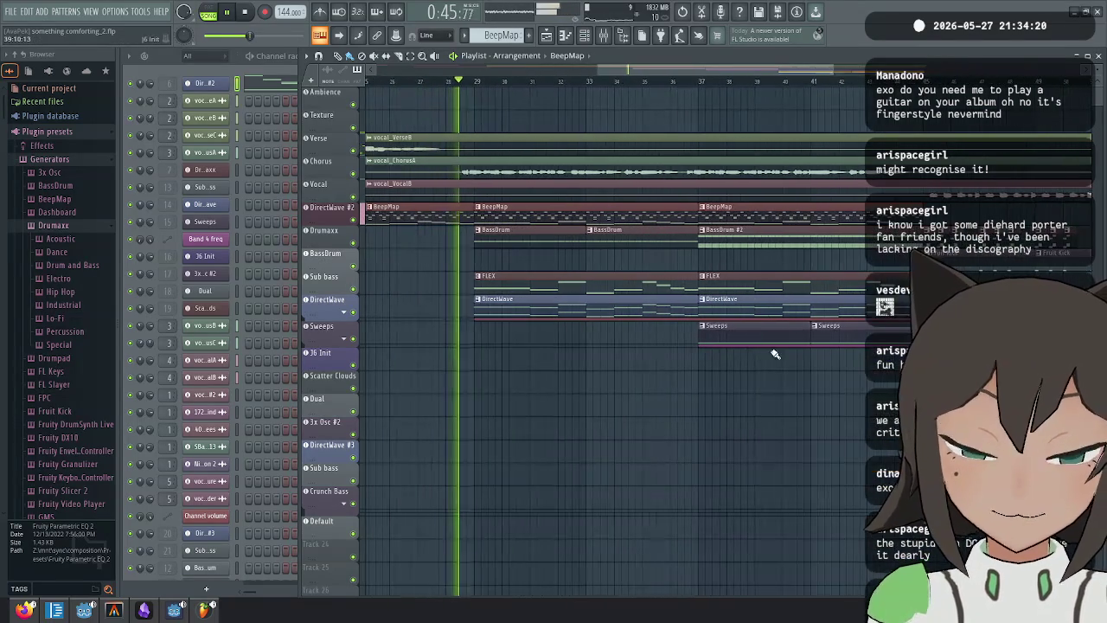
pyautogui.hscroll(1, 804, 406)
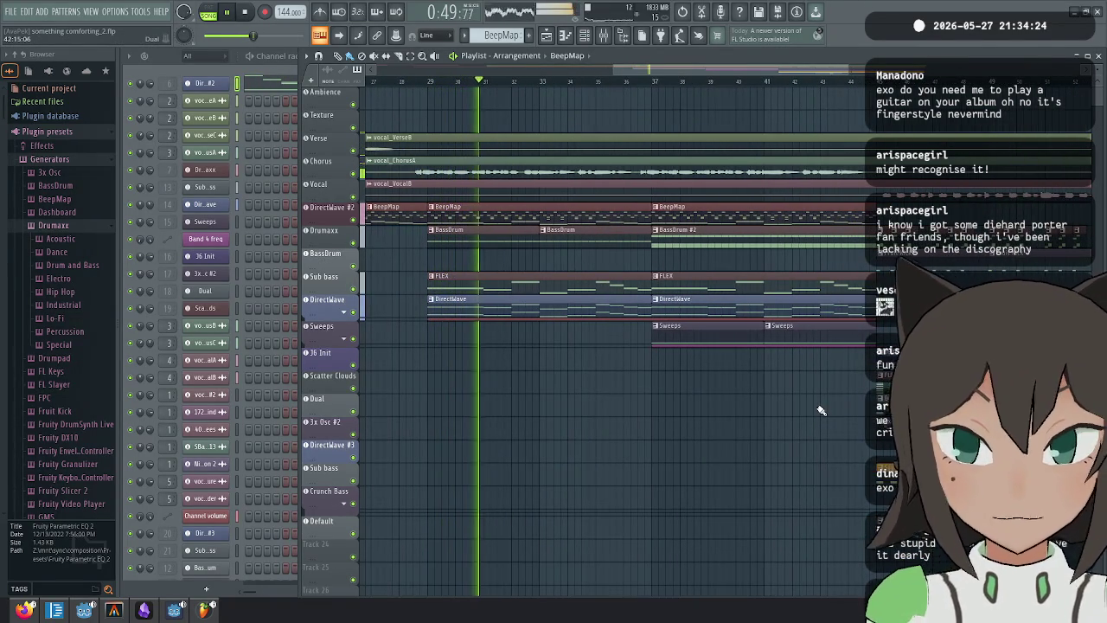
pyautogui.hscroll(1, 829, 370)
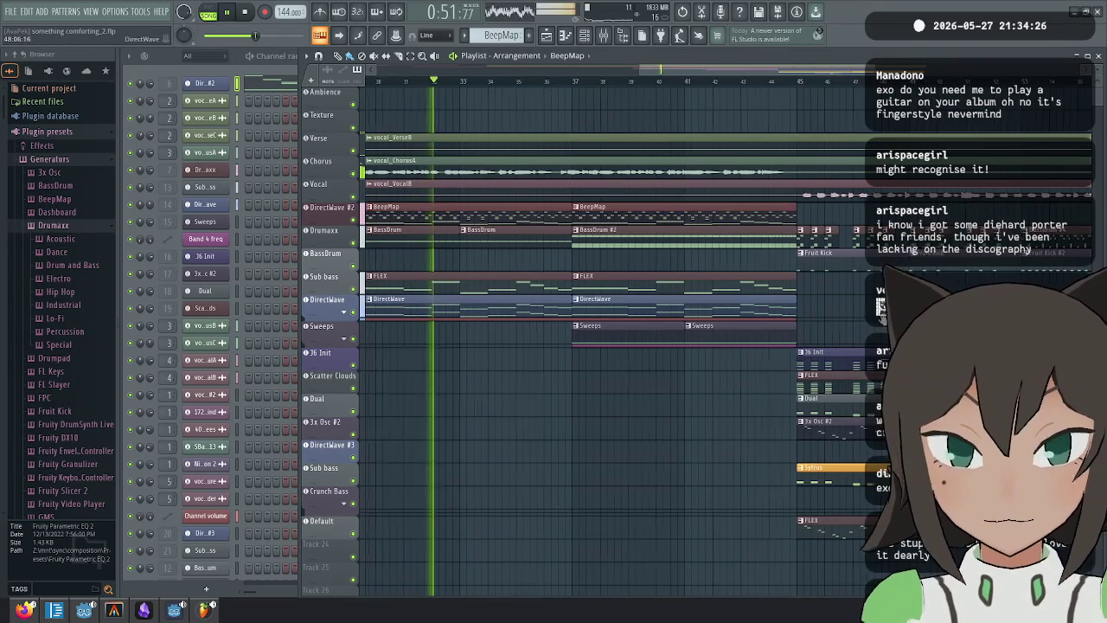
pyautogui.hscroll(1, 881, 329)
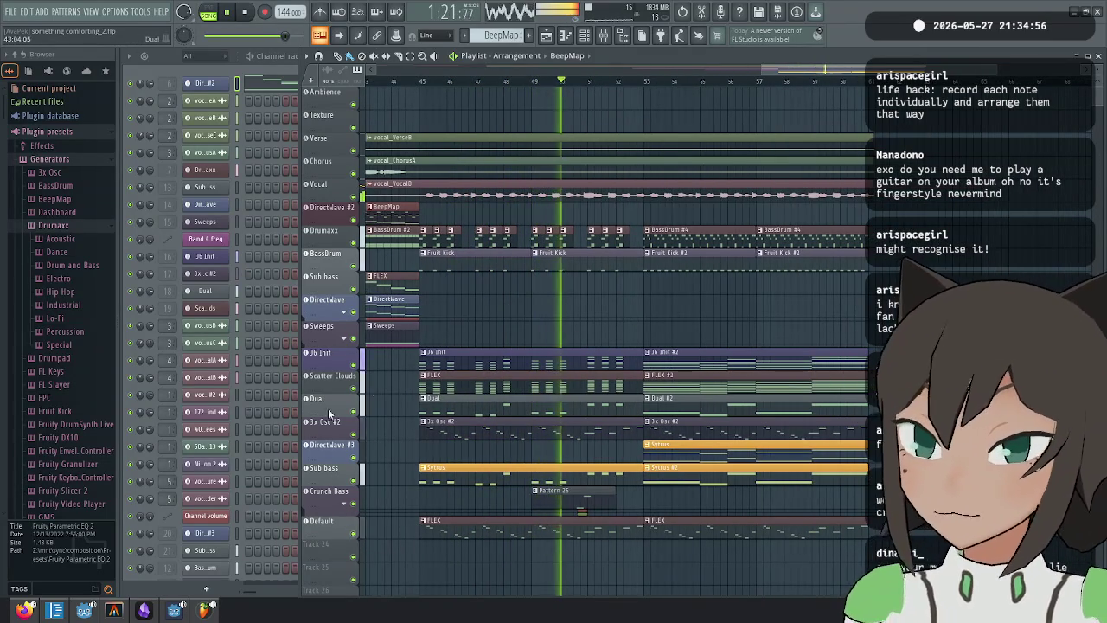
# Mute the other video tab in Firefox and return to FL Studio.
pyautogui.click(54, 611)
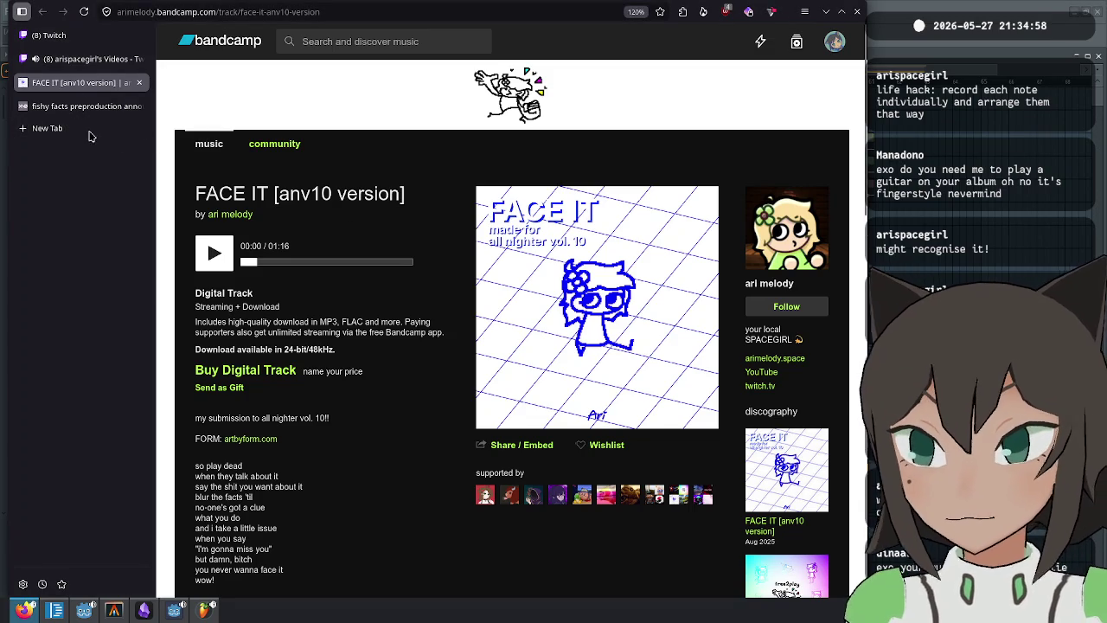
pyautogui.click(37, 60)
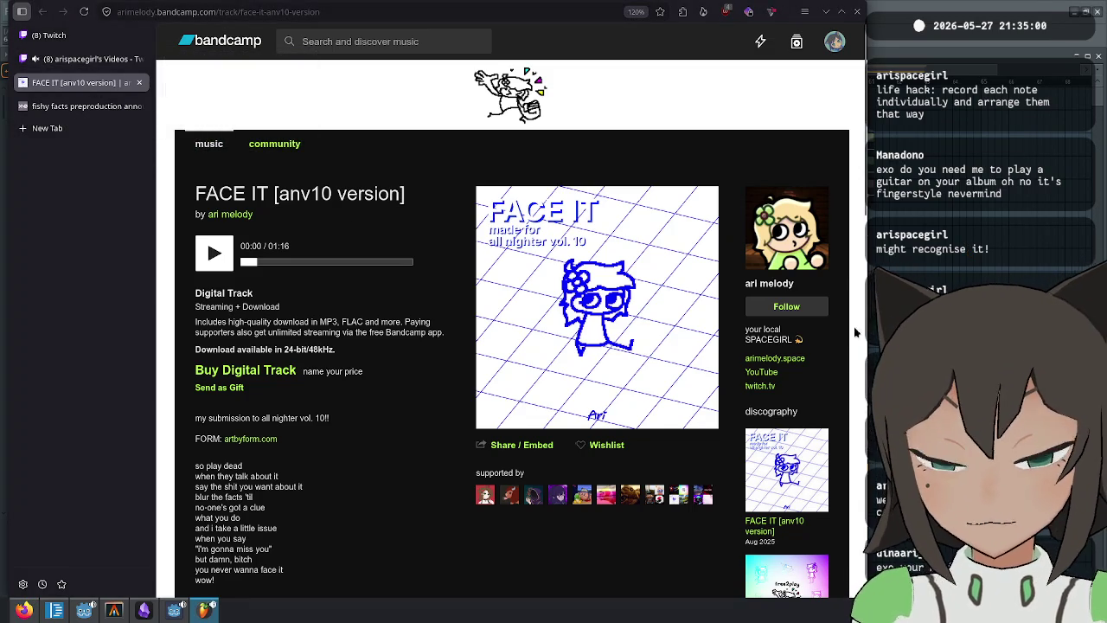
pyautogui.hotkey('alt', 'Tab')
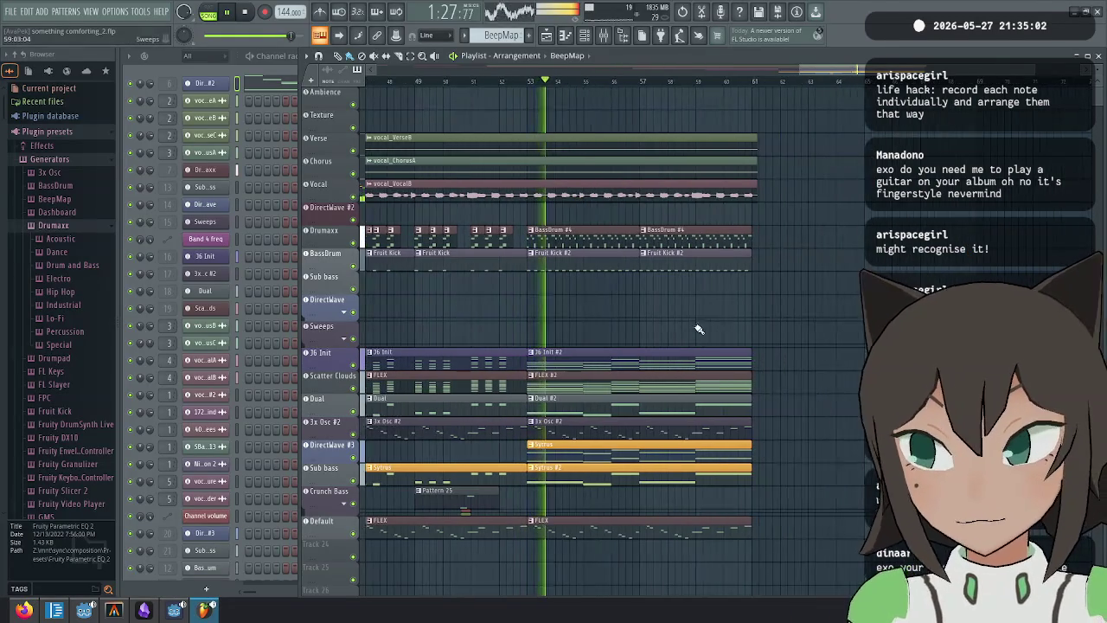
# Stop playback rewinding to 0:00:00, glance at the File menu, and return to Firefox.
pyautogui.keyDown('ctrl'); pyautogui.scroll(2, 552, 326); pyautogui.keyUp('ctrl')
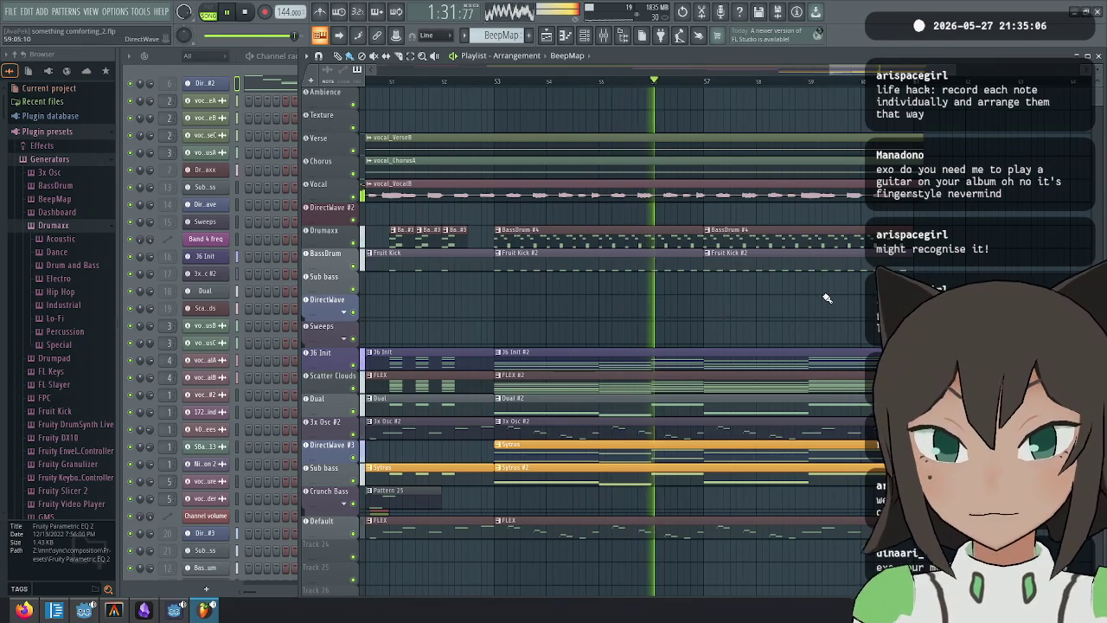
pyautogui.hscroll(2, 804, 311)
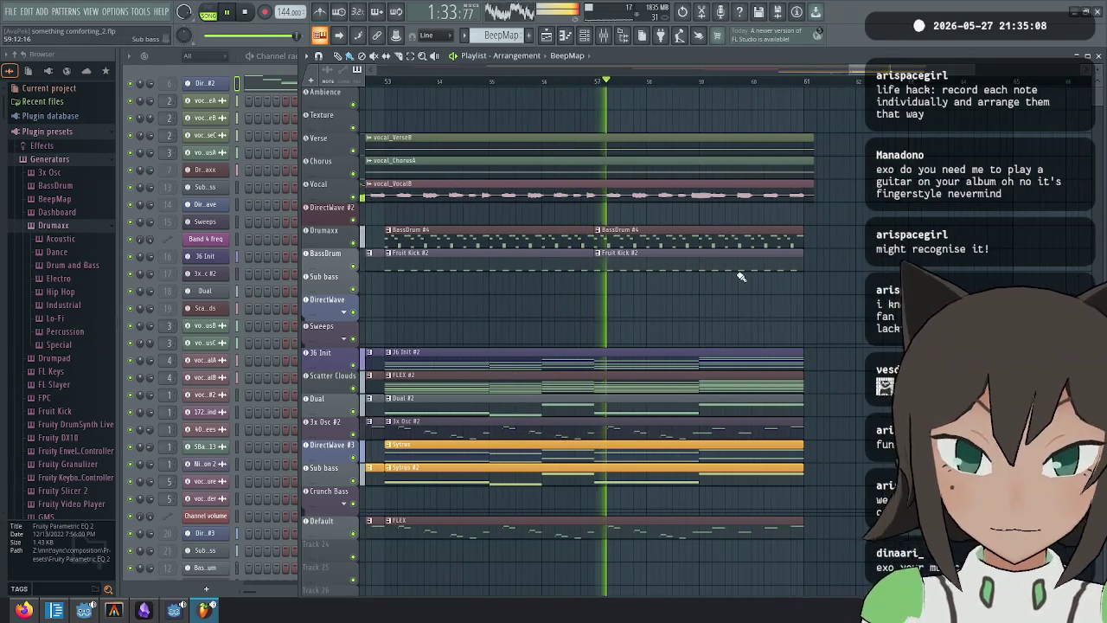
pyautogui.keyDown('ctrl'); pyautogui.scroll(-2, 742, 277); pyautogui.keyUp('ctrl')
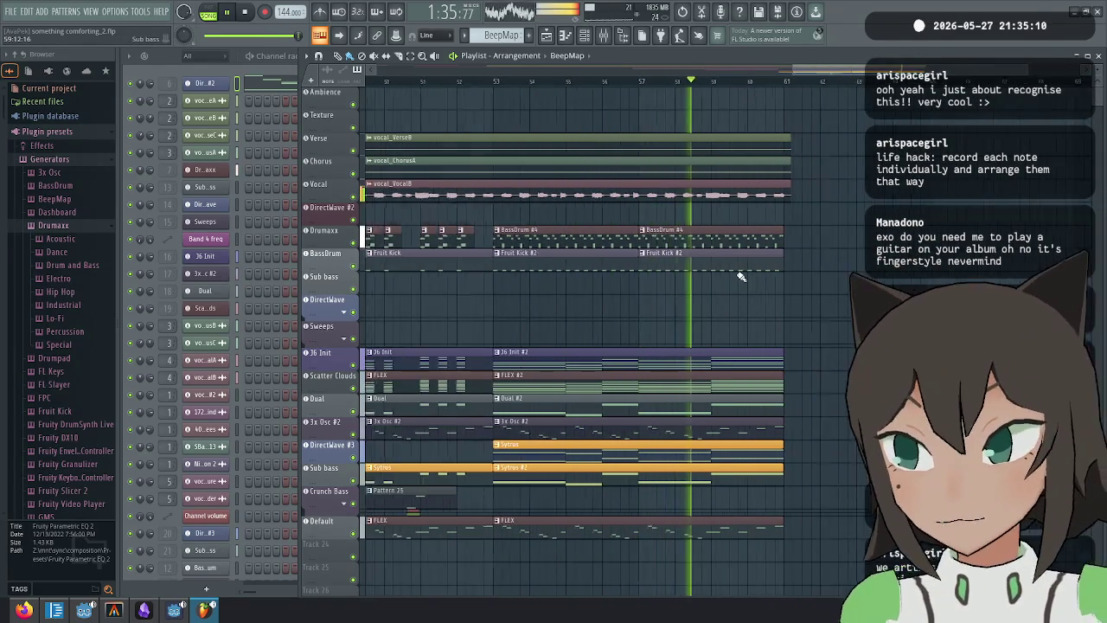
pyautogui.hscroll(-2, 704, 321)
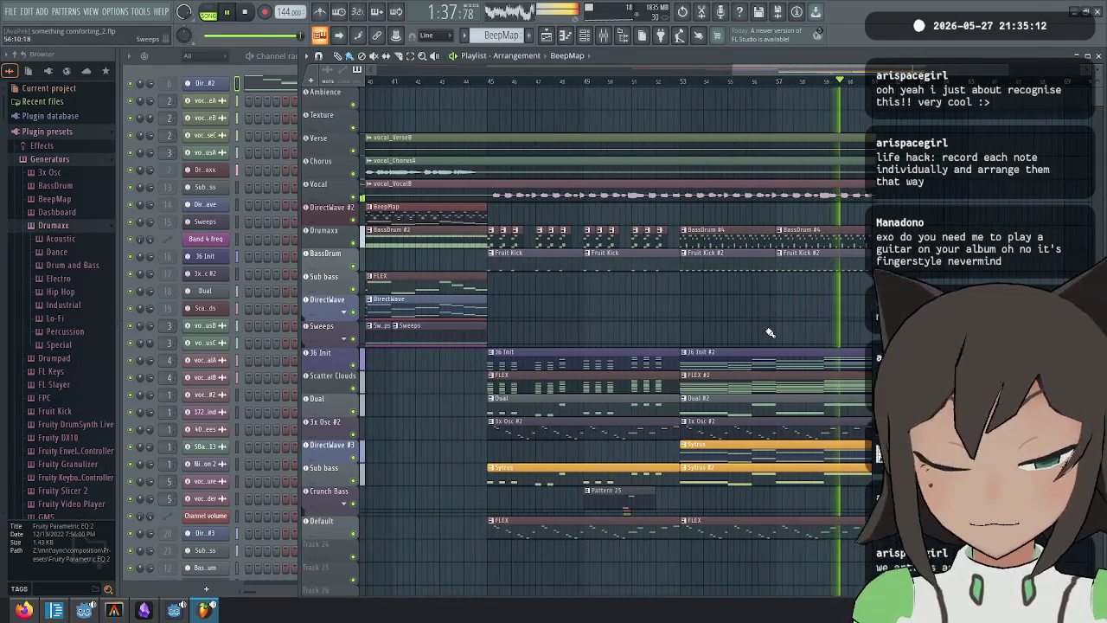
pyautogui.press('space')
pyautogui.keyDown('ctrl'); pyautogui.scroll(-3, 645, 314); pyautogui.keyUp('ctrl')
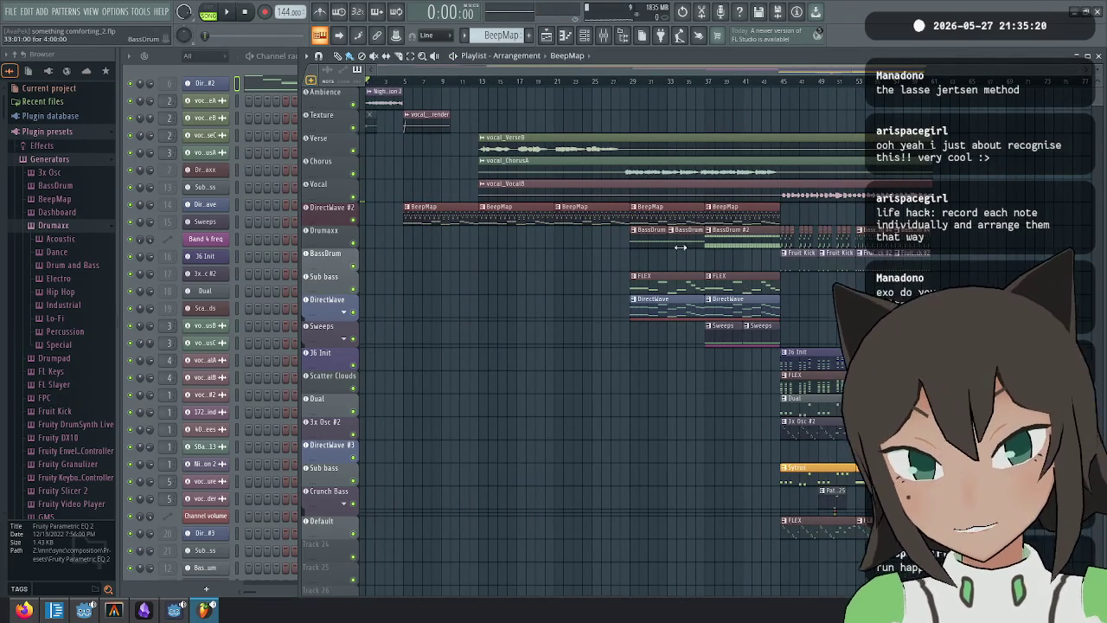
pyautogui.click(12, 13)
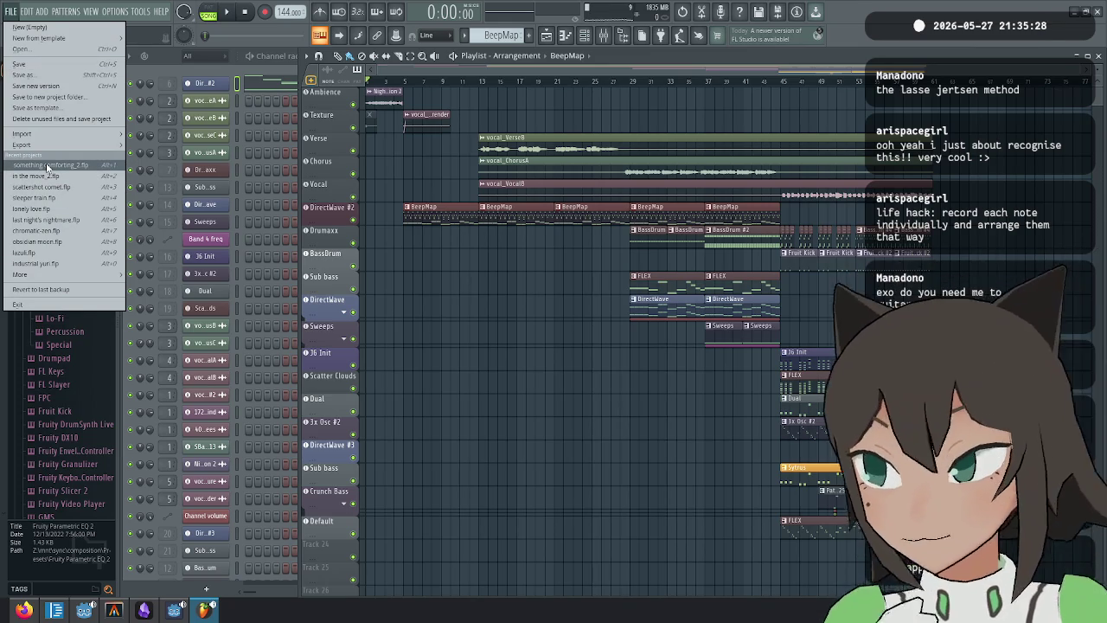
pyautogui.click(469, 423)
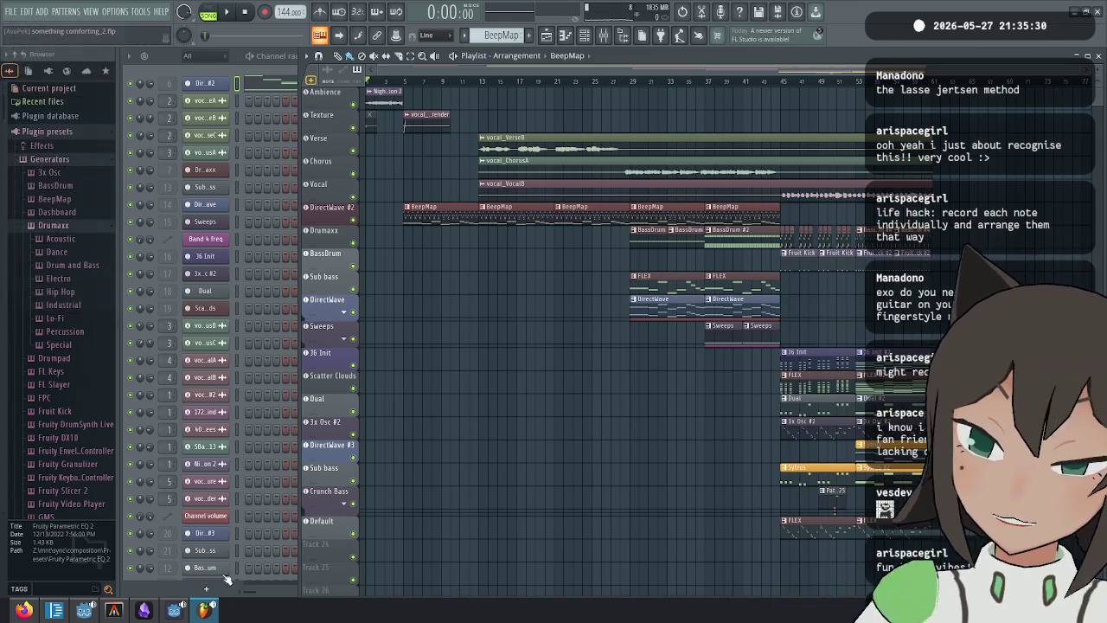
pyautogui.click(25, 611)
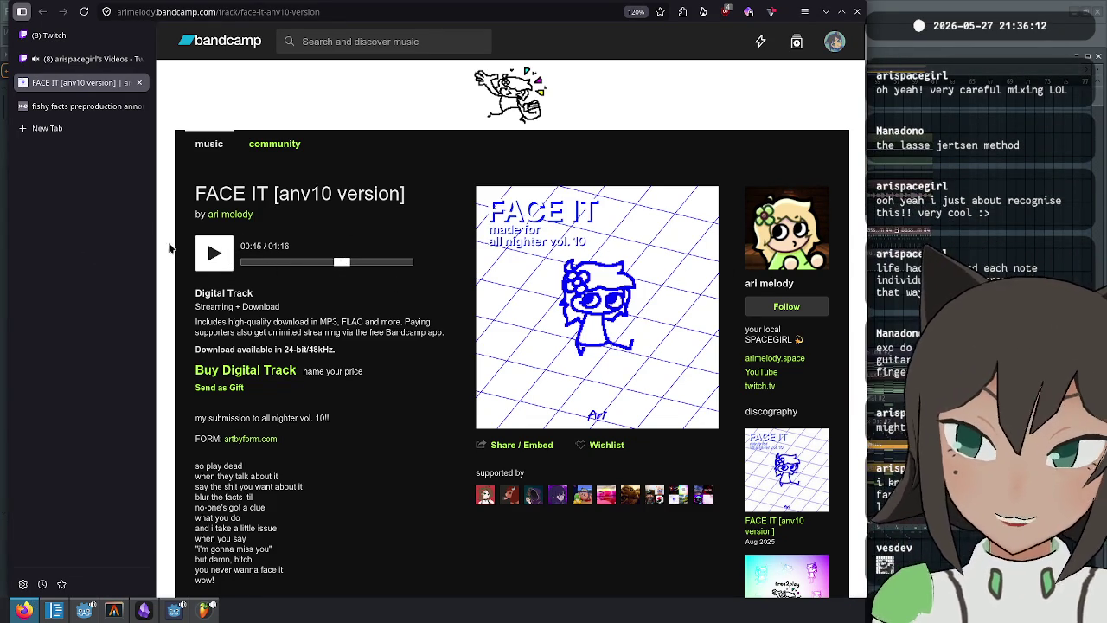
# Open the free2play album page from the FACE IT track, then close that tab.
pyautogui.scroll(-5, 650, 400)
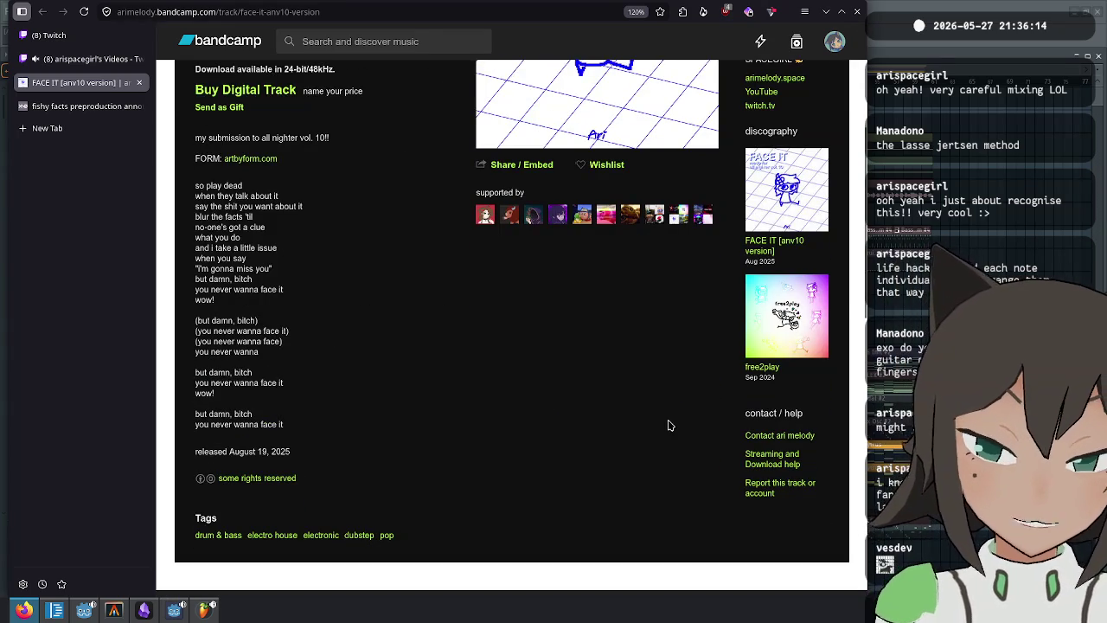
pyautogui.click(804, 318)
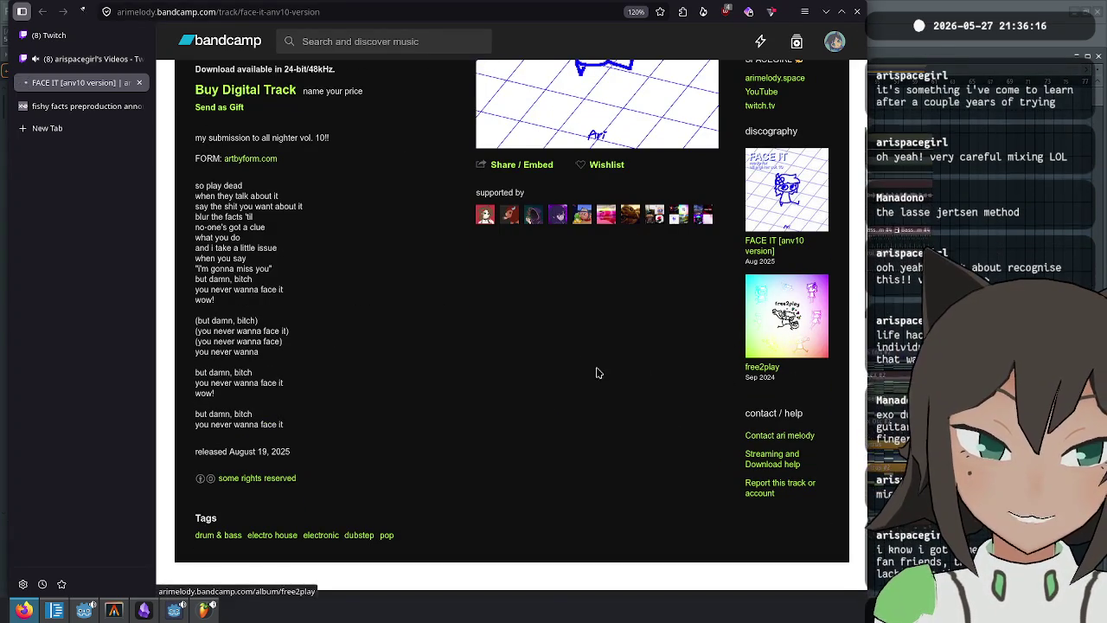
pyautogui.scroll(-5, 445, 225)
pyautogui.scroll(5, 441, 289)
pyautogui.hotkey('ctrl', 'w')
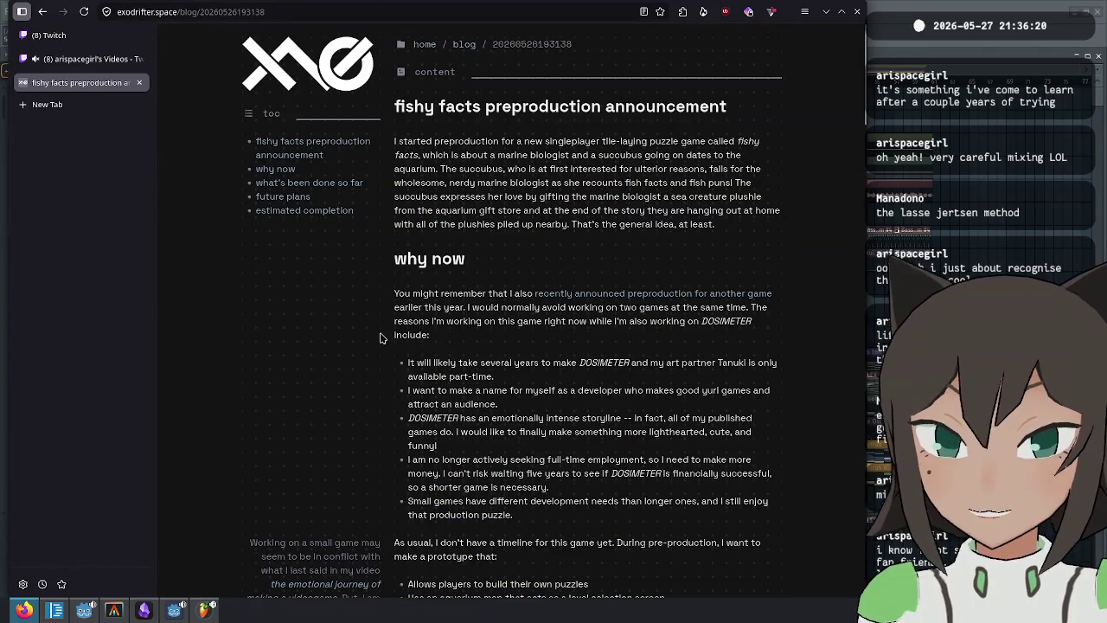
# Close the fishy facts and channel videos tabs in Firefox and start a new tab.
pyautogui.hotkey('ctrl', 'w')
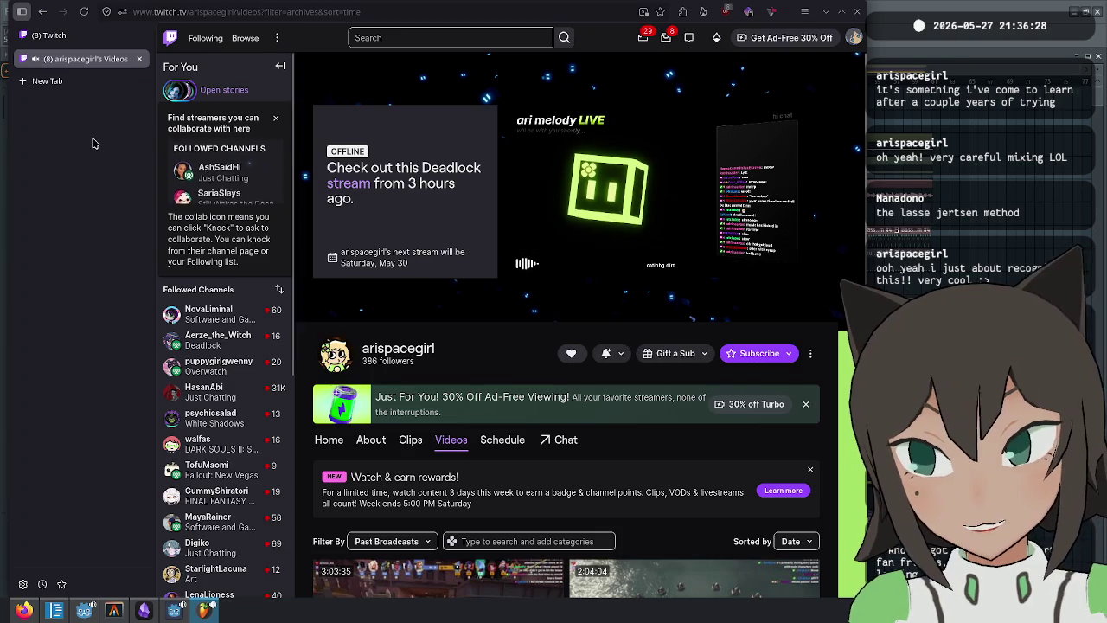
pyautogui.hotkey('ctrl', 'w')
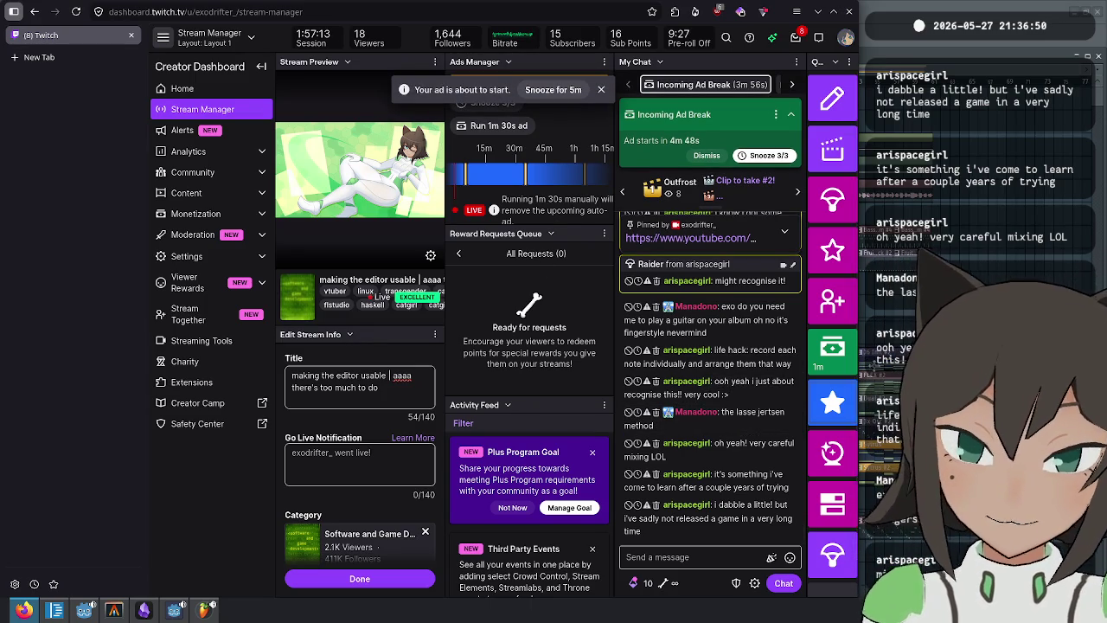
pyautogui.click(59, 66)
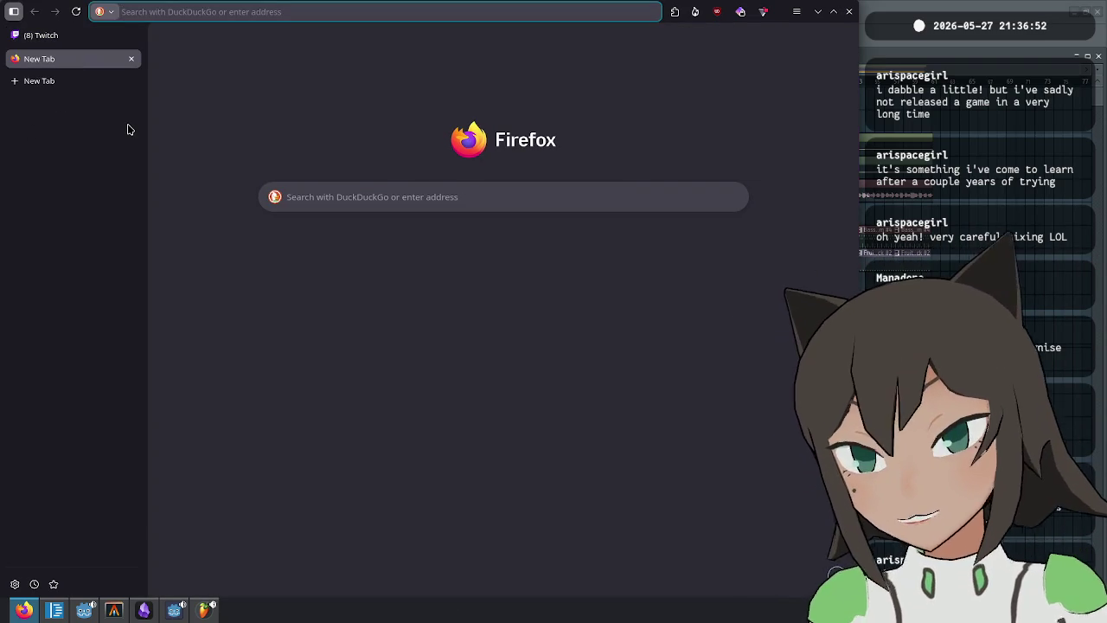
pyautogui.write('music.exodrifters')
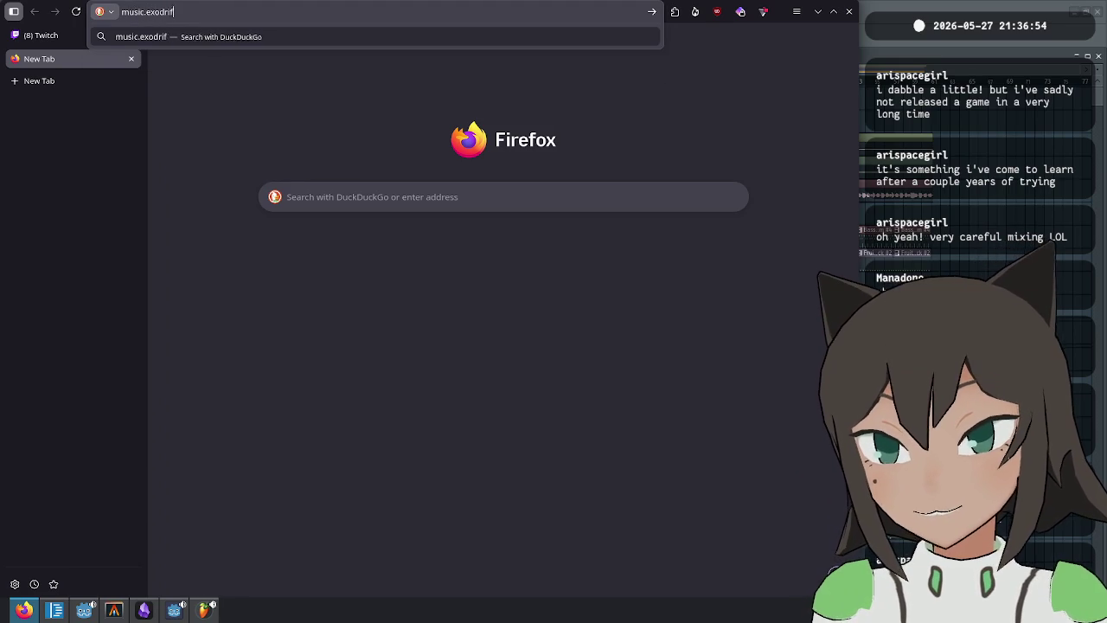
pyautogui.press('BackSpace')
pyautogui.write('.space')
pyautogui.press('Return')
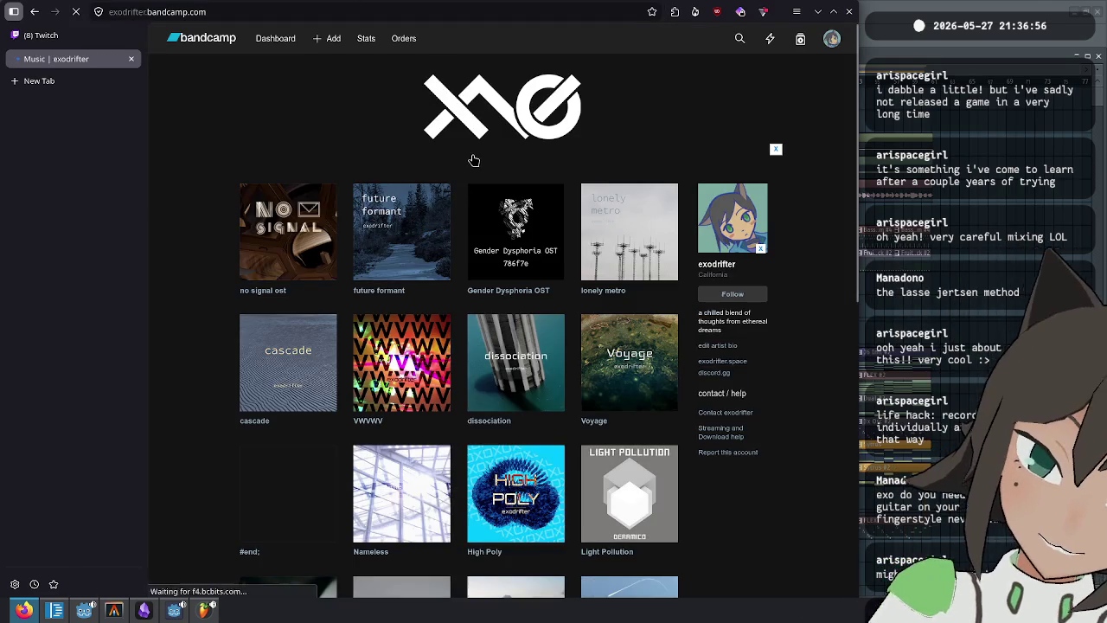
pyautogui.scroll(-1, 484, 147)
pyautogui.scroll(-5, 620, 237)
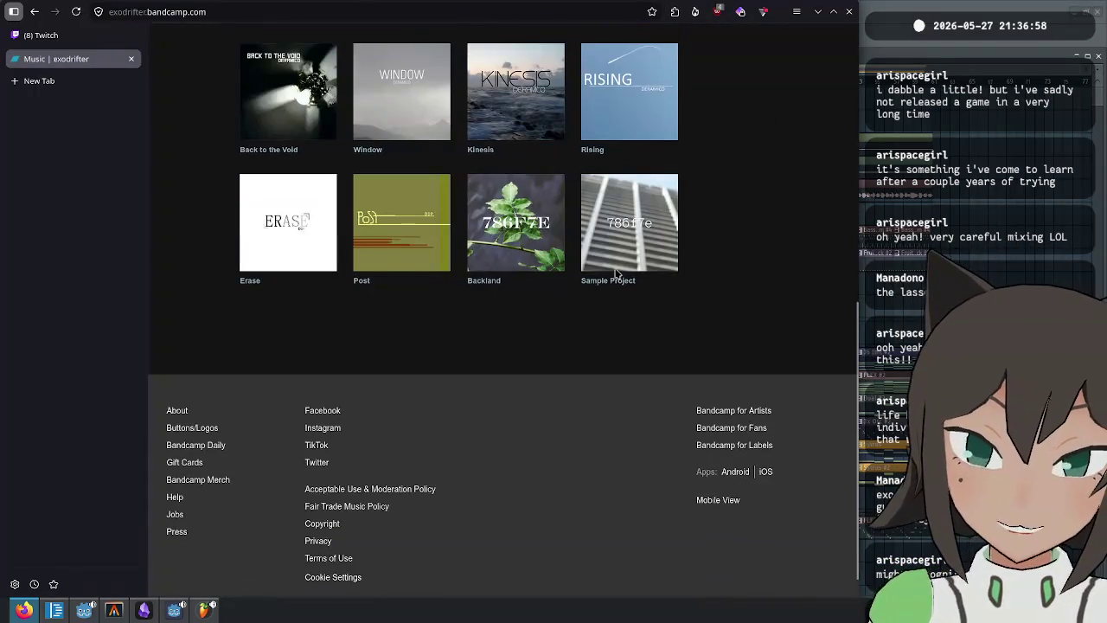
pyautogui.click(638, 254)
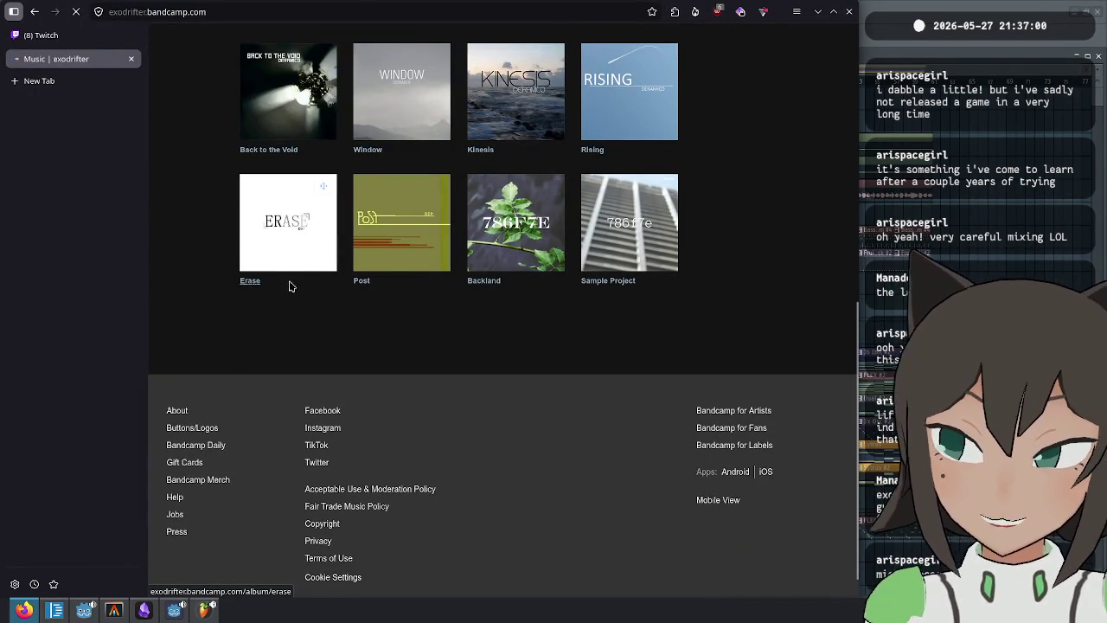
pyautogui.scroll(-3, 362, 286)
pyautogui.scroll(-2, 359, 284)
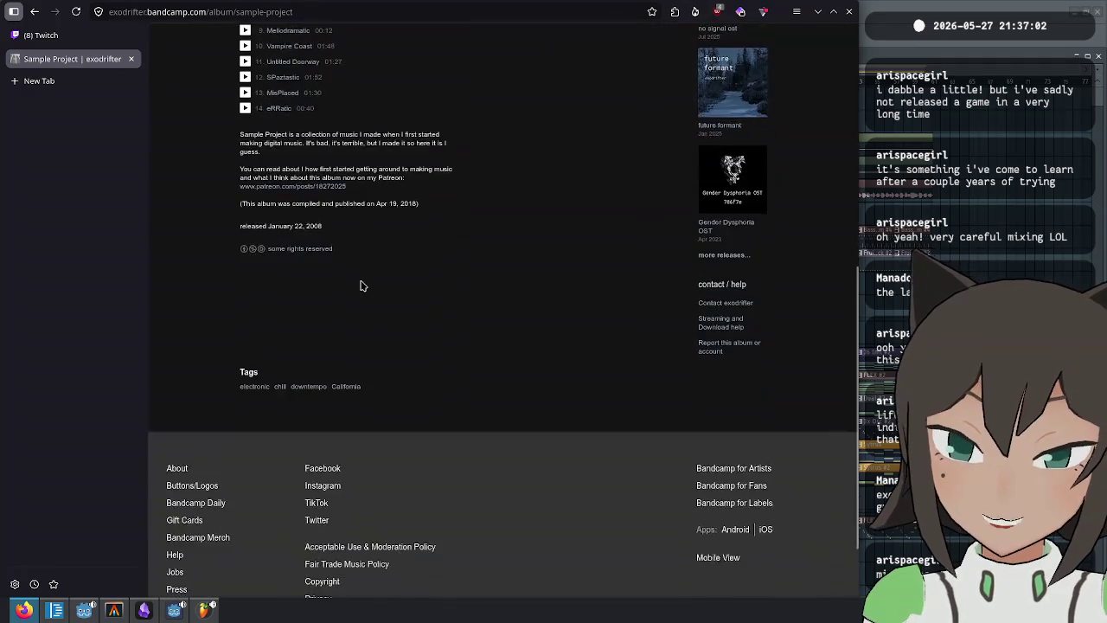
pyautogui.scroll(6, 193, 223)
pyautogui.click(35, 12)
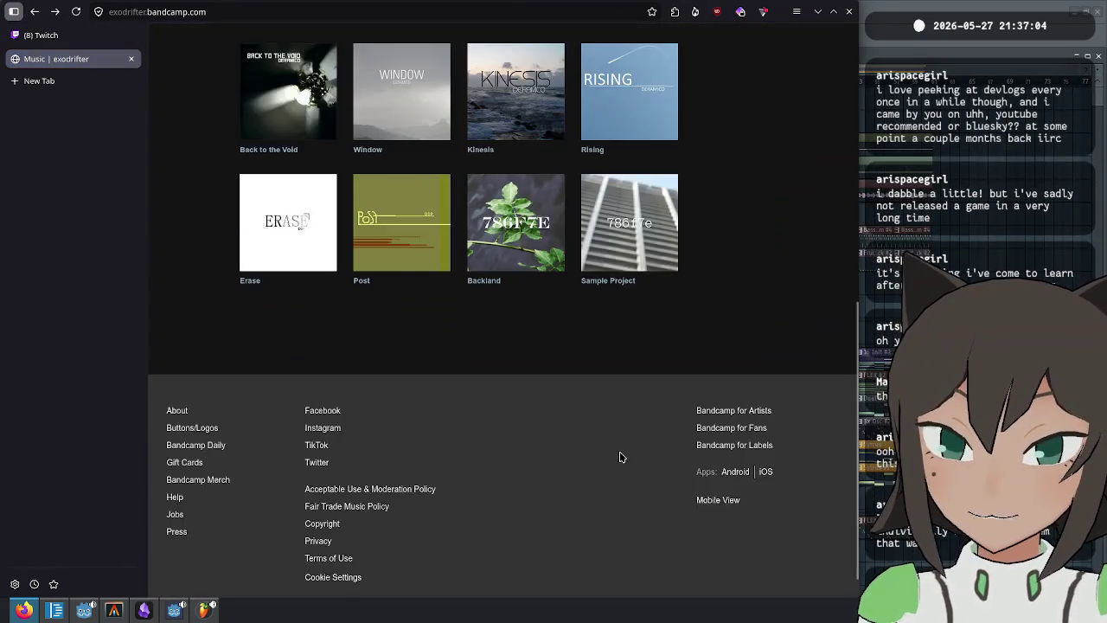
pyautogui.scroll(10, 618, 456)
pyautogui.hotkey('ctrl', 'pageup')
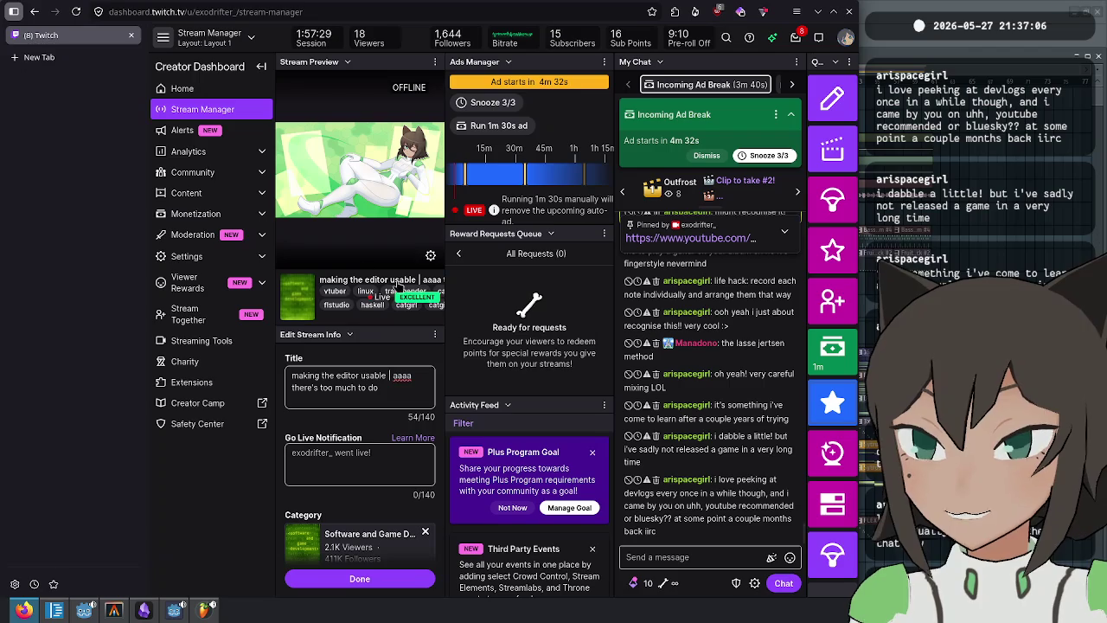
# Leave the Twitch chat unsent, close FL Studio via its prompt, and raise the Fishy Facts window.
pyautogui.click(712, 560)
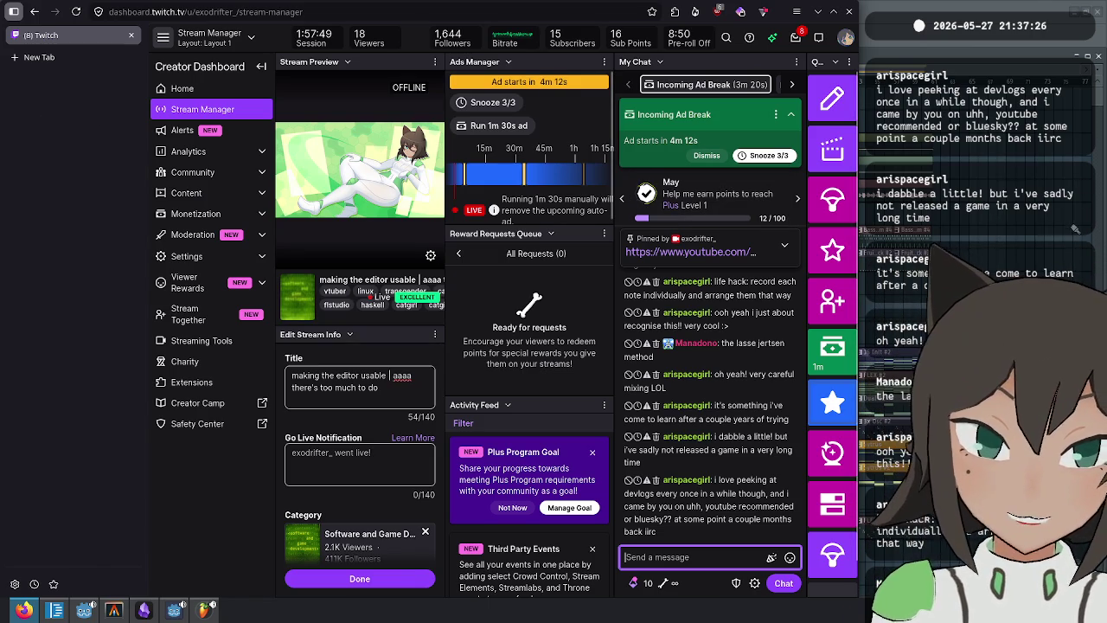
pyautogui.click(697, 407)
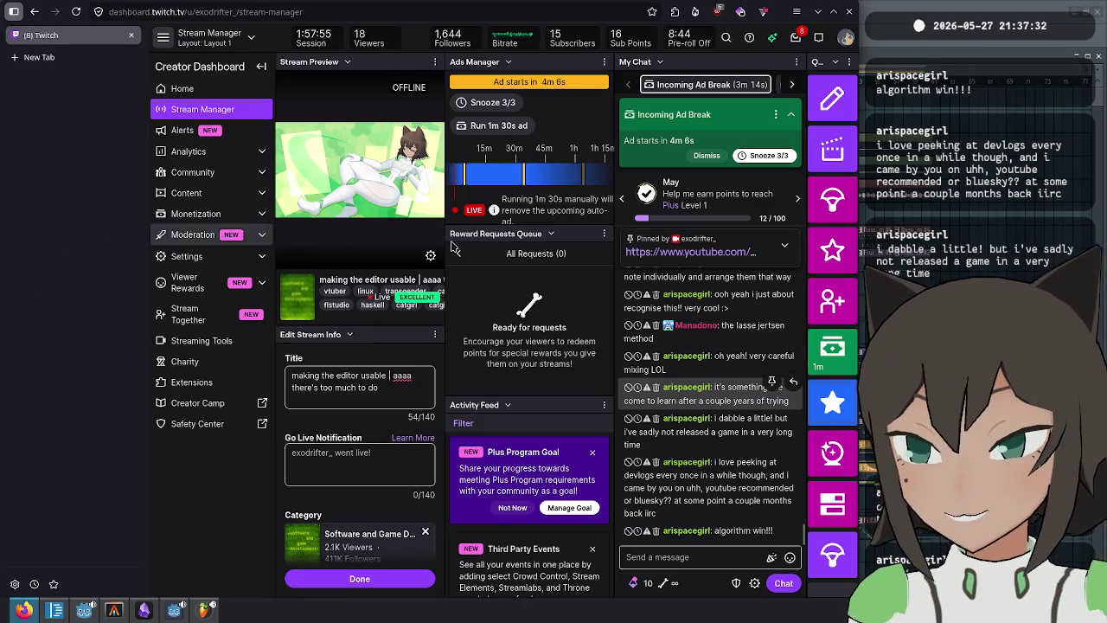
pyautogui.hotkey('alt', 'Tab')
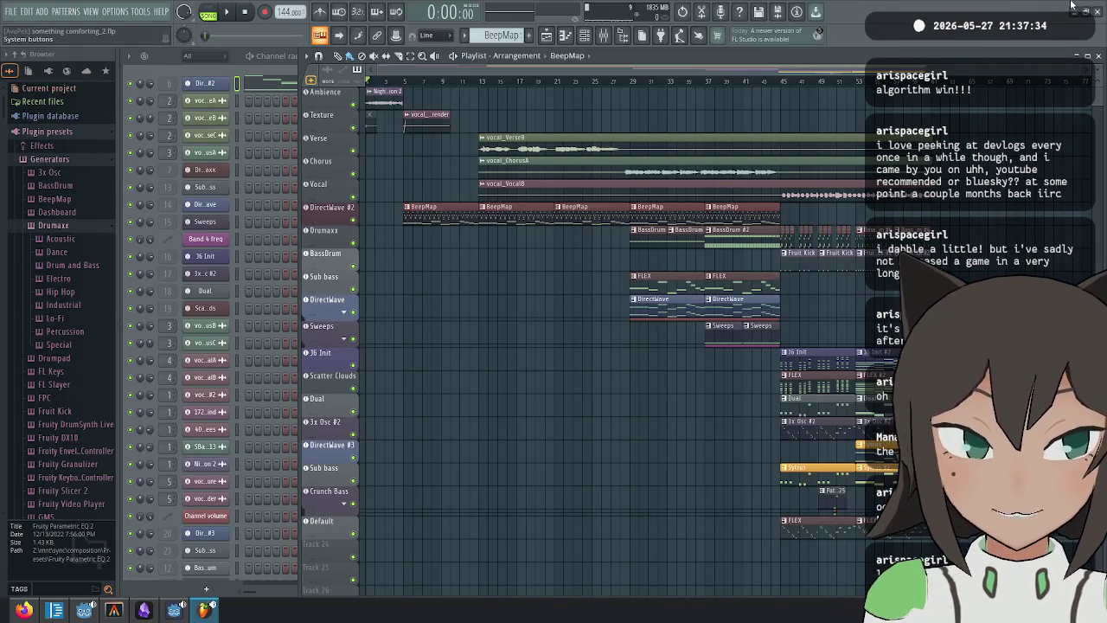
pyautogui.click(571, 337)
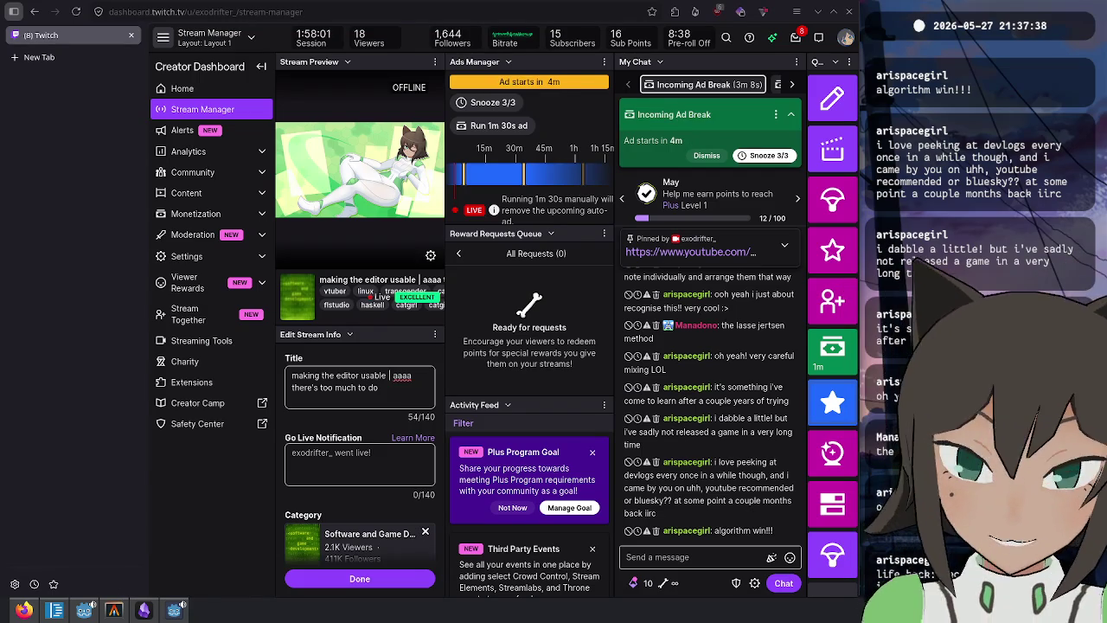
pyautogui.click(174, 611)
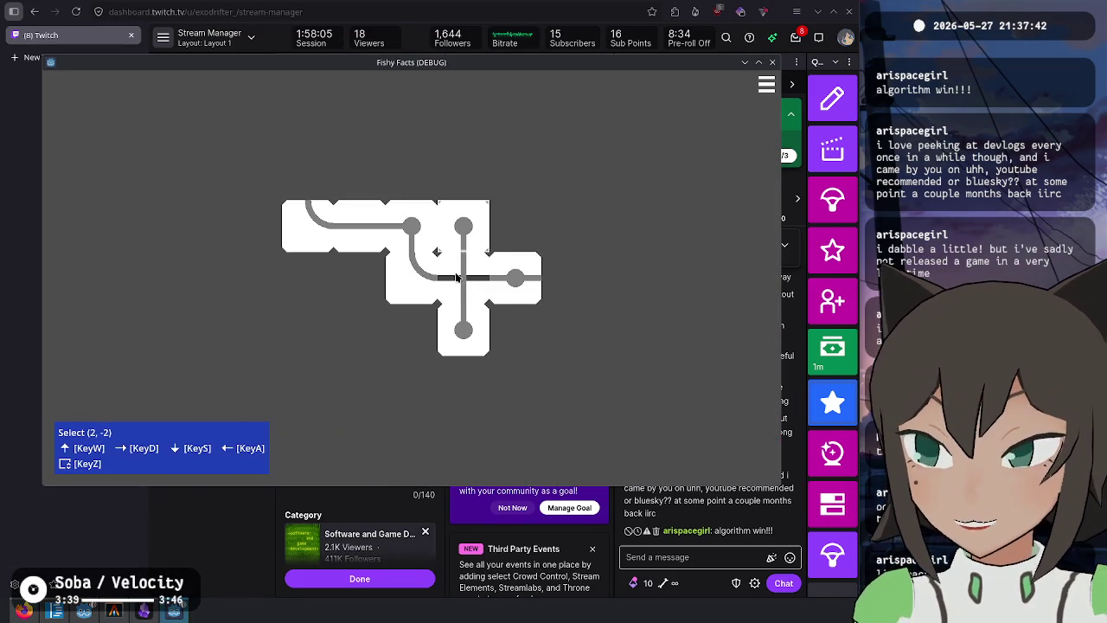
# Select a puzzle tile in Edit Shape mode and test-move and rotate it with WASD and Z.
pyautogui.click(459, 235)
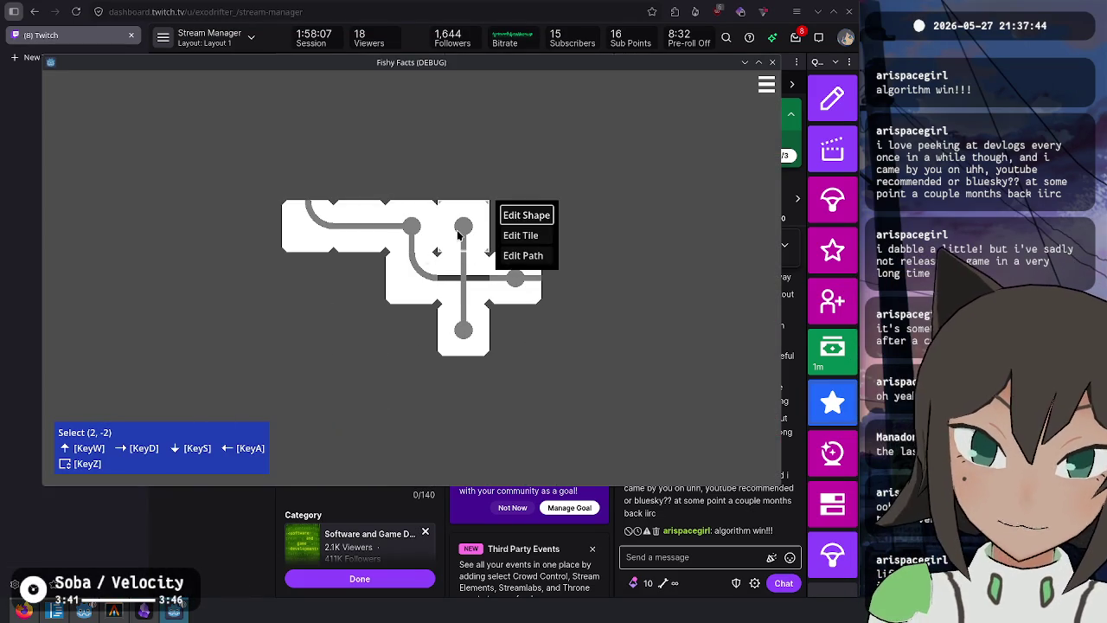
pyautogui.click(526, 215)
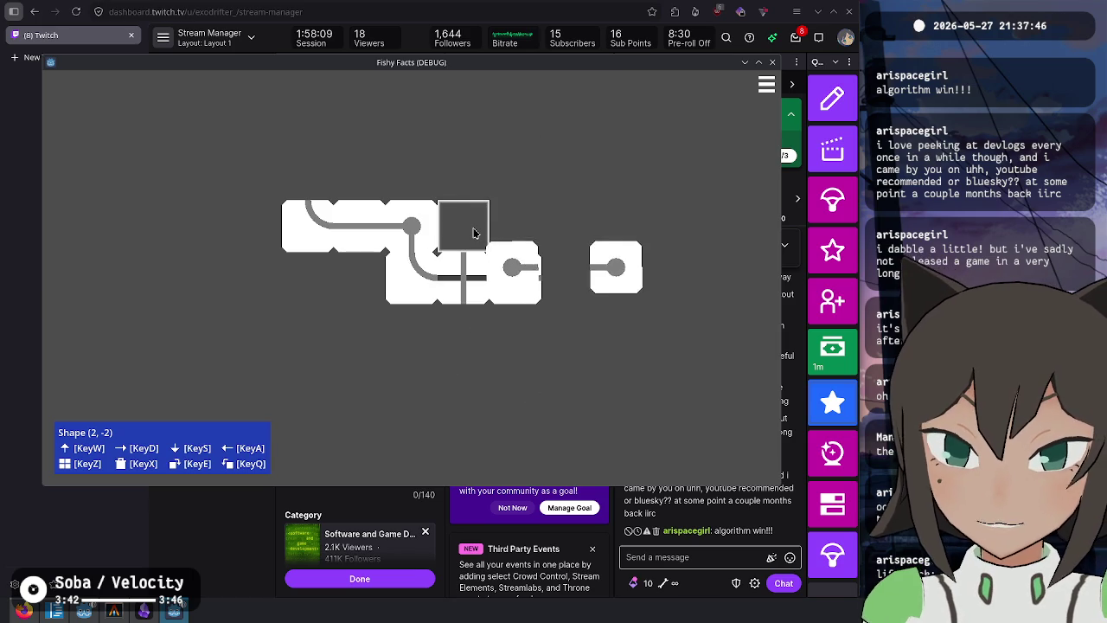
pyautogui.press('d')
pyautogui.press('d')
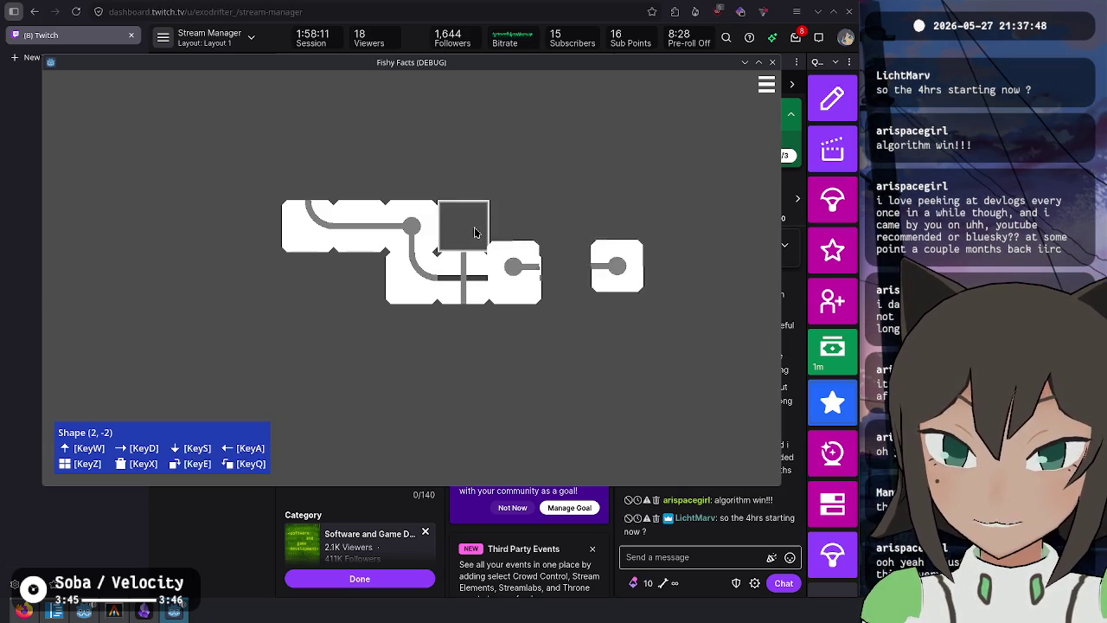
pyautogui.press('s')
pyautogui.press('s')
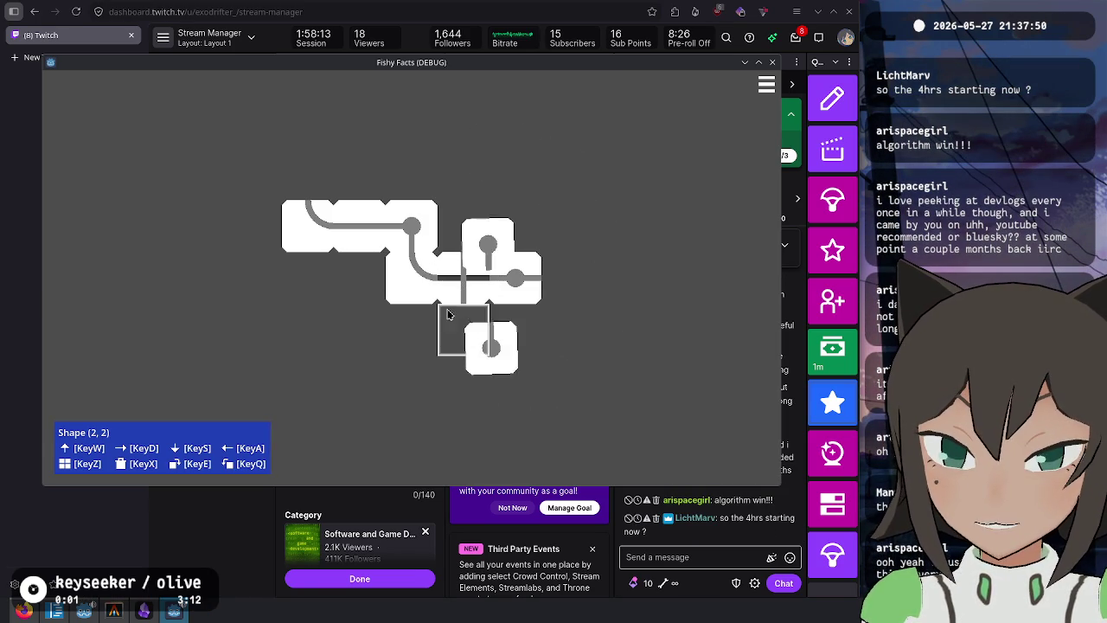
pyautogui.press('z')
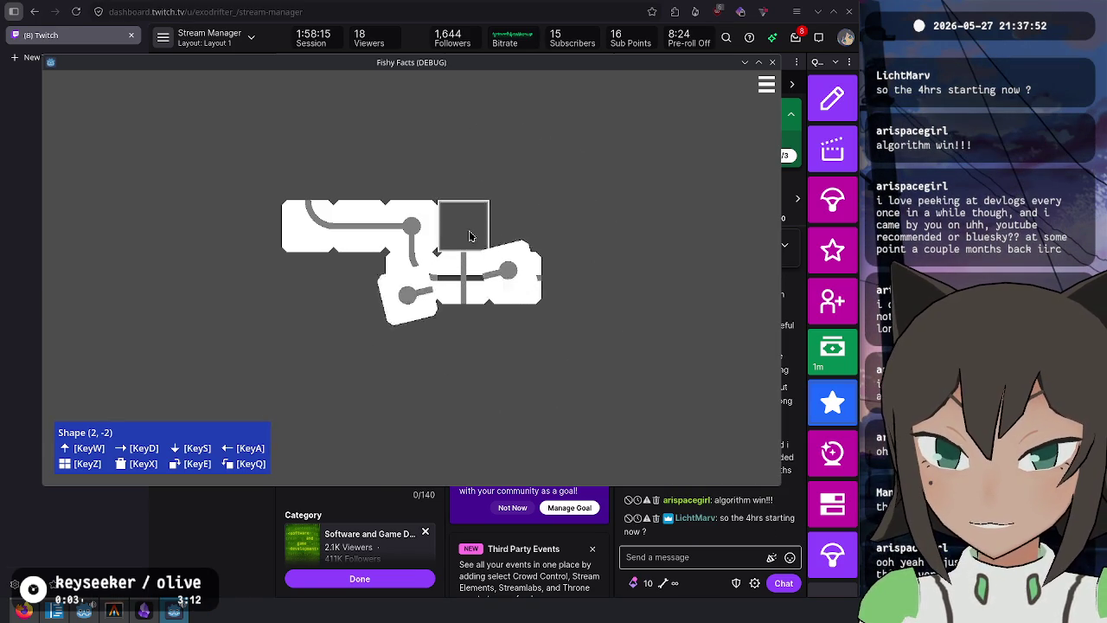
pyautogui.press('s')
pyautogui.press('s')
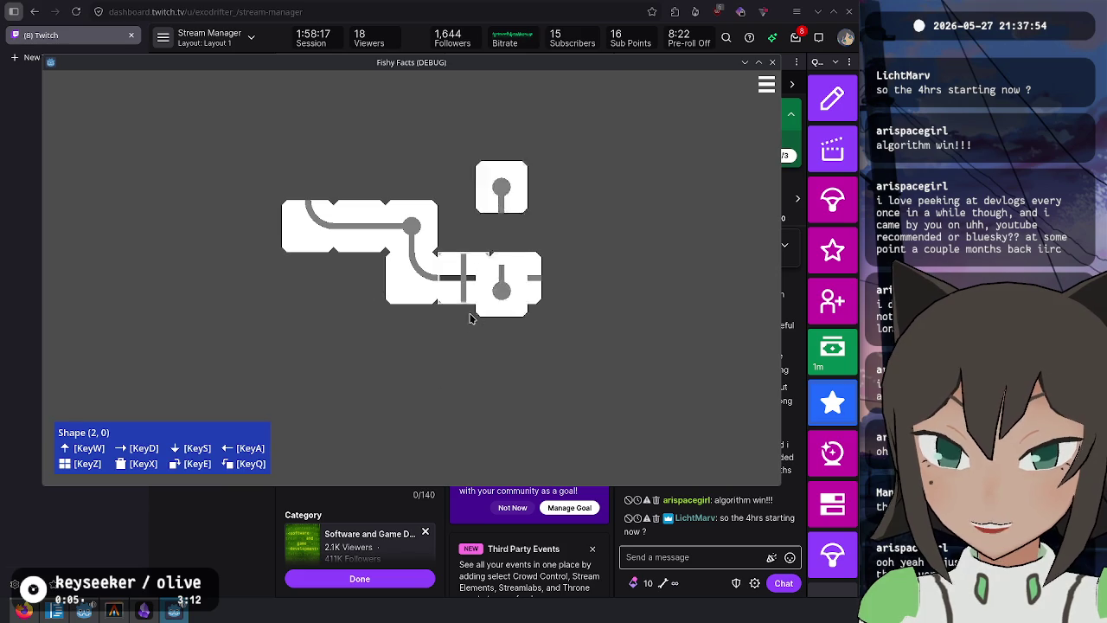
pyautogui.press('w')
# Return the piece to its original layout and close the Fishy Facts debug window.
pyautogui.press('z')
pyautogui.press('z')
pyautogui.press('z')
pyautogui.press('w')
pyautogui.press('z')
pyautogui.press('z')
pyautogui.press('s')
pyautogui.press('s')
pyautogui.press('z')
pyautogui.press('z')
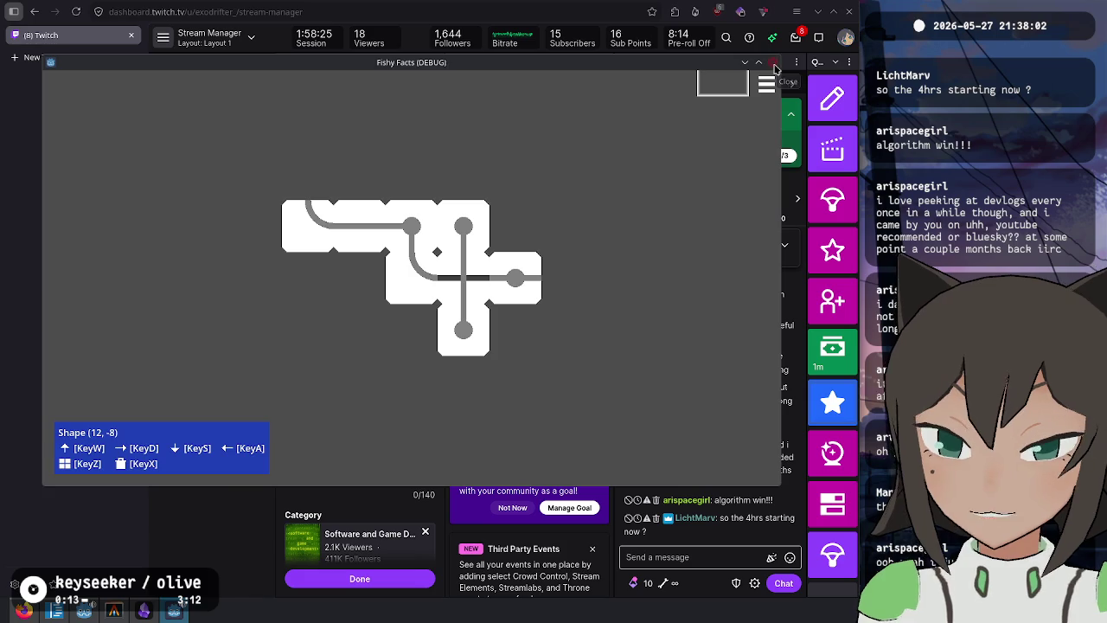
pyautogui.click(776, 69)
pyautogui.click(539, 331)
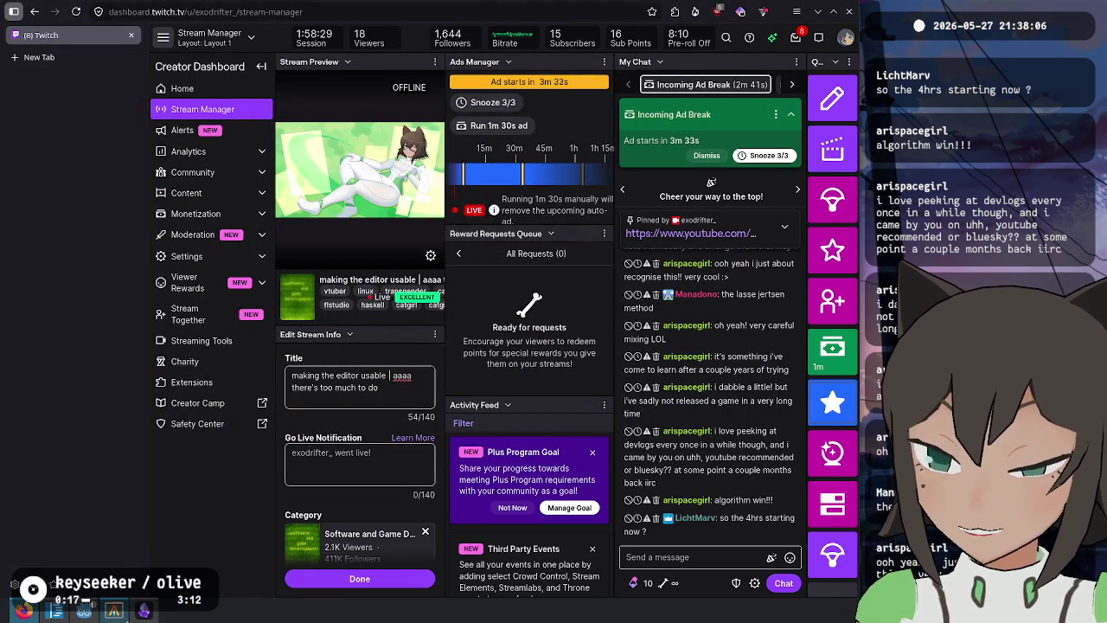
# Bring Godot forward and look over wiz_binding.gd, dismissing the context menu without edits.
pyautogui.moveTo(84, 611)
pyautogui.click(84, 532)
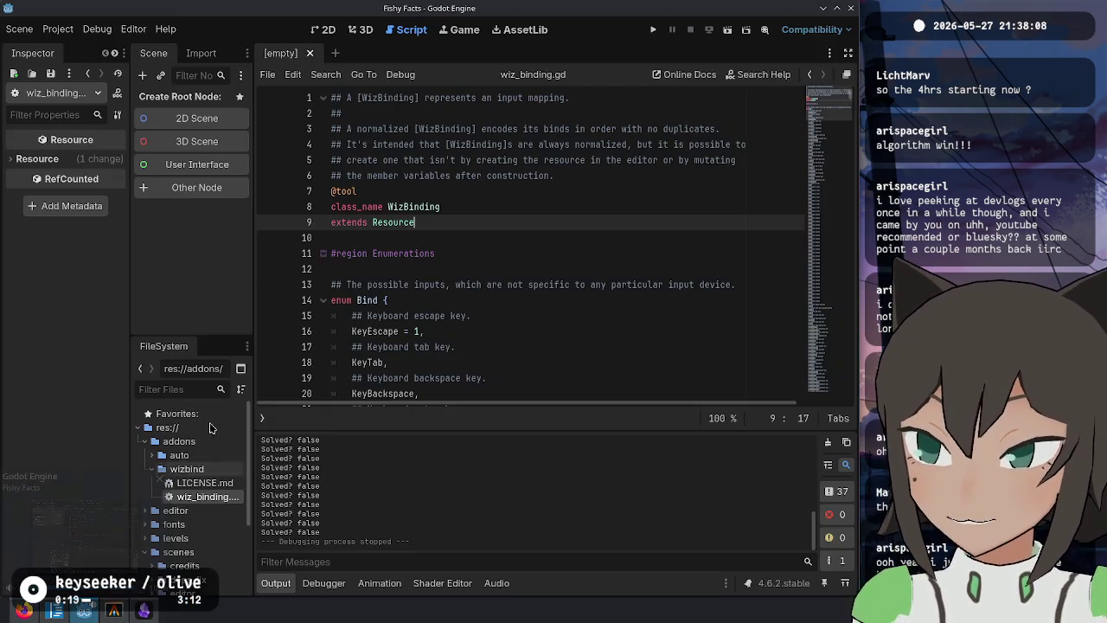
pyautogui.click(515, 274)
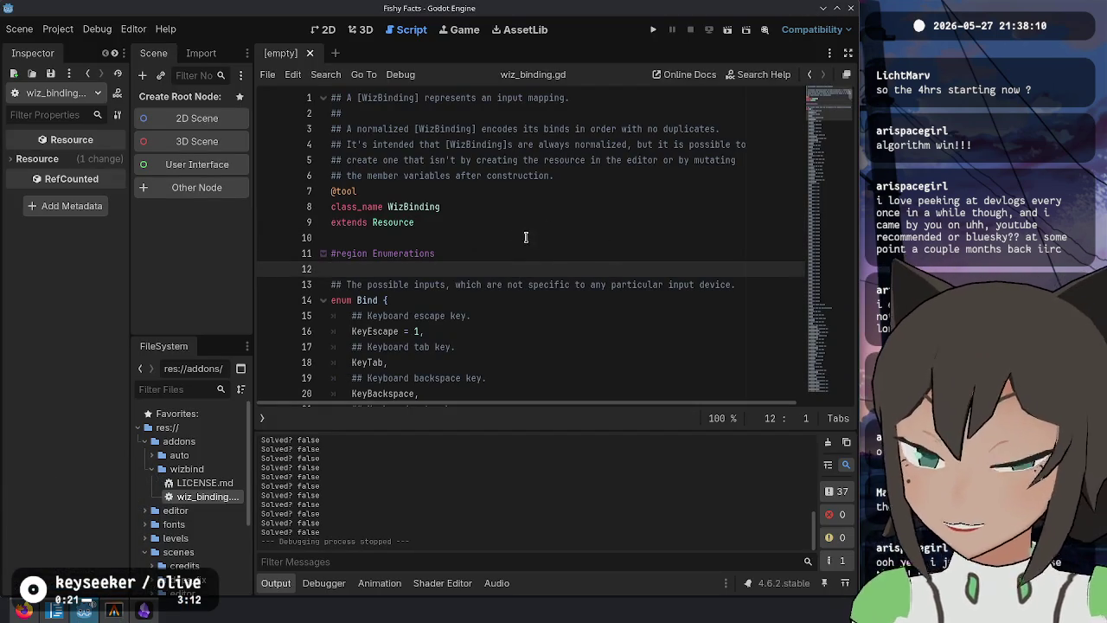
pyautogui.click(528, 238)
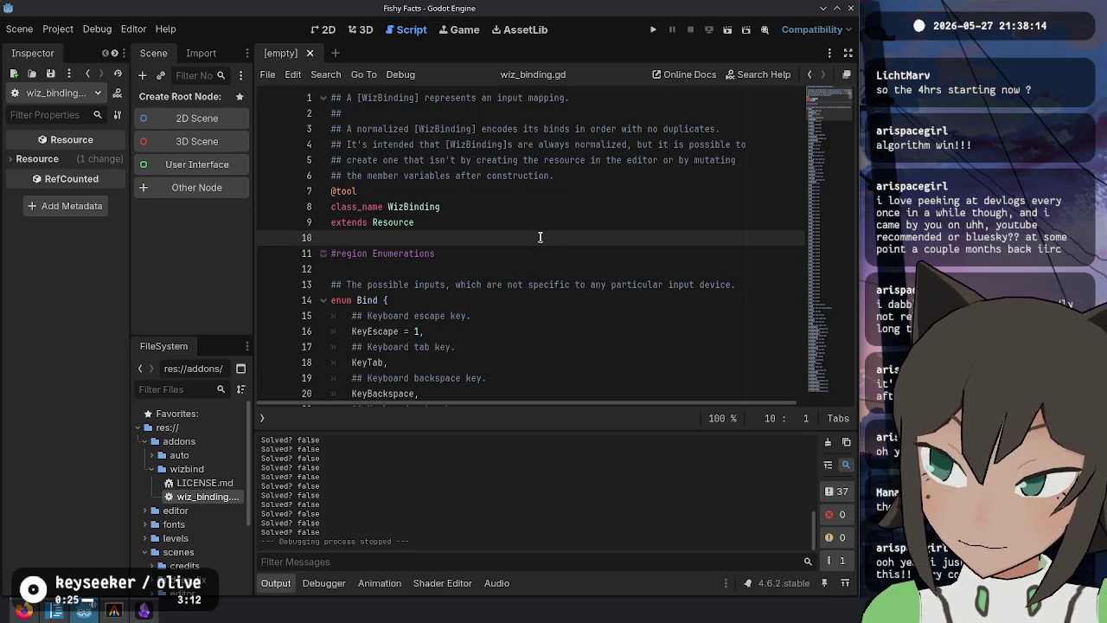
pyautogui.rightClick(540, 237)
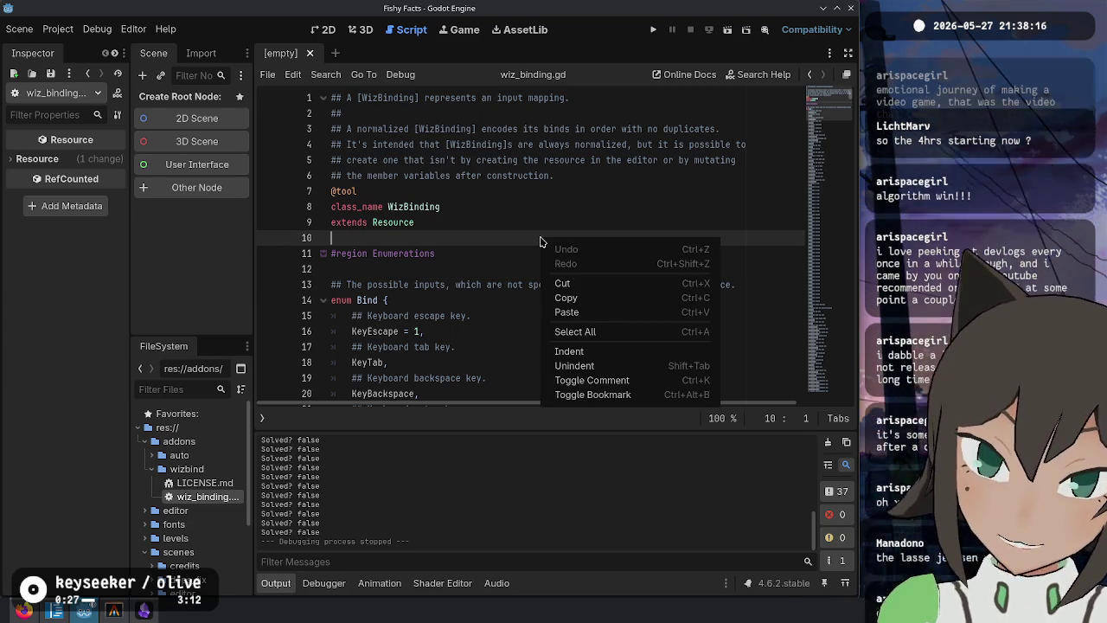
pyautogui.press('Escape')
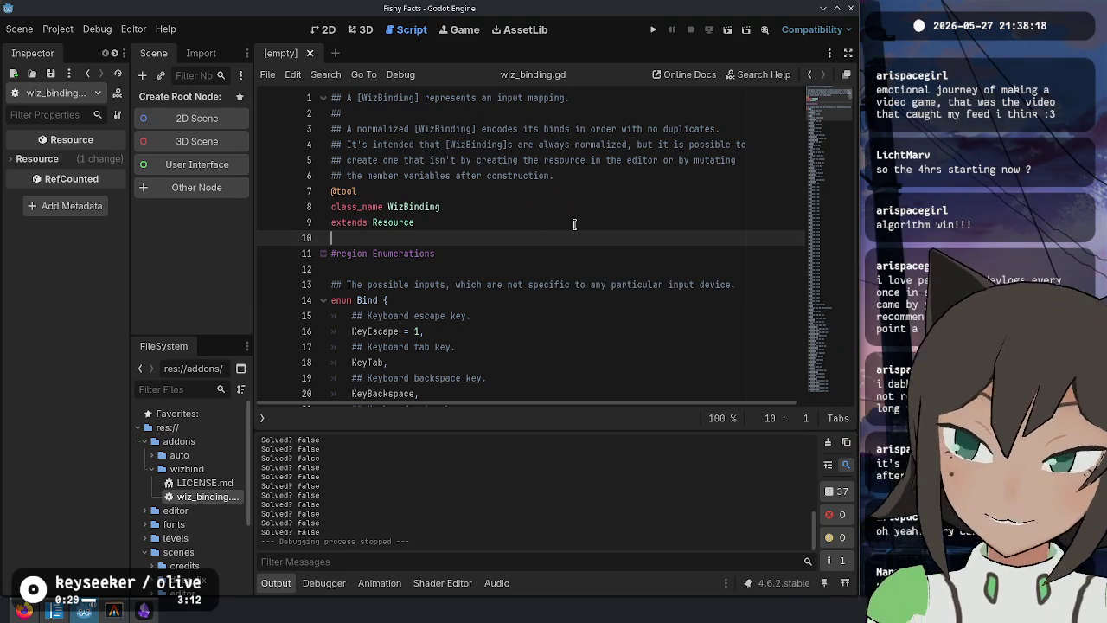
# Collapse Godot's Output panel to enlarge the script, then bring up the Obsidian TODO note.
pyautogui.click(558, 285)
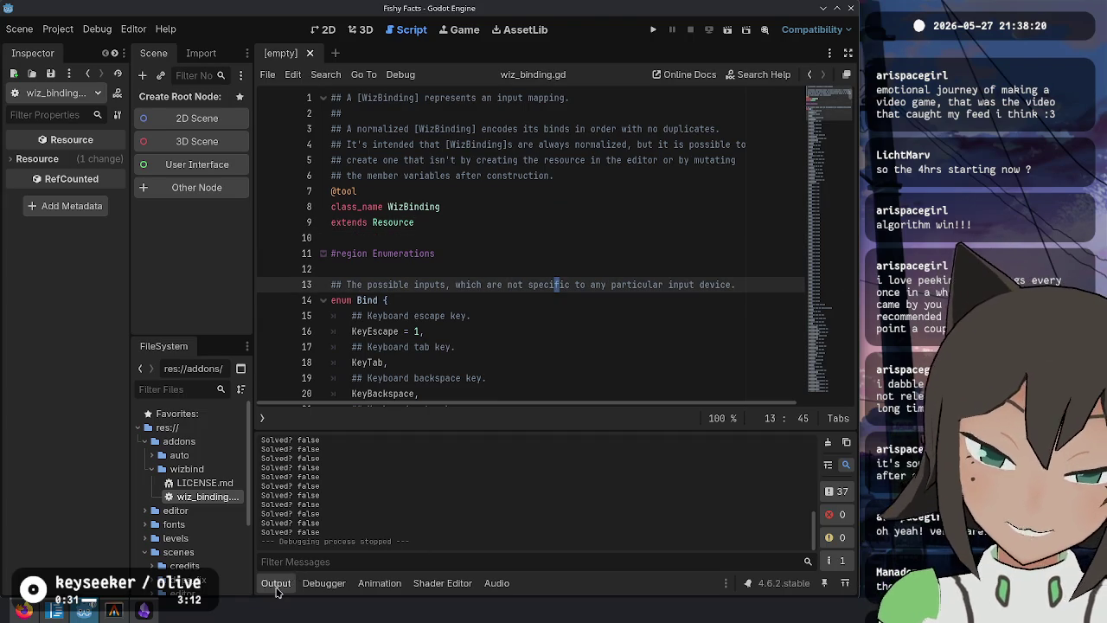
pyautogui.click(277, 591)
pyautogui.press('Down')
pyautogui.press('Down')
pyautogui.press('Down')
pyautogui.click(115, 618)
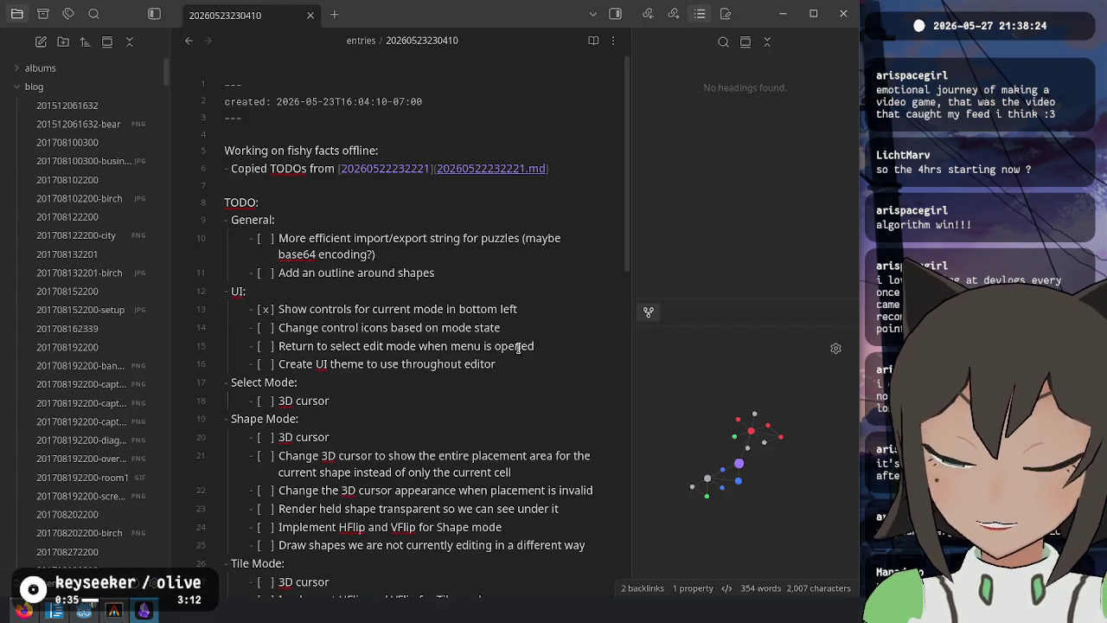
# Post the !ns command in the Twitch stream chat and return to the Obsidian TODO note.
pyautogui.scroll(-5, 463, 459)
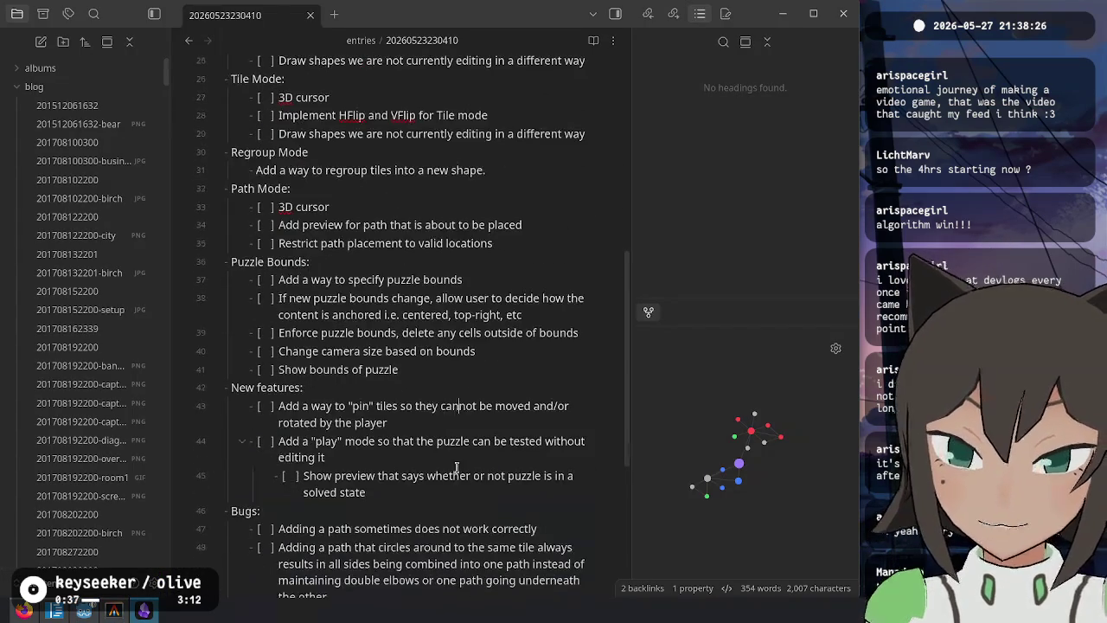
pyautogui.scroll(-3, 414, 437)
pyautogui.scroll(10, 367, 398)
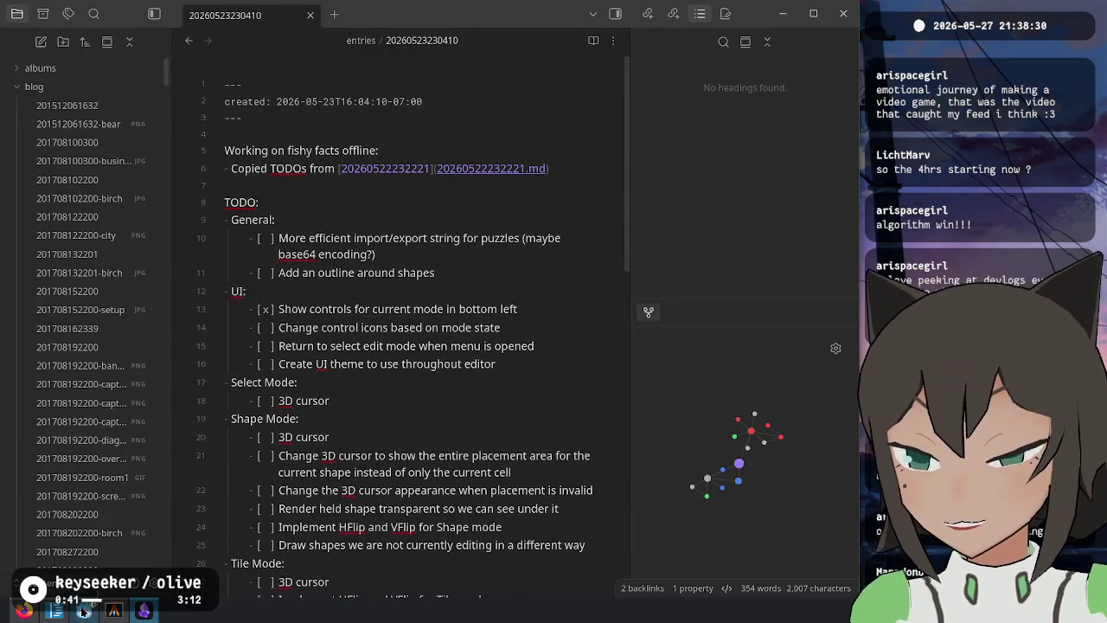
pyautogui.hotkey('alt', 'Tab')
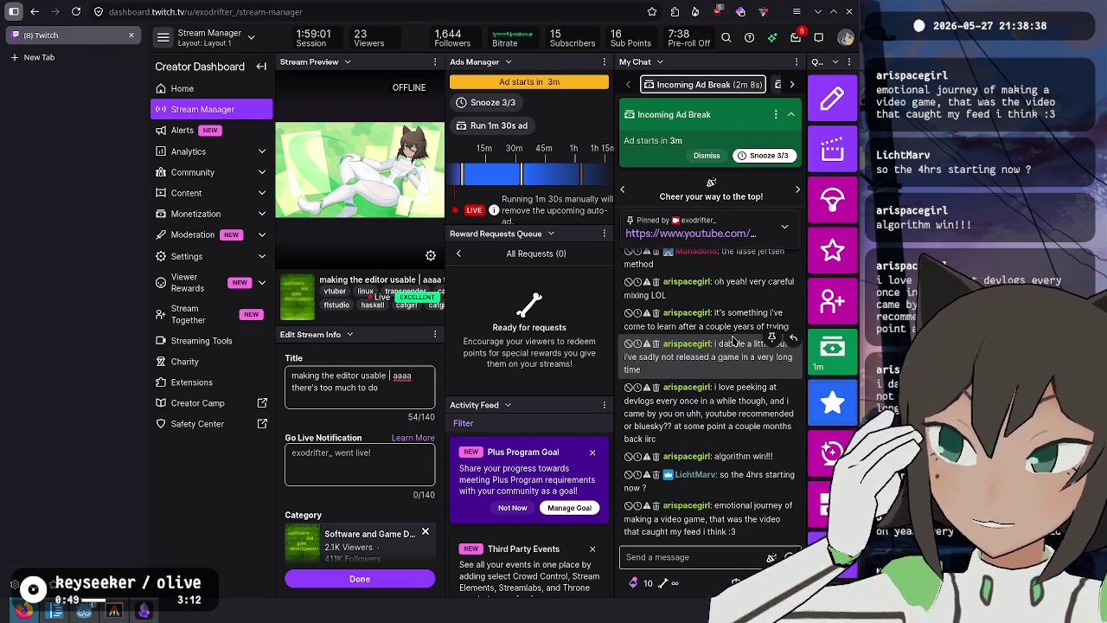
pyautogui.click(692, 558)
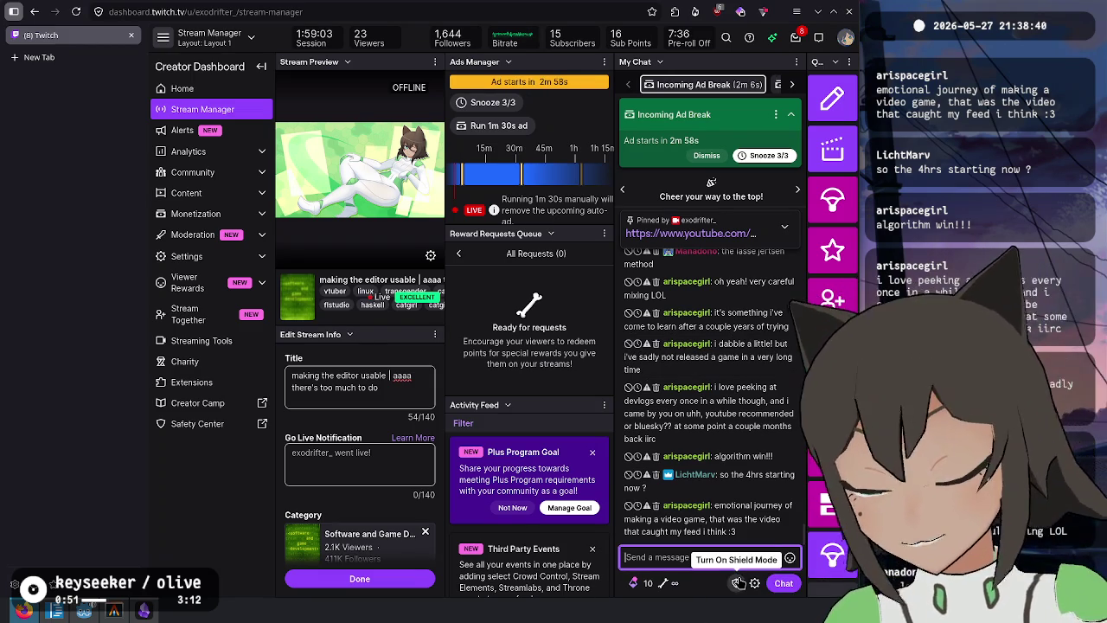
pyautogui.press('Return')
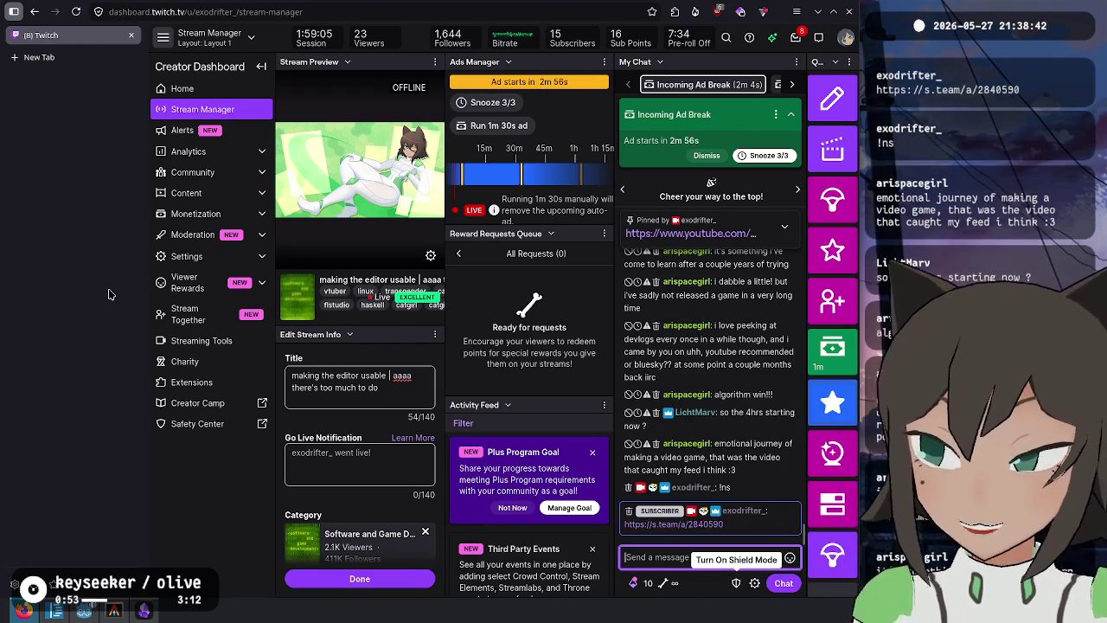
pyautogui.hotkey('alt', 'Tab')
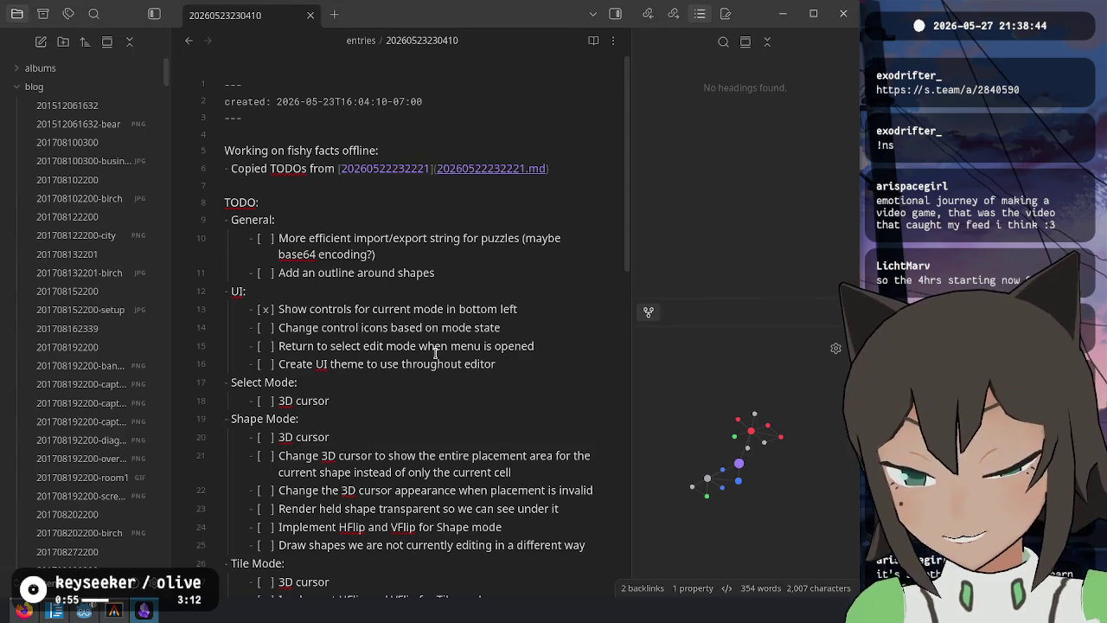
pyautogui.scroll(-10, 433, 398)
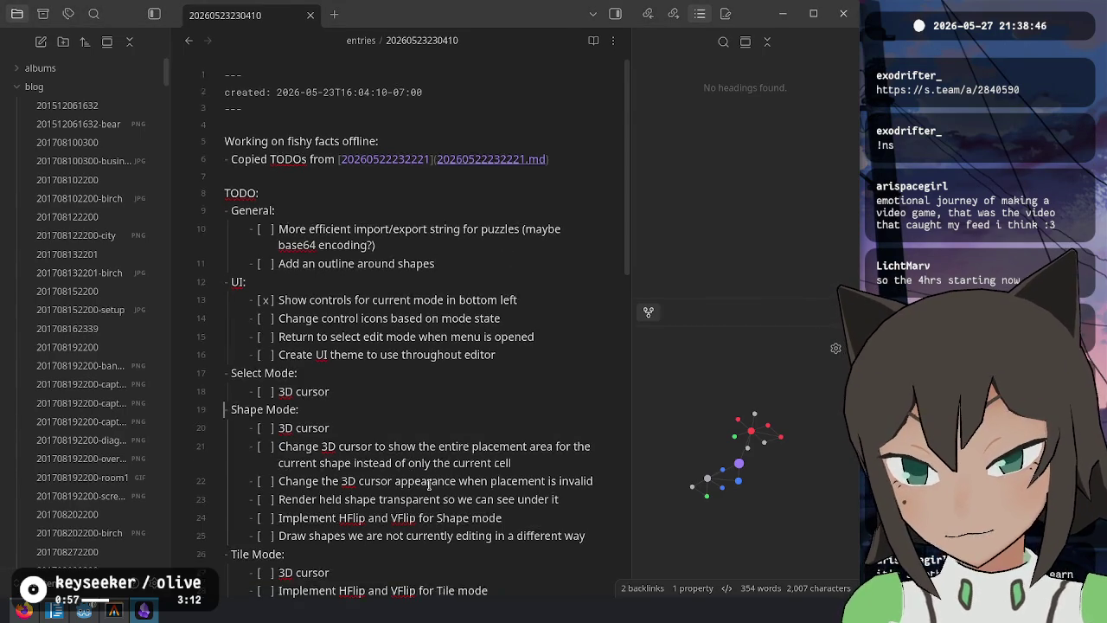
pyautogui.scroll(10, 379, 415)
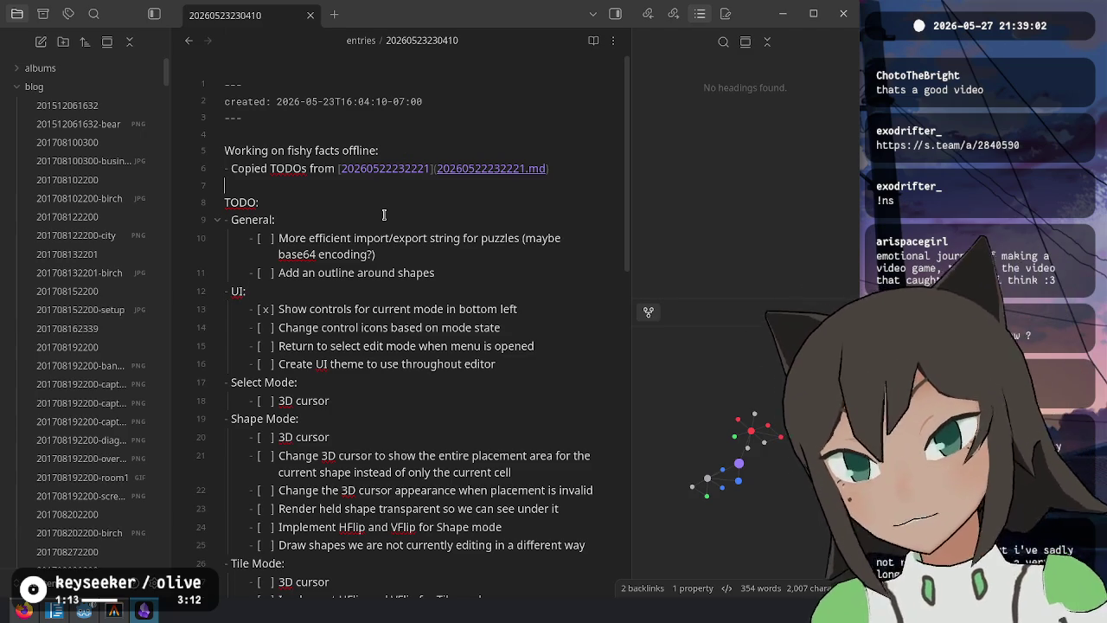
# Create a new unique note with Kettle and paste in the whole previous TODO note.
pyautogui.hotkey('ctrl', 'p')
pyautogui.write('uni')
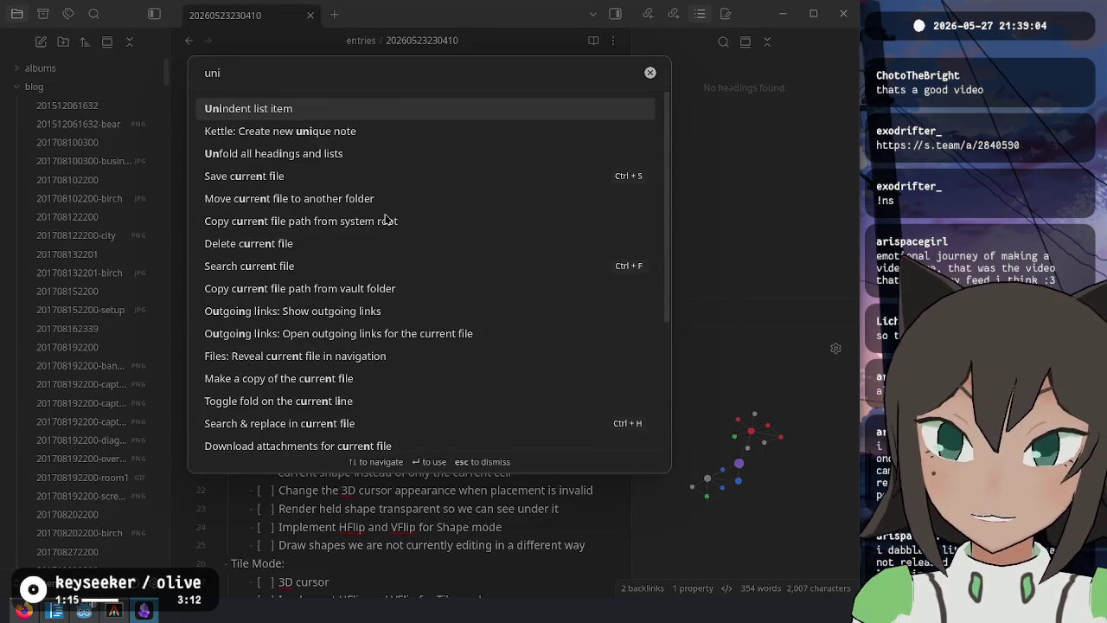
pyautogui.click(394, 131)
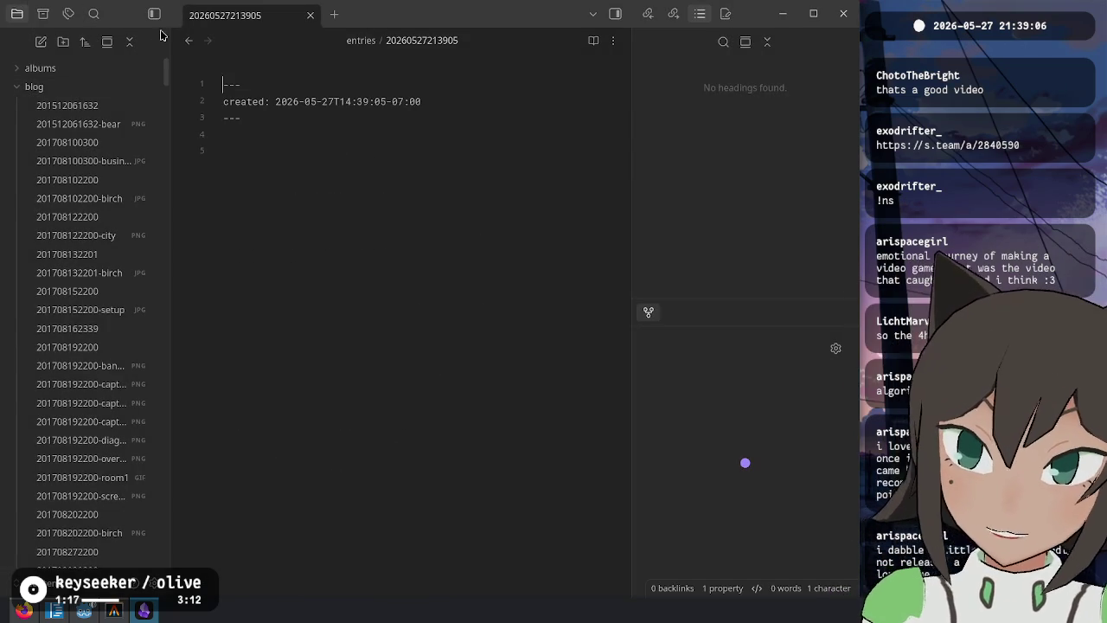
pyautogui.click(189, 41)
pyautogui.hotkey('ctrl', 'End')
pyautogui.hotkey('ctrl', 'a')
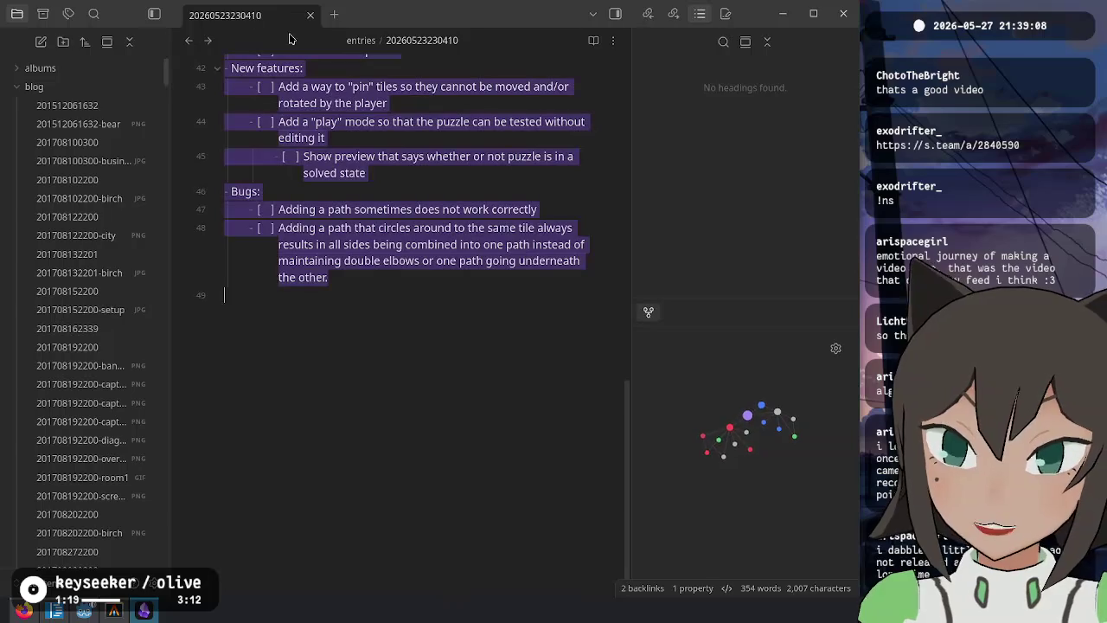
pyautogui.click(208, 41)
pyautogui.hotkey('ctrl', 'v')
pyautogui.hotkey('ctrl', 'Home')
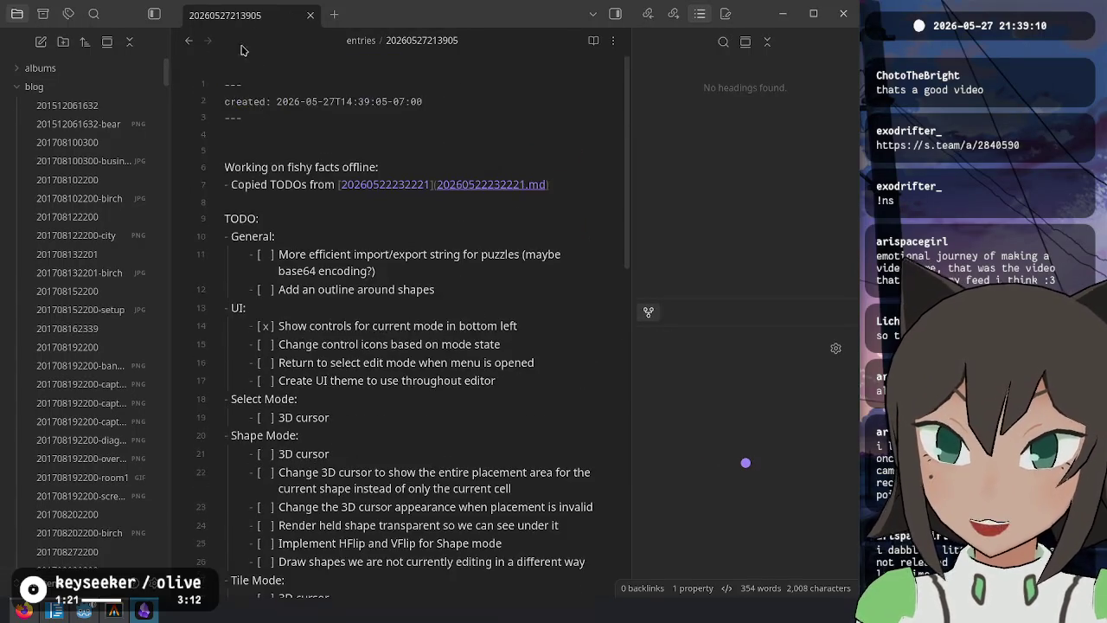
pyautogui.click(188, 41)
pyautogui.click(207, 41)
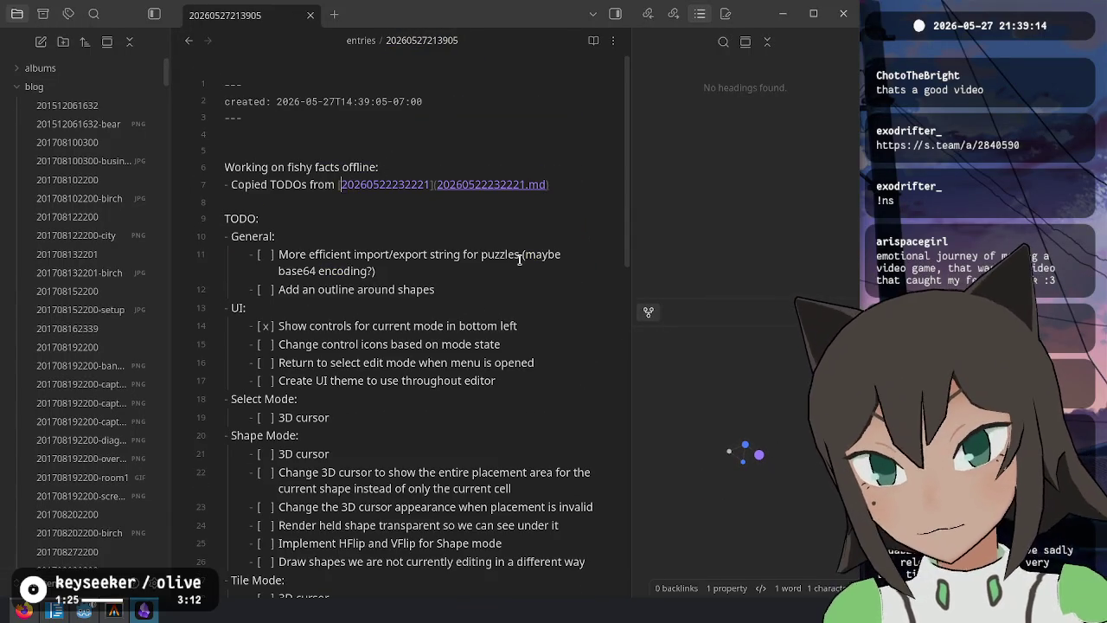
pyautogui.hotkey('shift', 'End')
pyautogui.press('BackSpace')
pyautogui.write('[[20260523230410')
pyautogui.press('Return')
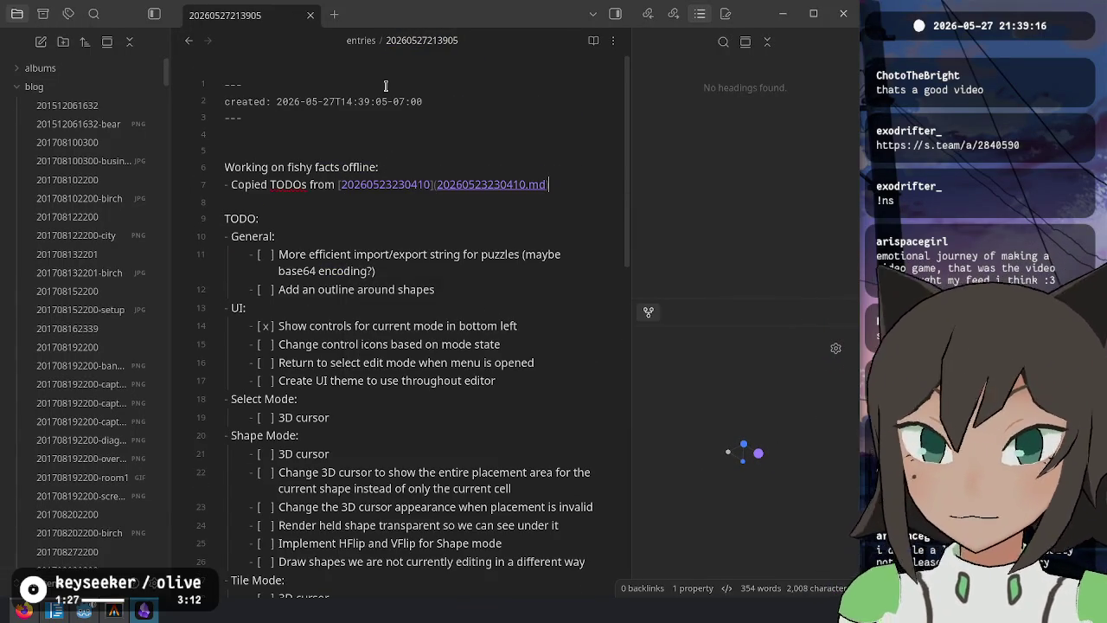
pyautogui.press('BackSpace')
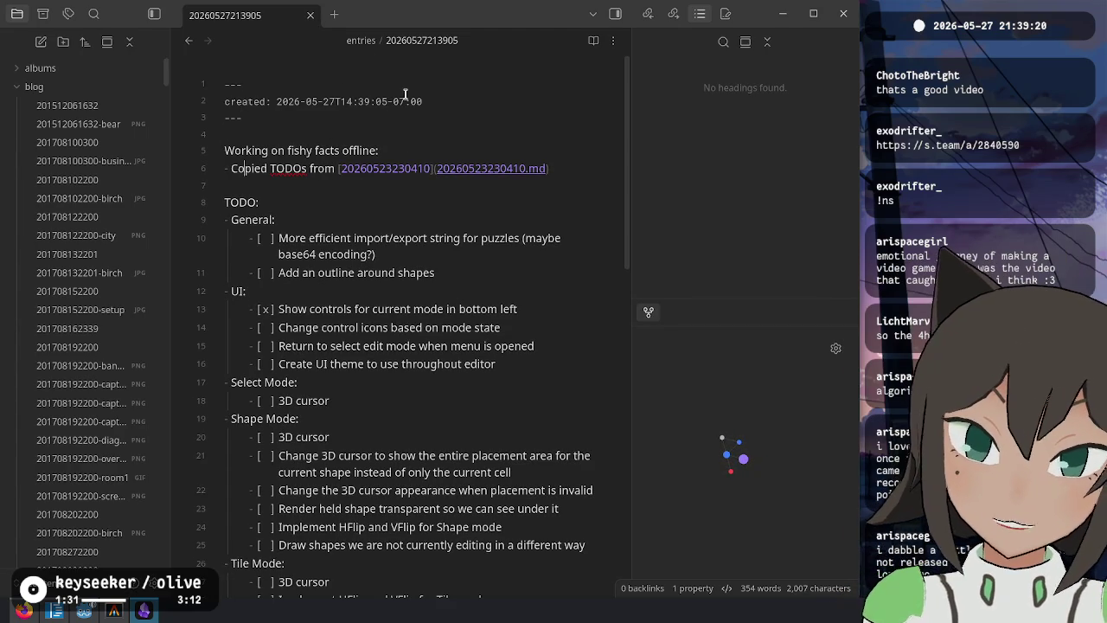
pyautogui.press('Down')
pyautogui.hotkey('ctrl', 'd')
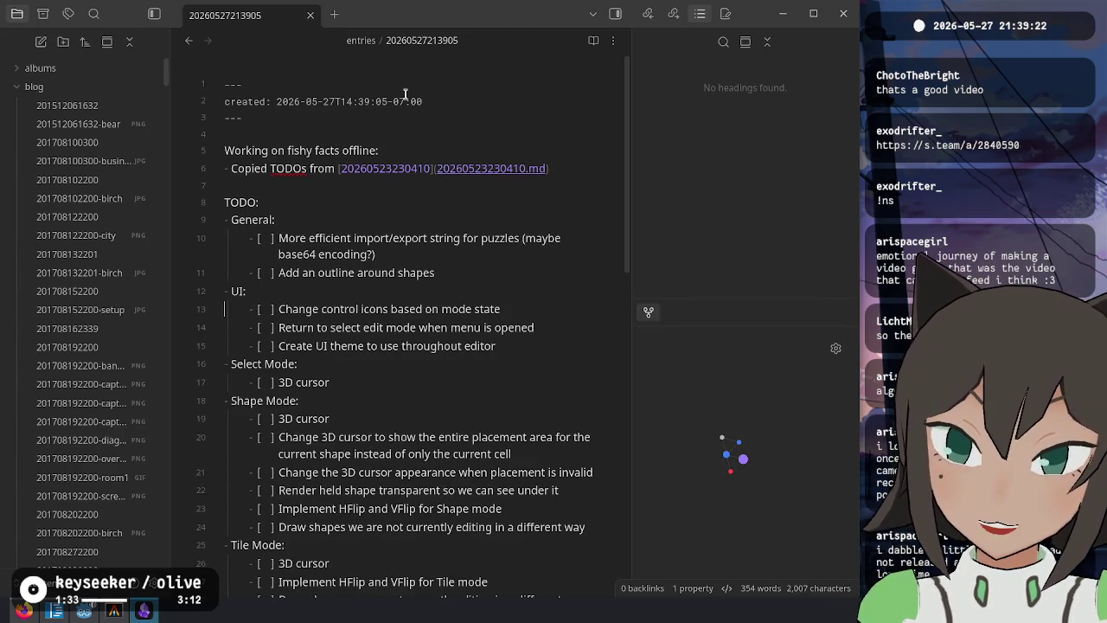
# Turn the regroup tiles task line into a checkbox.
pyautogui.scroll(-3, 459, 333)
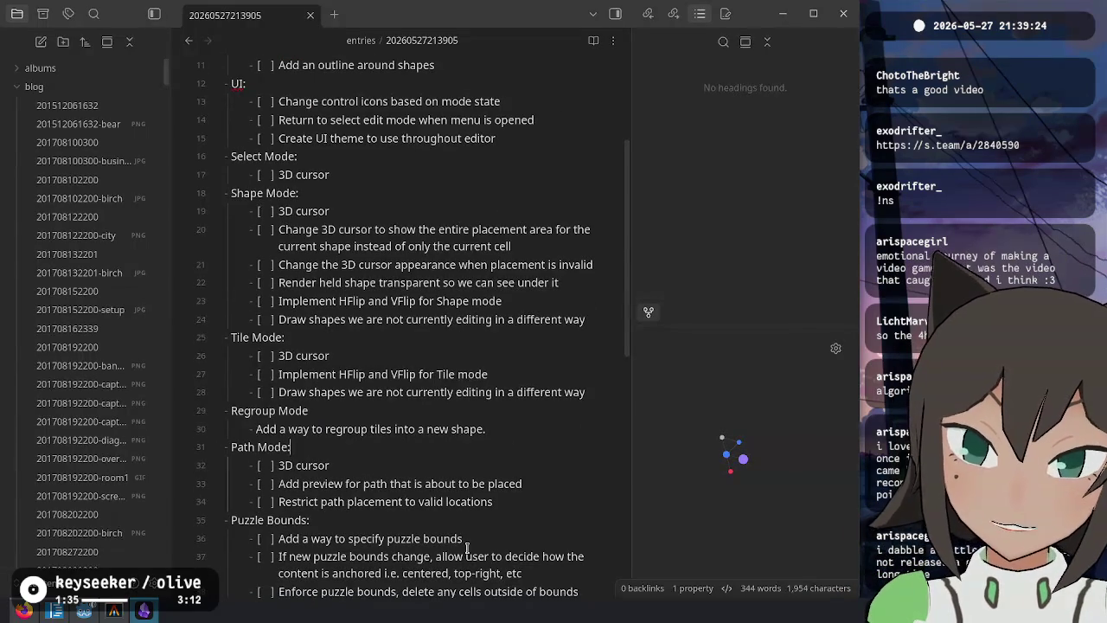
pyautogui.scroll(-4, 468, 547)
pyautogui.tripleClick(258, 151)
pyautogui.hotkey('ctrl', 'l')
# Move the Bugs section from the note's end to just under TODO:, removing the blank line.
pyautogui.scroll(-3, 395, 445)
pyautogui.scroll(3, 396, 438)
pyautogui.scroll(-3, 337, 520)
pyautogui.moveTo(386, 343); pyautogui.dragTo(346, 457)
pyautogui.hotkey('ctrl', 'x')
pyautogui.scroll(10, 348, 243)
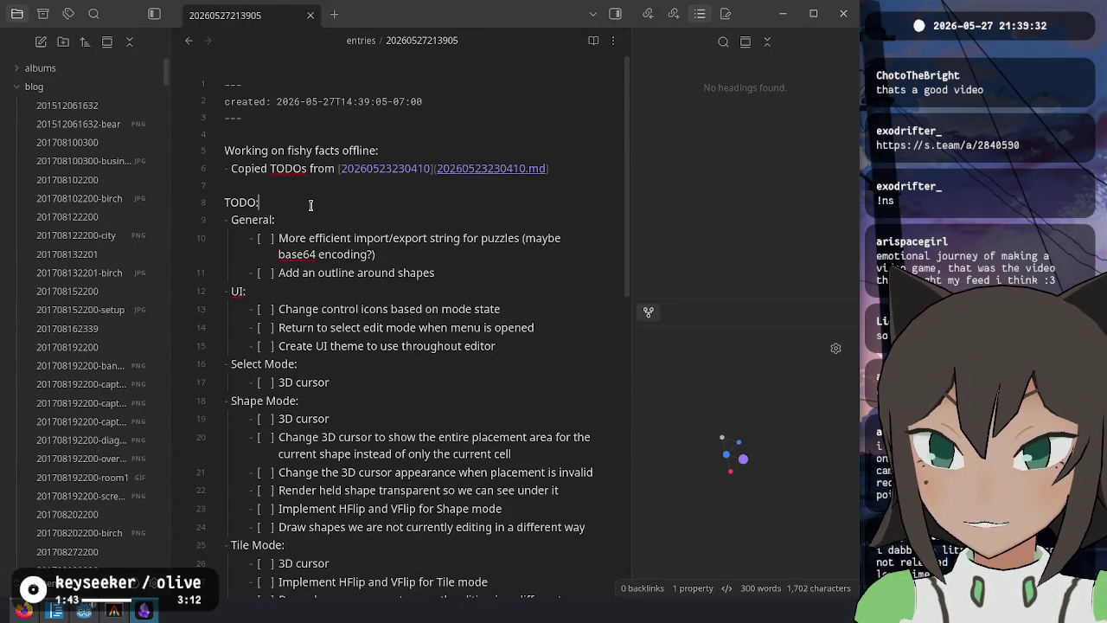
pyautogui.hotkey('ctrl', 'v')
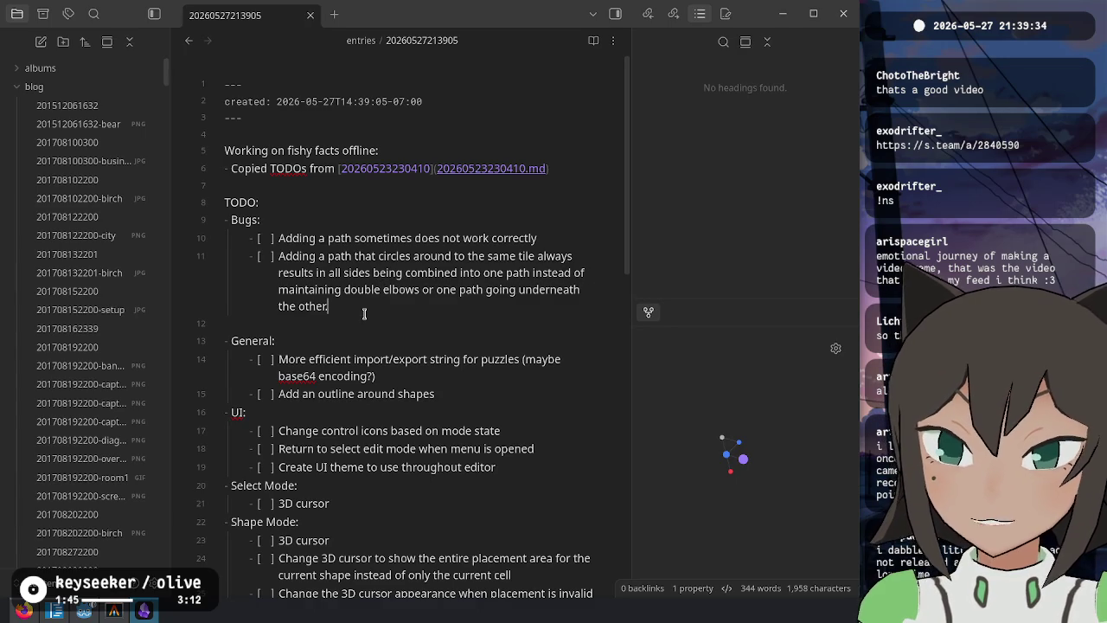
pyautogui.press('BackSpace')
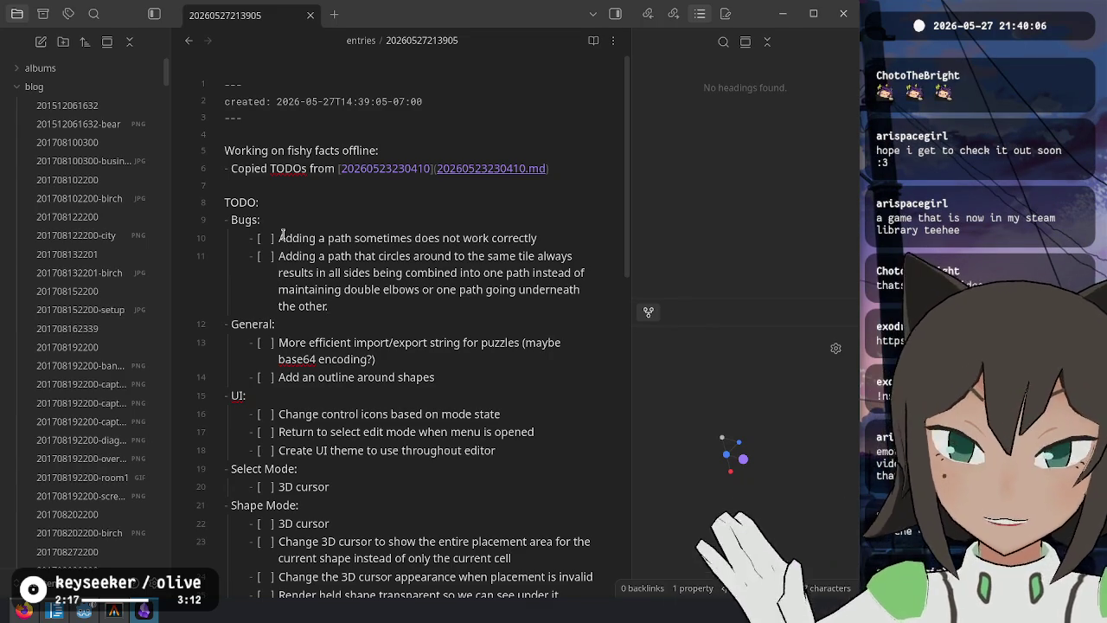
# Review the Bugs and General task sections, then open a new Firefox tab.
pyautogui.moveTo(280, 239); pyautogui.dragTo(246, 396)
pyautogui.click(391, 414)
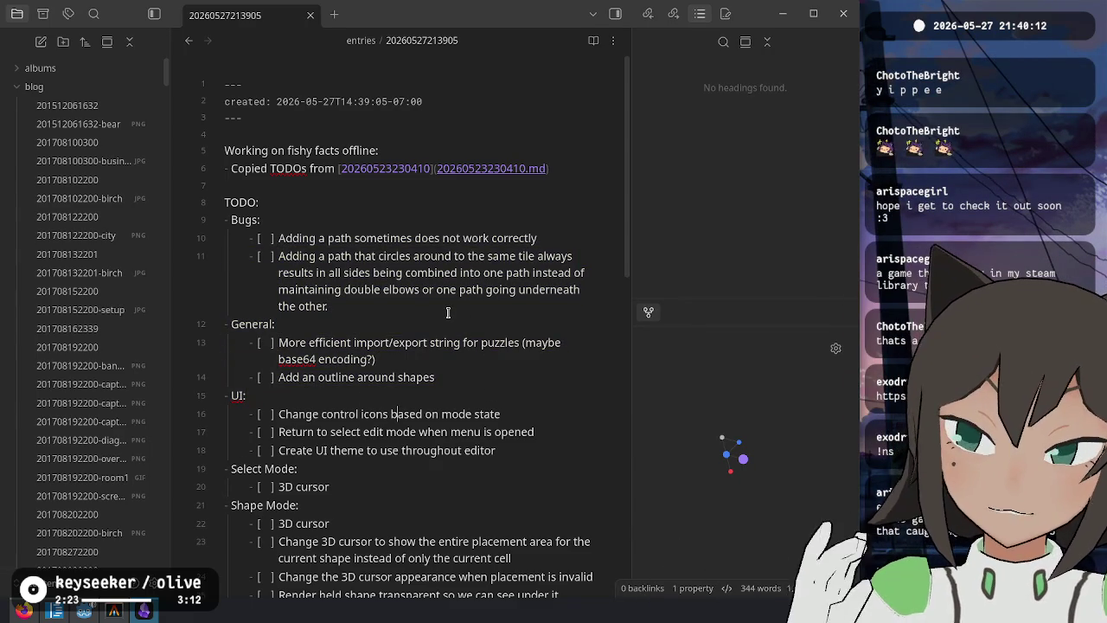
pyautogui.click(446, 307)
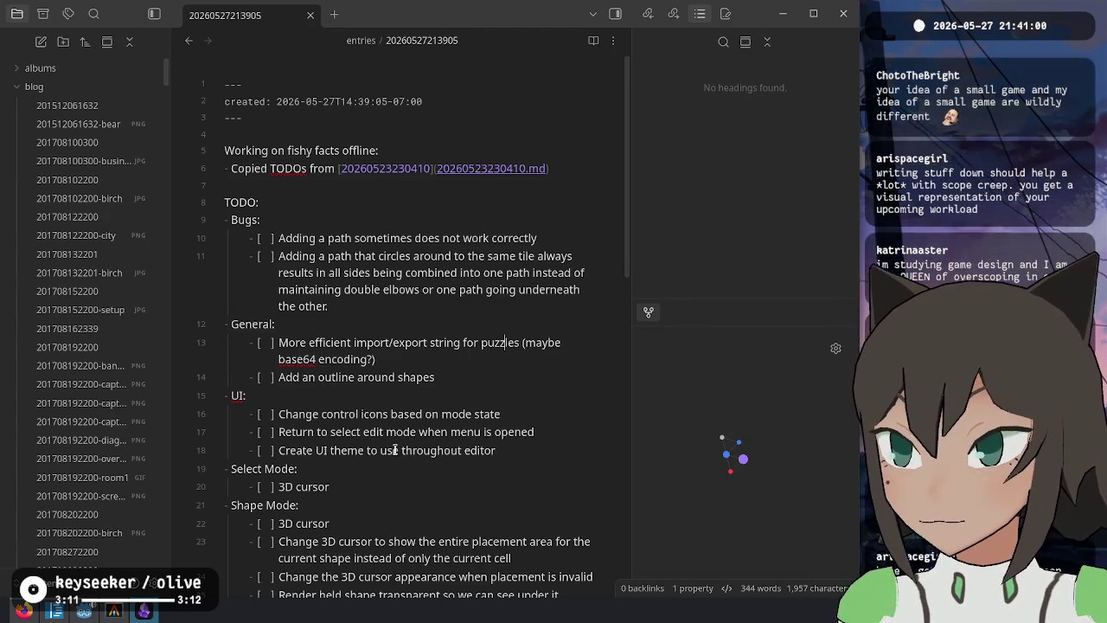
pyautogui.moveTo(486, 359); pyautogui.dragTo(476, 328)
pyautogui.click(485, 379)
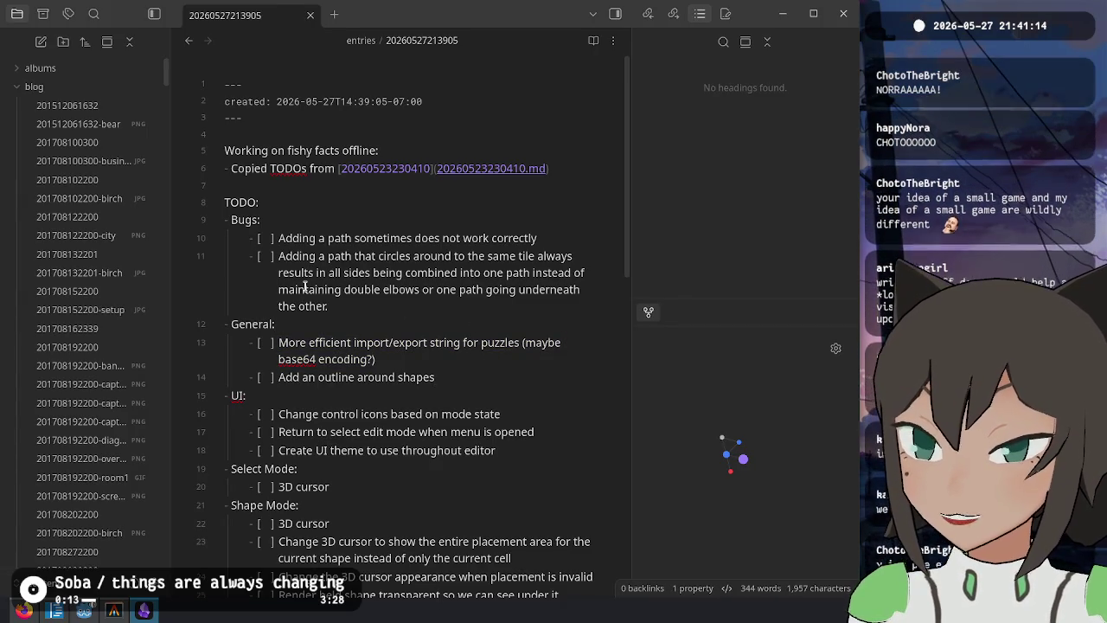
pyautogui.click(424, 362)
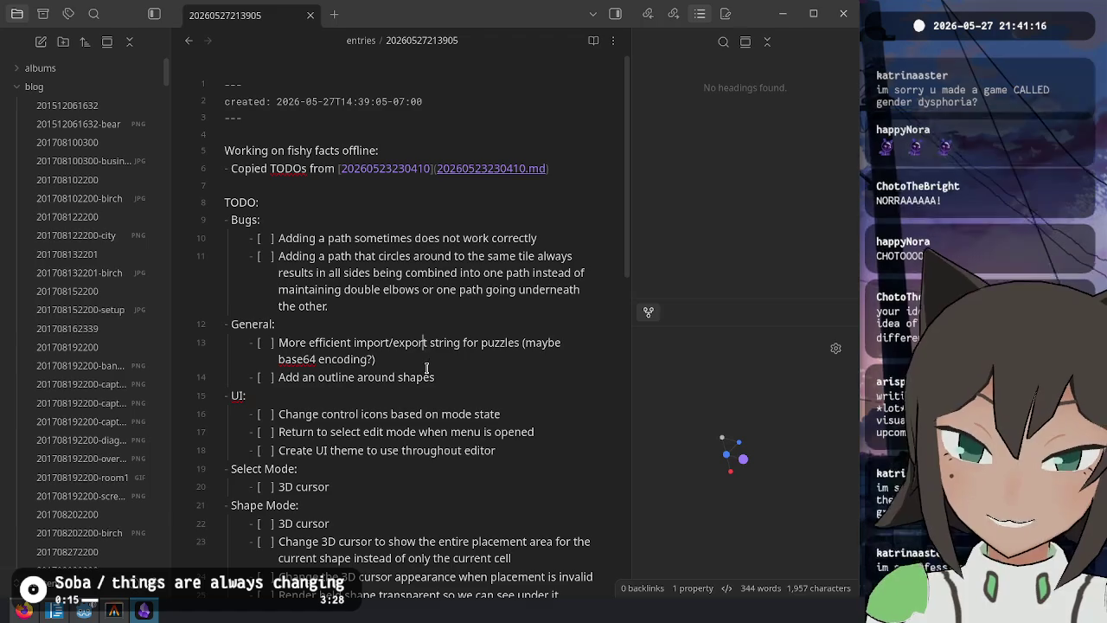
pyautogui.moveTo(455, 362); pyautogui.dragTo(473, 325)
pyautogui.click(463, 344)
pyautogui.click(468, 349)
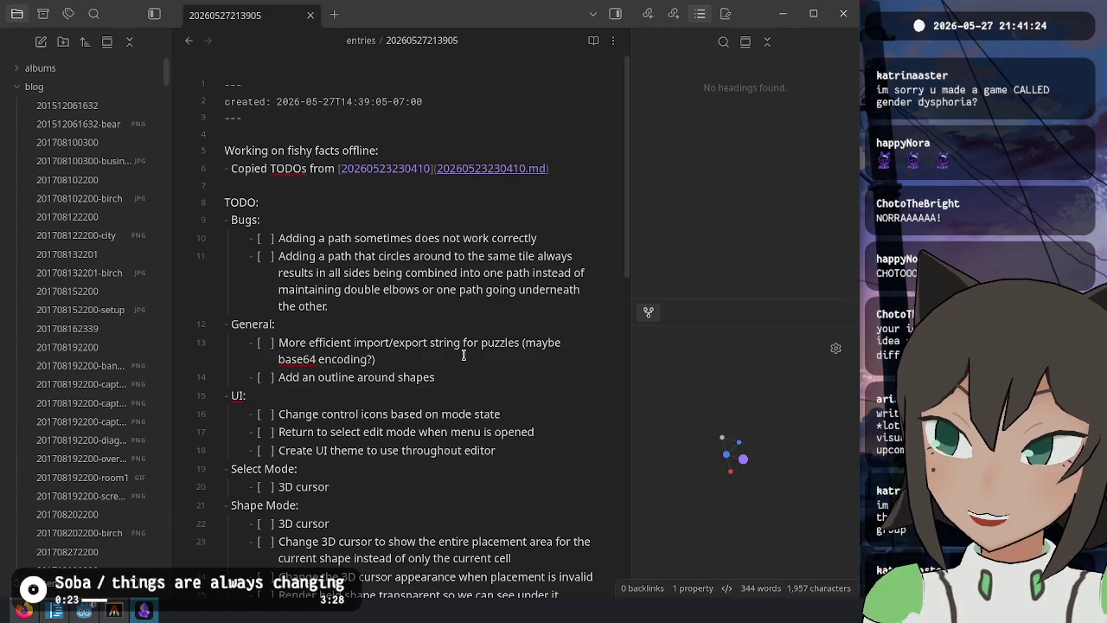
pyautogui.click(19, 612)
pyautogui.hotkey('ctrl', 't')
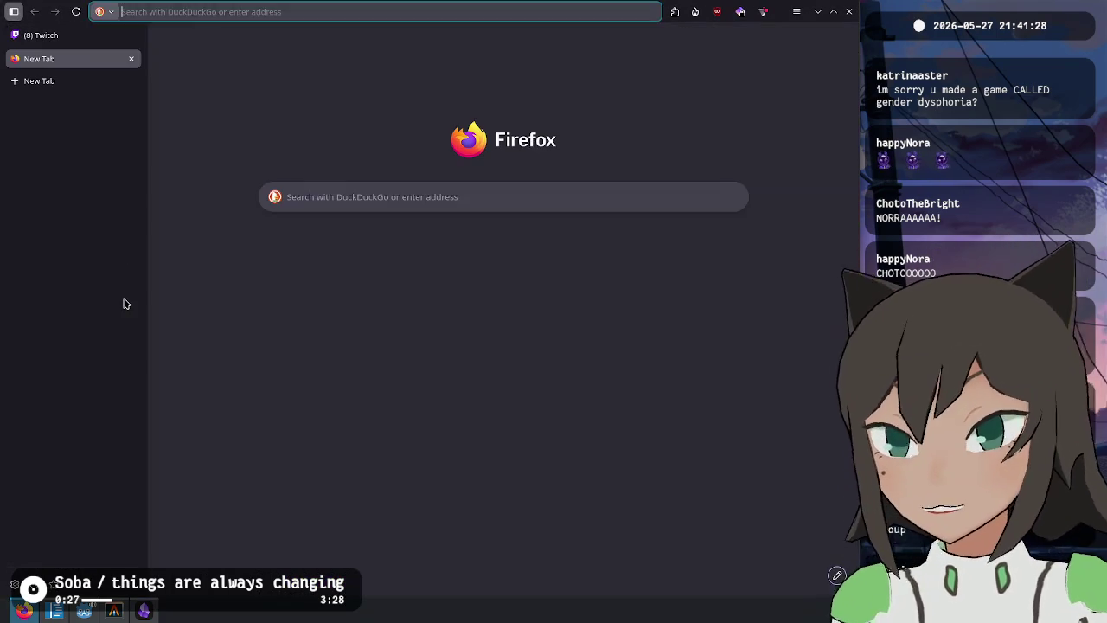
# Search Steam for 'gender dysphoria', open its store page and skim the trailer.
pyautogui.write('steam')
pyautogui.press('Tab')
pyautogui.write('gende')
pyautogui.write('r gen')
pyautogui.press('BackSpace')
pyautogui.press('BackSpace')
pyautogui.press('BackSpace')
pyautogui.write('dysphoria')
pyautogui.press('Return')
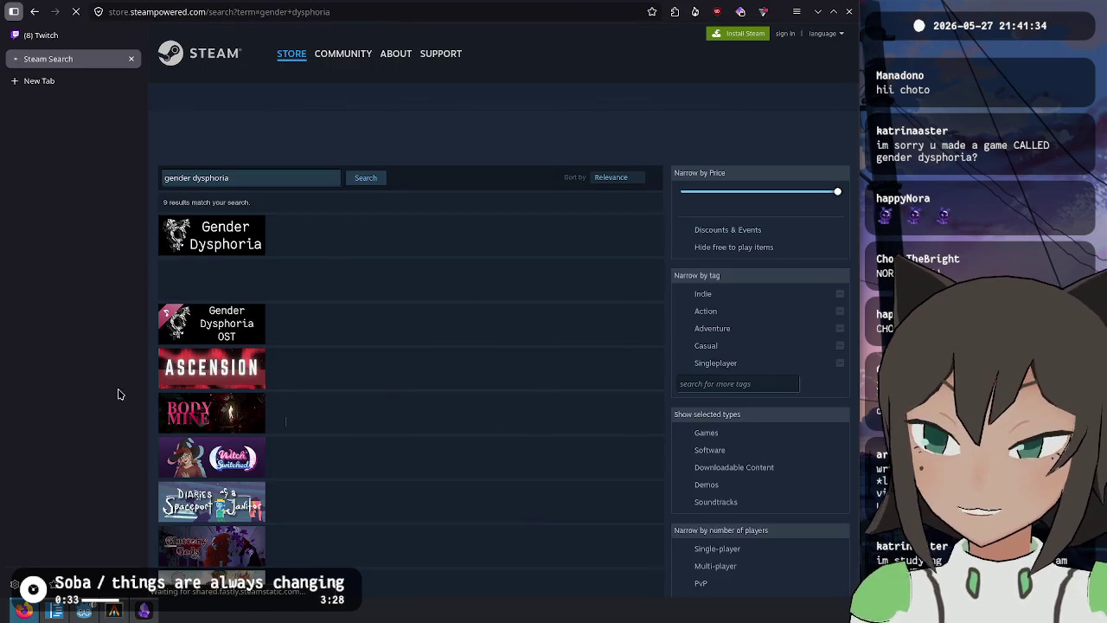
pyautogui.click(427, 245)
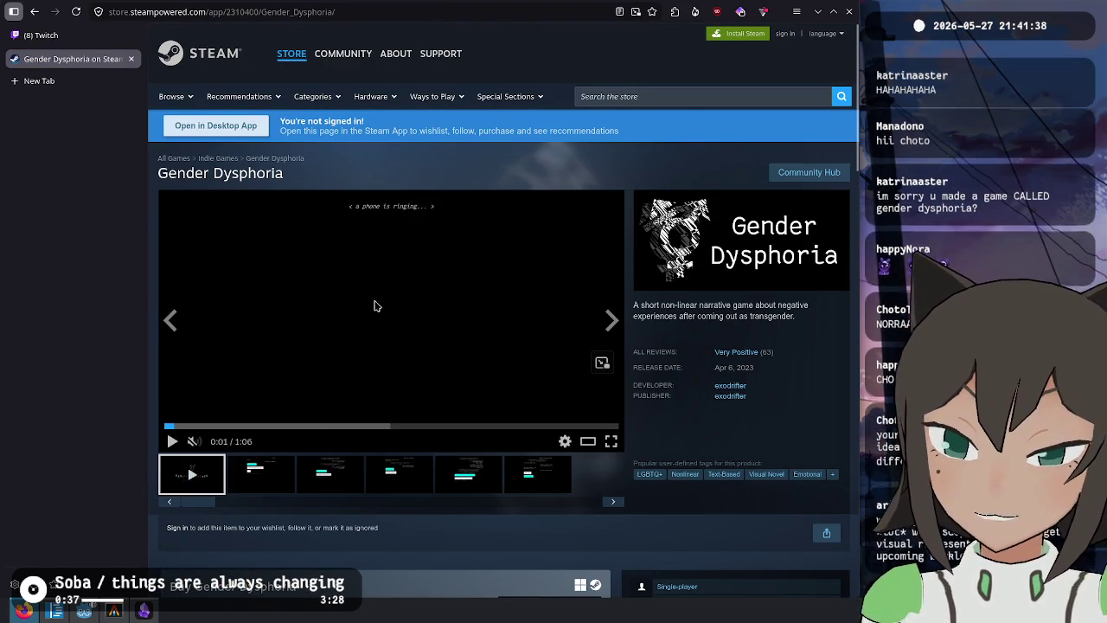
pyautogui.click(318, 425)
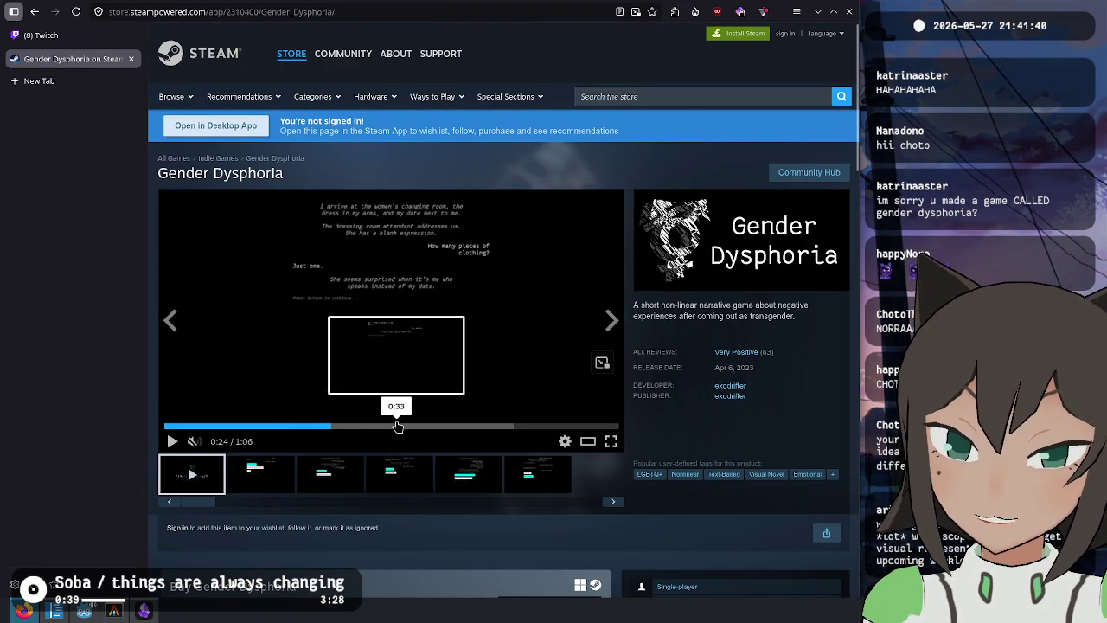
pyautogui.click(478, 426)
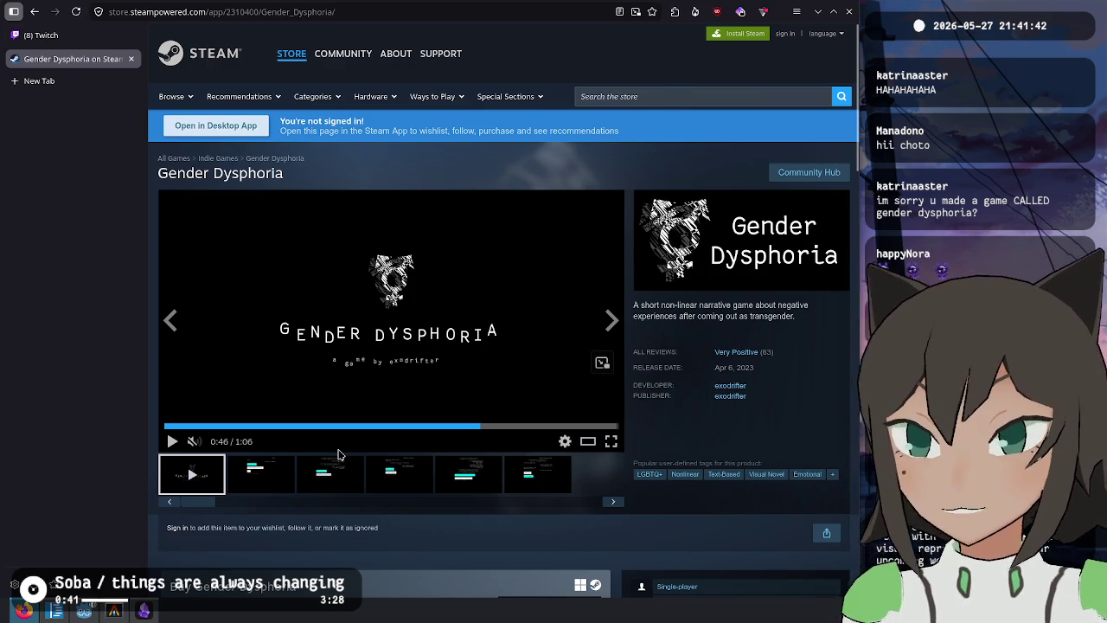
# Search 'itch gender dysphoria' and read the itch.io page, noting its 20 minute length.
pyautogui.hotkey('ctrl', 'l')
pyautogui.write('it')
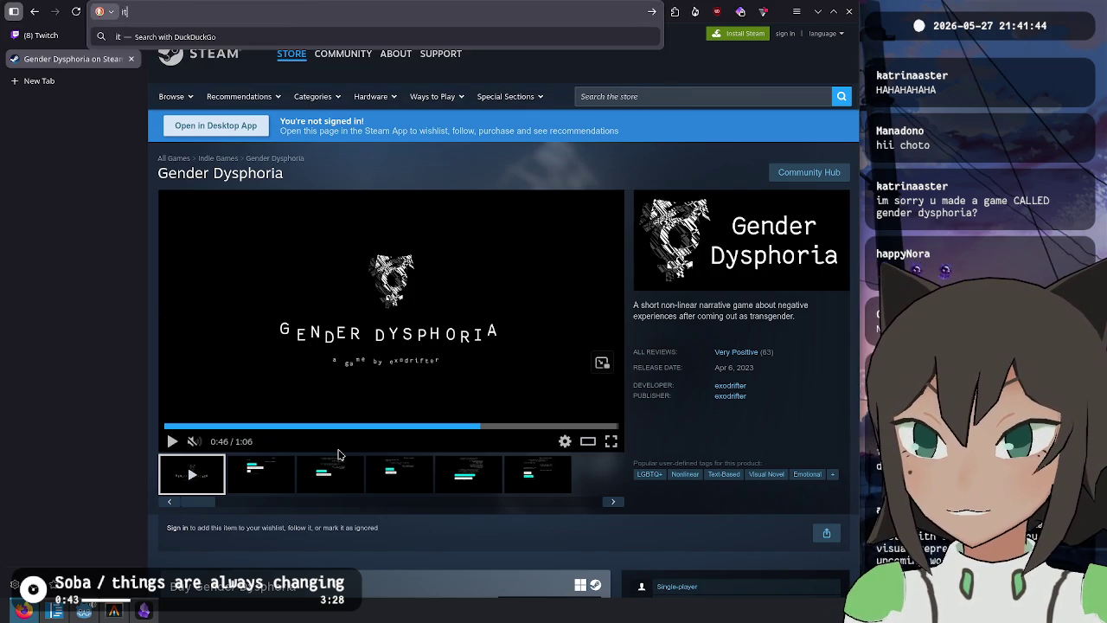
pyautogui.write('ch gender dysphori')
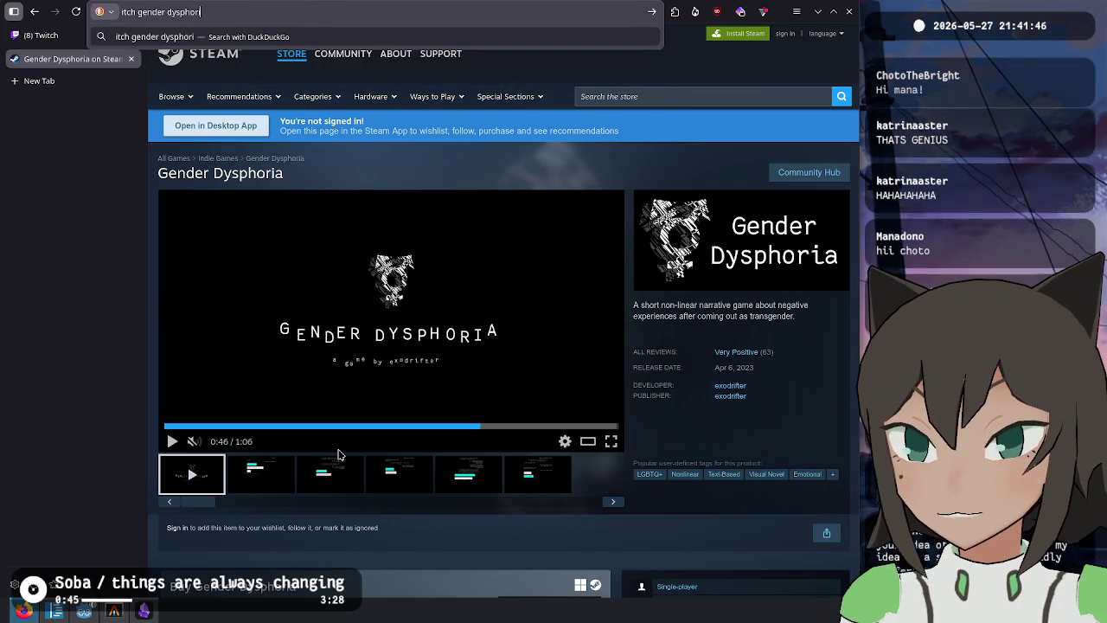
pyautogui.write('a')
pyautogui.press('Return')
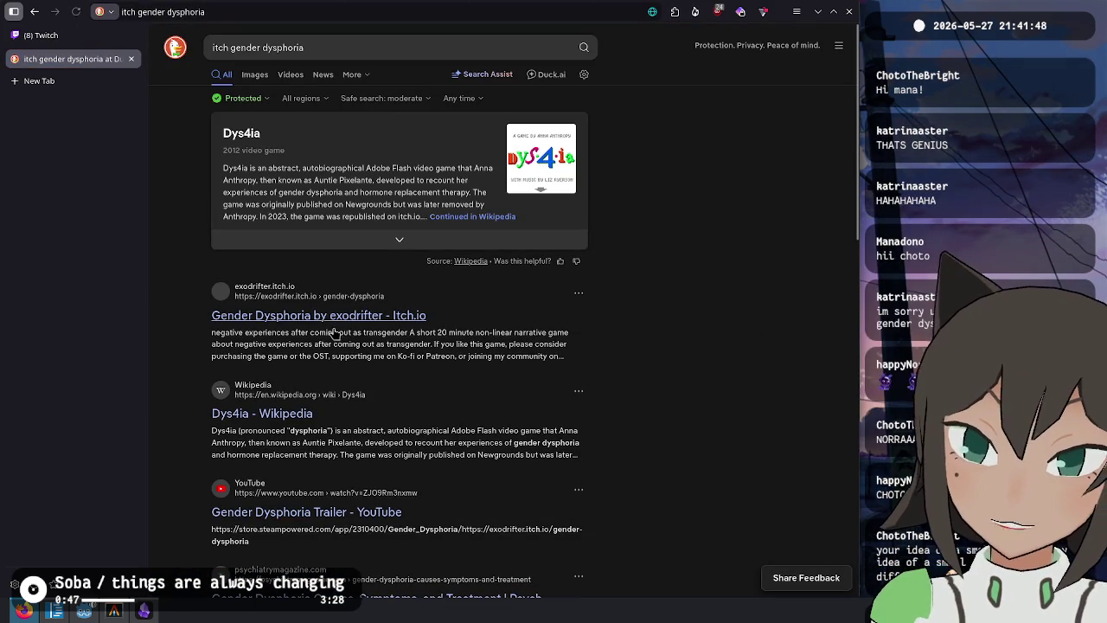
pyautogui.click(316, 322)
pyautogui.scroll(-1, 378, 363)
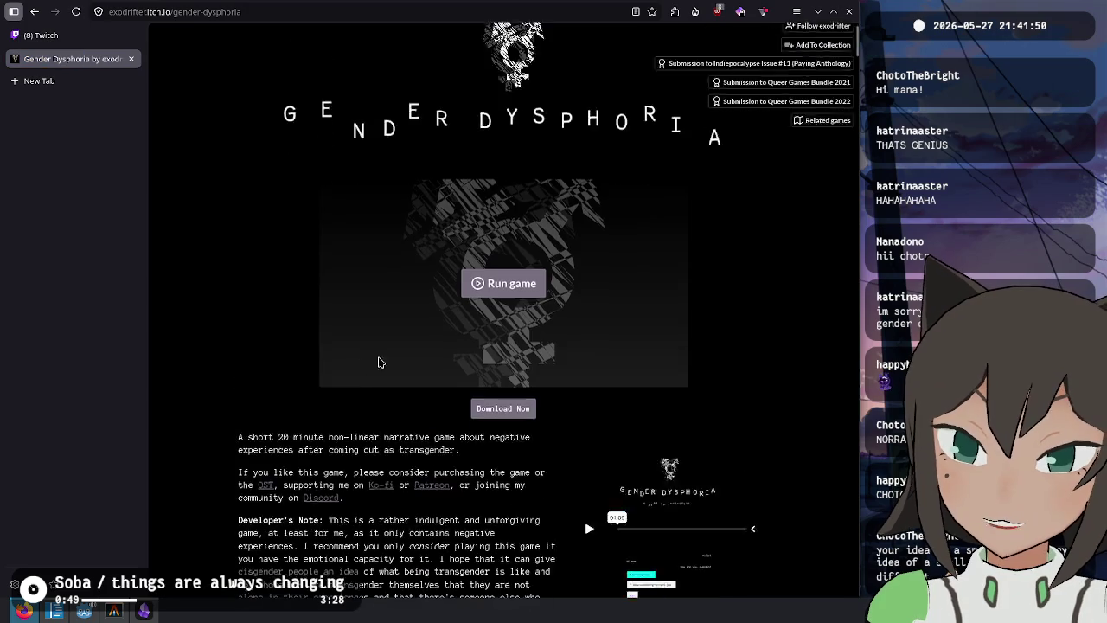
pyautogui.scroll(-2, 327, 283)
pyautogui.moveTo(223, 312); pyautogui.dragTo(460, 326)
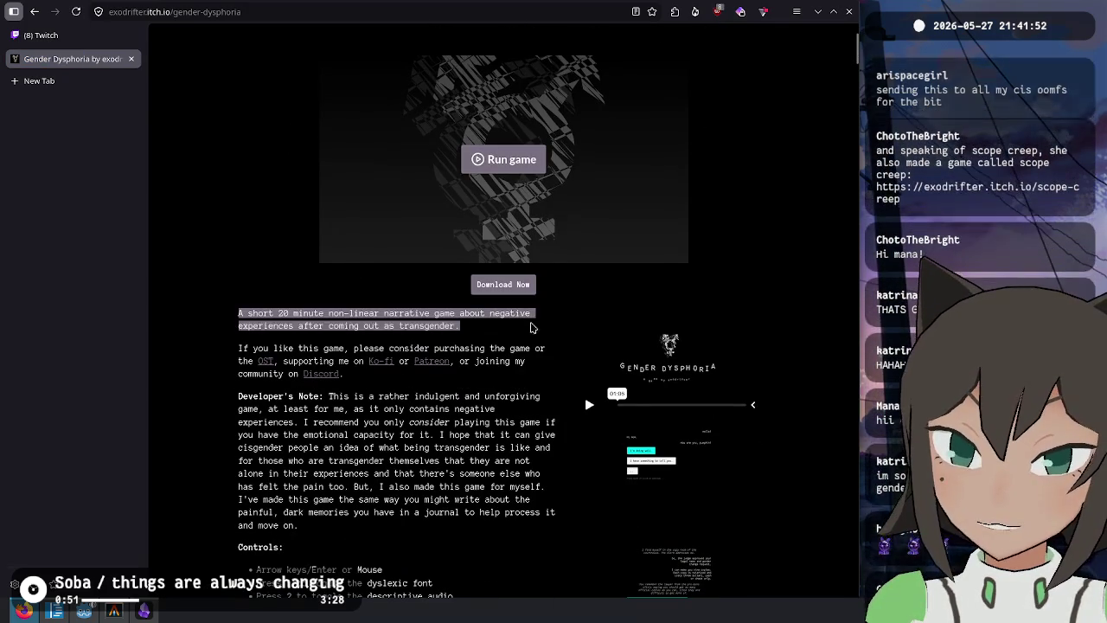
pyautogui.click(487, 351)
pyautogui.moveTo(277, 313)
pyautogui.mouseDown()
pyautogui.moveTo(315, 314)
pyautogui.moveTo(290, 315)
pyautogui.mouseUp()
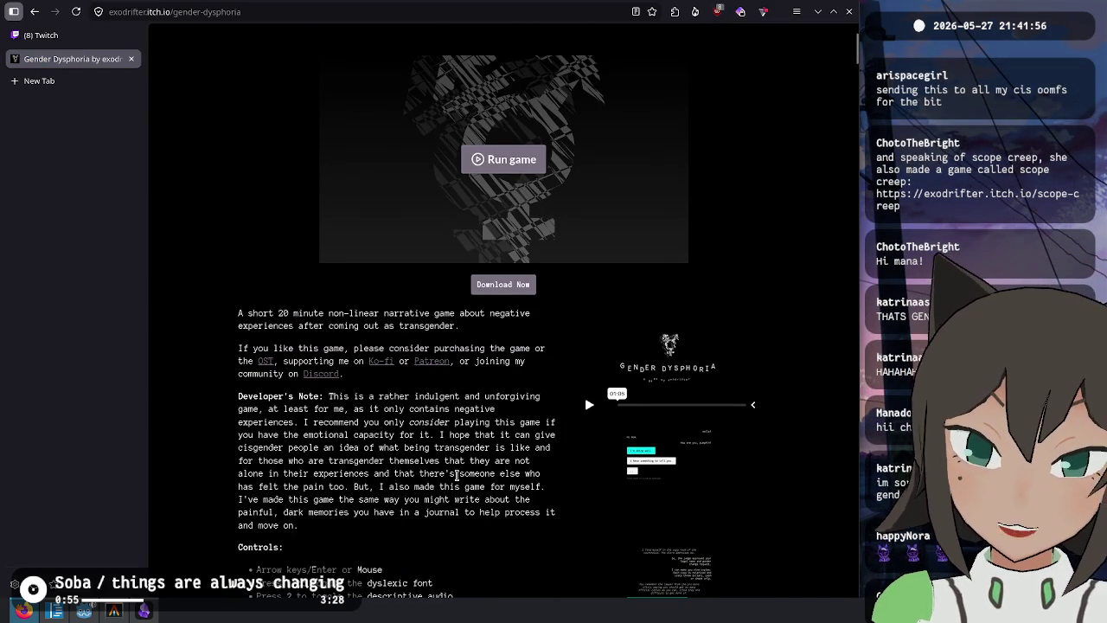
pyautogui.scroll(-15, 507, 386)
pyautogui.scroll(10, 557, 366)
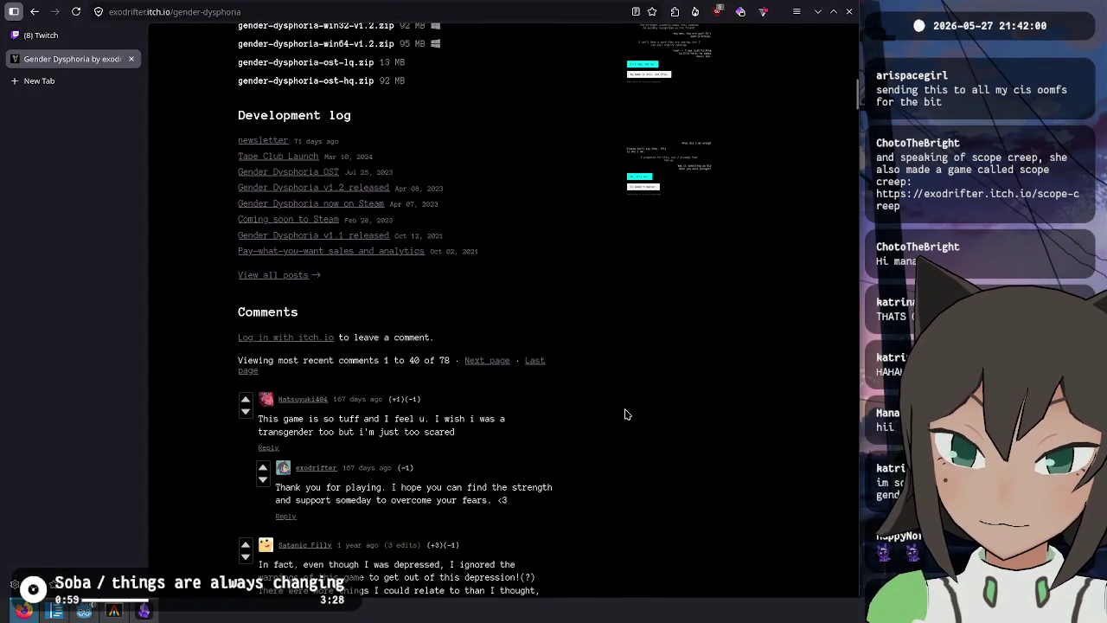
pyautogui.scroll(15, 627, 415)
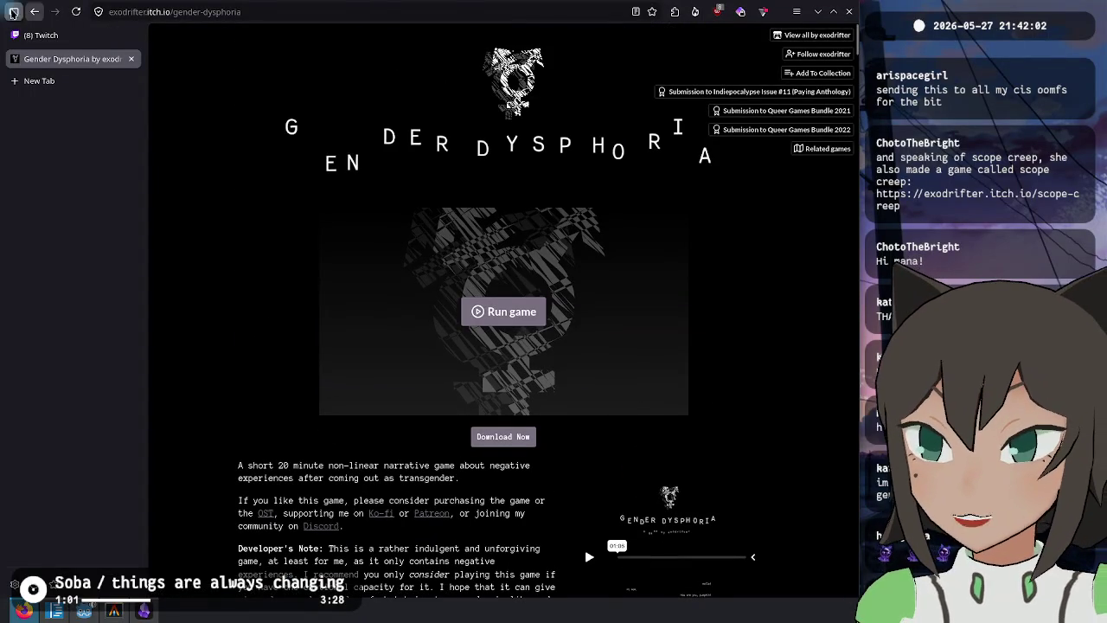
# Go back to the Steam page, pause the trailer, check the bundle heading, and close the tab.
pyautogui.click(35, 12)
pyautogui.click(36, 14)
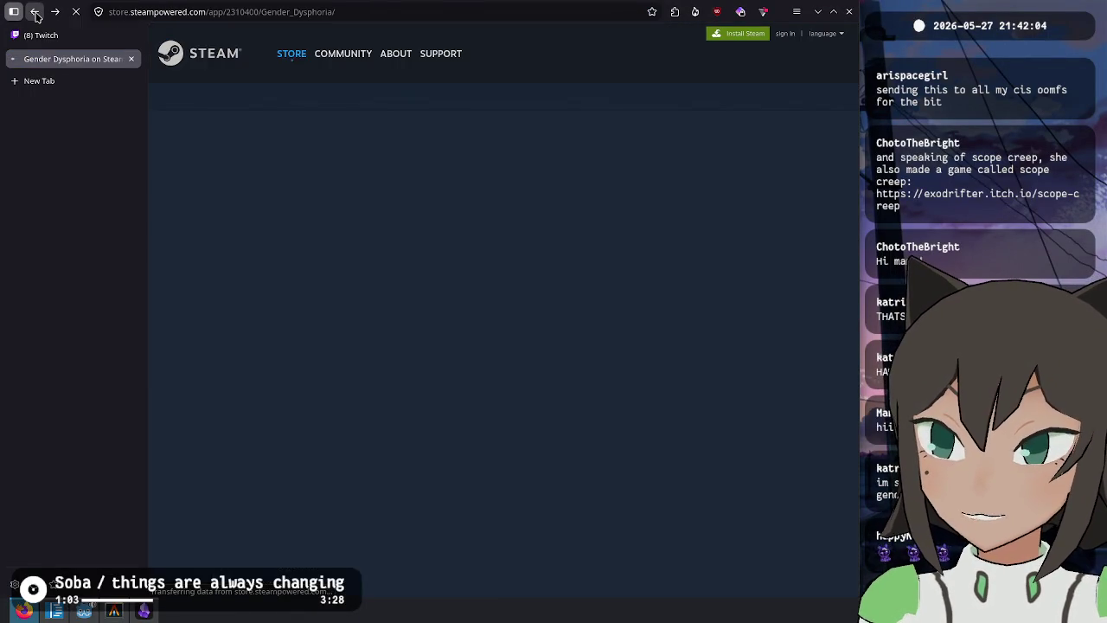
pyautogui.click(434, 318)
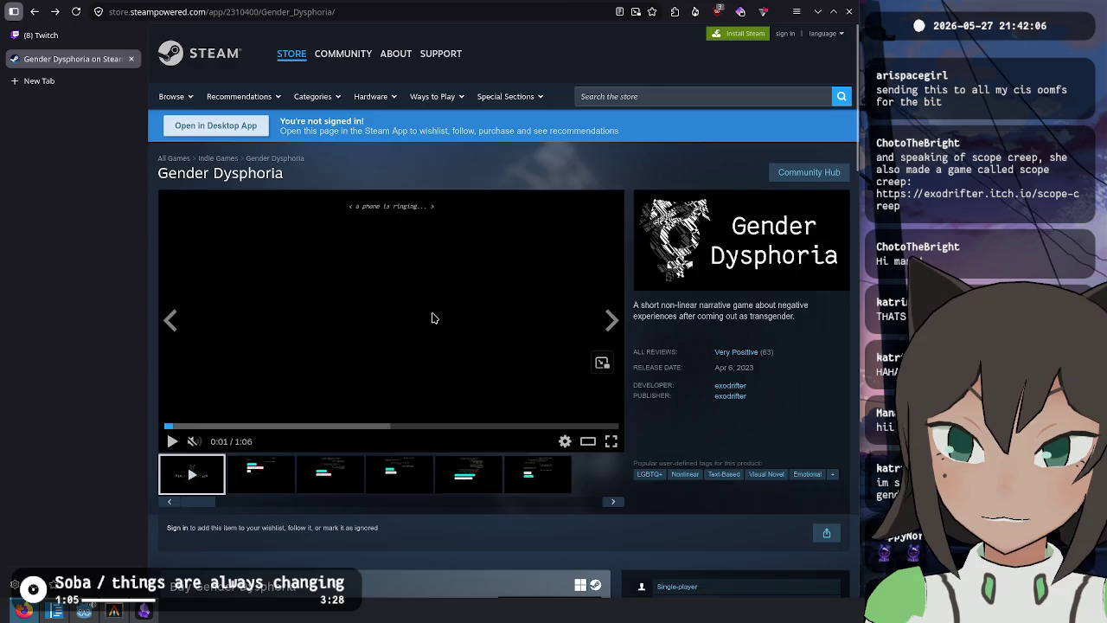
pyautogui.scroll(-3, 434, 319)
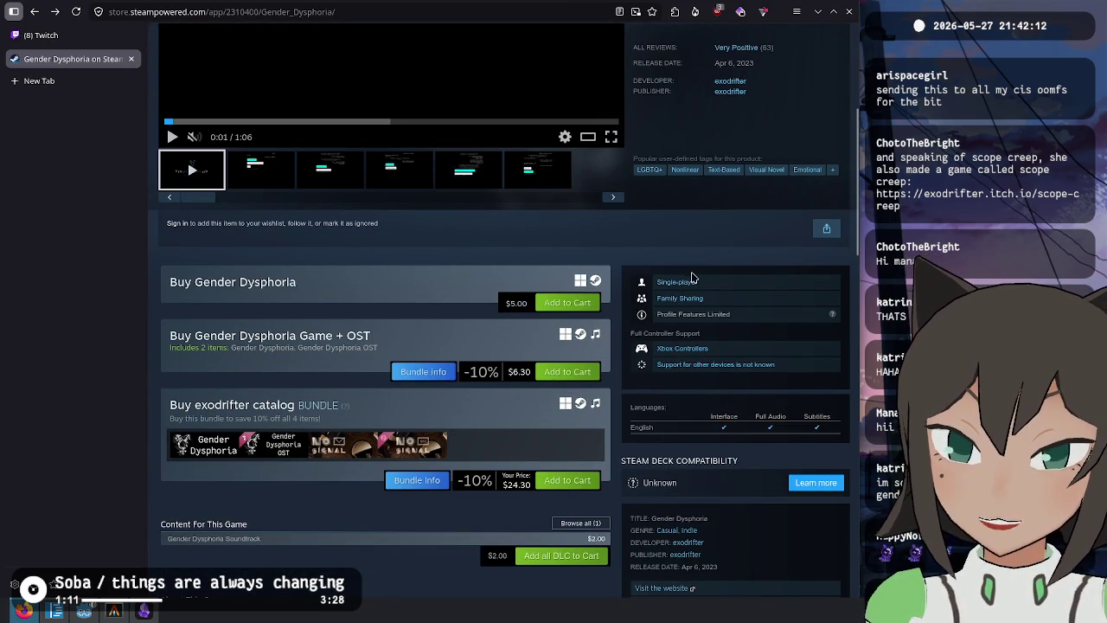
pyautogui.scroll(-1, 471, 243)
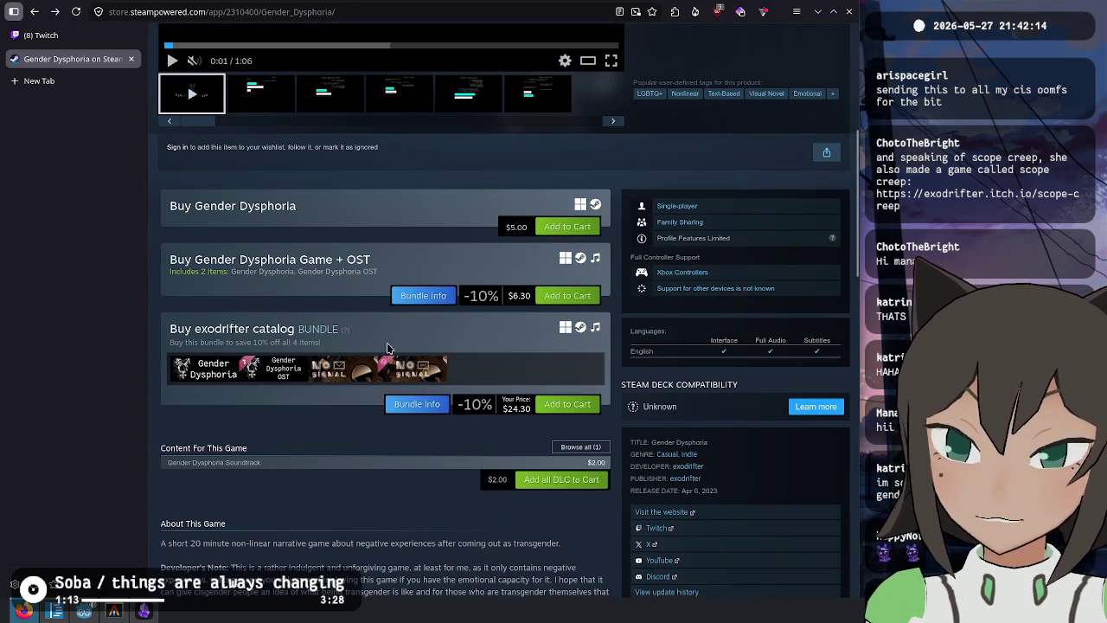
pyautogui.moveTo(205, 326); pyautogui.dragTo(410, 339)
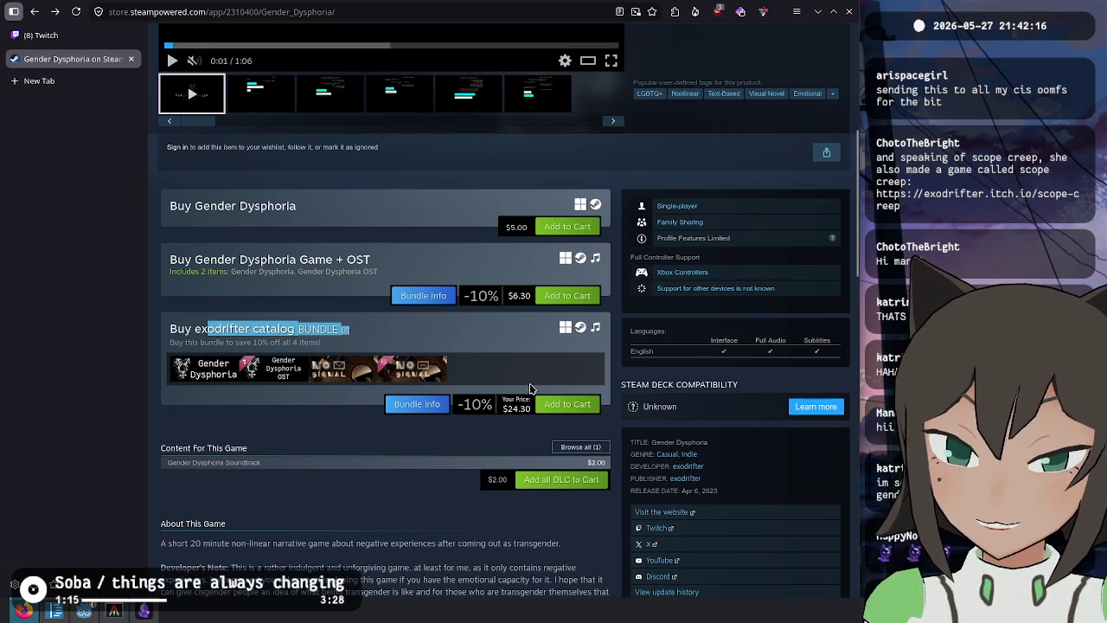
pyautogui.click(488, 386)
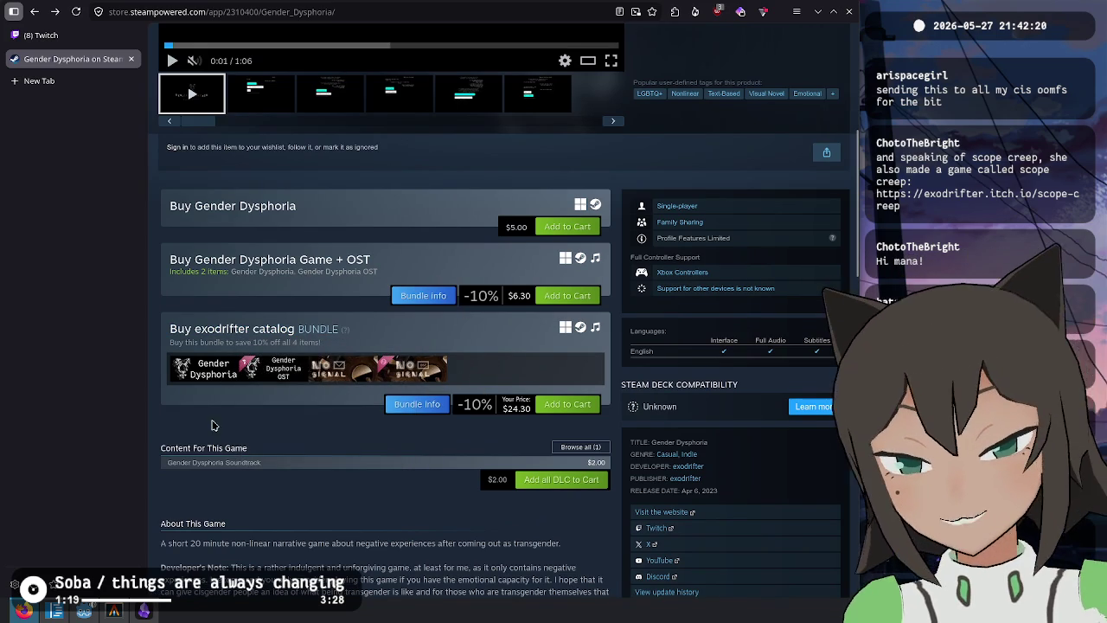
pyautogui.scroll(6, 491, 317)
pyautogui.hotkey('ctrl', 'w')
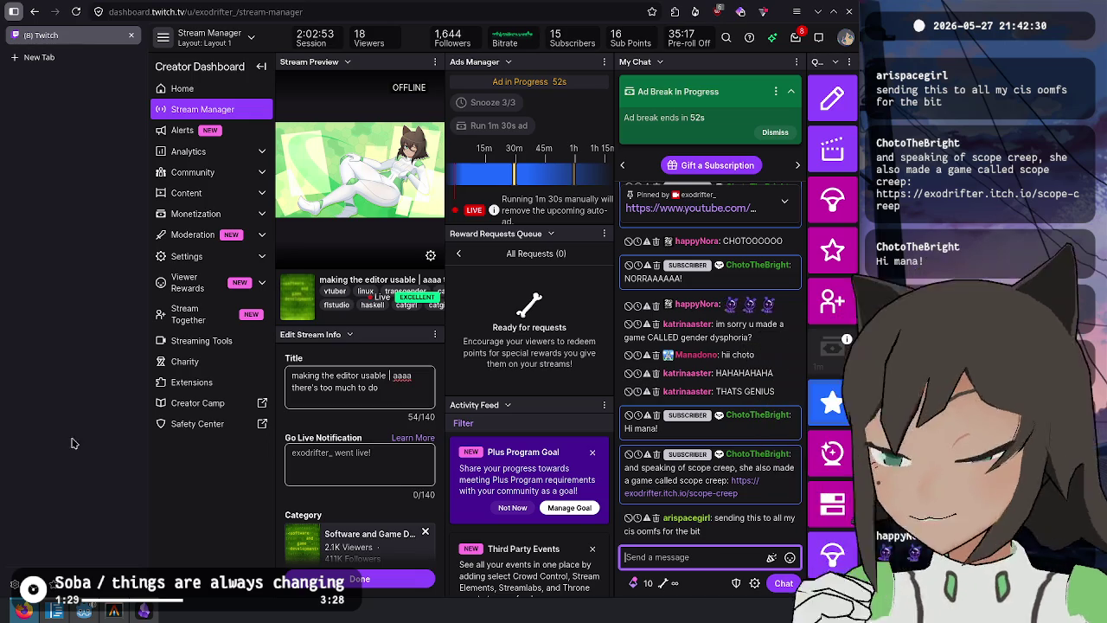
# Bring the Obsidian TODO note in front of the fishy-facts terminal and review the first bug.
pyautogui.moveTo(113, 611)
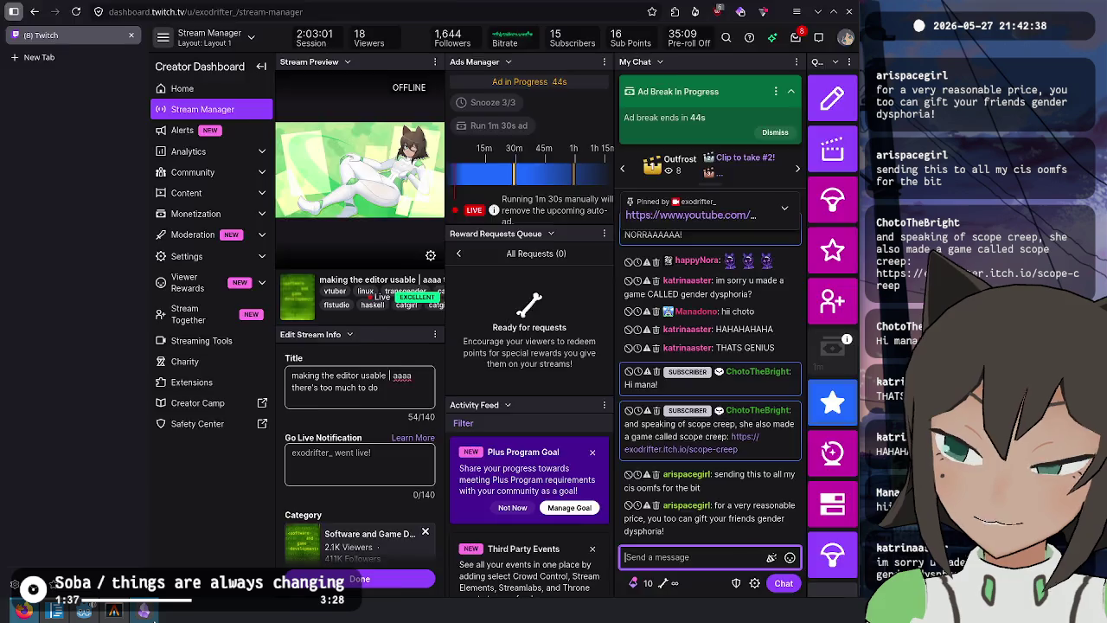
pyautogui.click(143, 611)
pyautogui.click(113, 611)
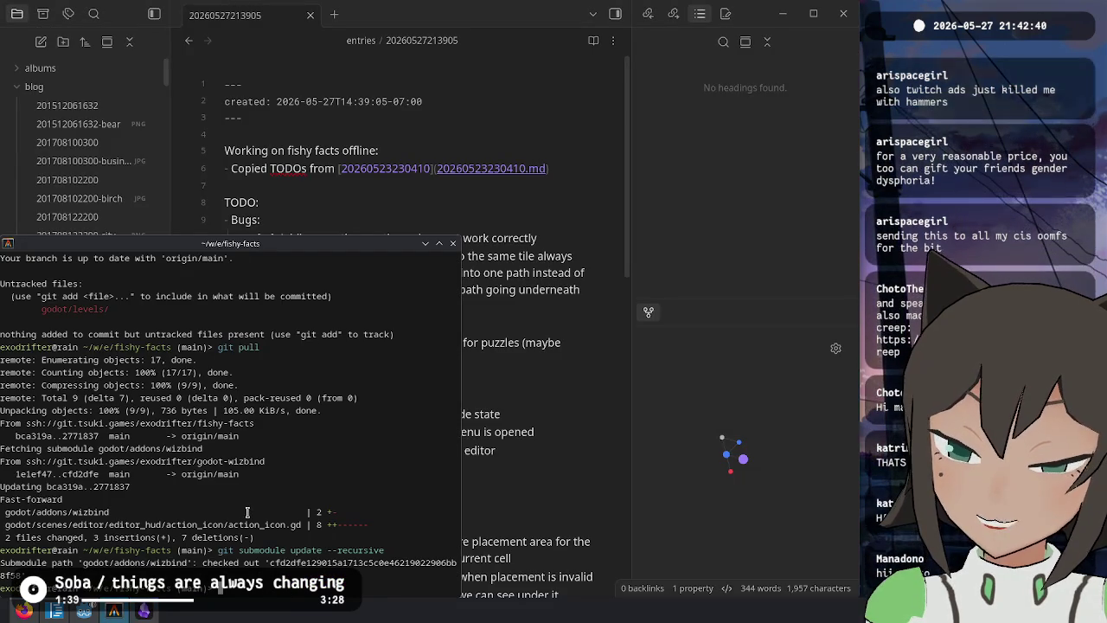
pyautogui.click(472, 142)
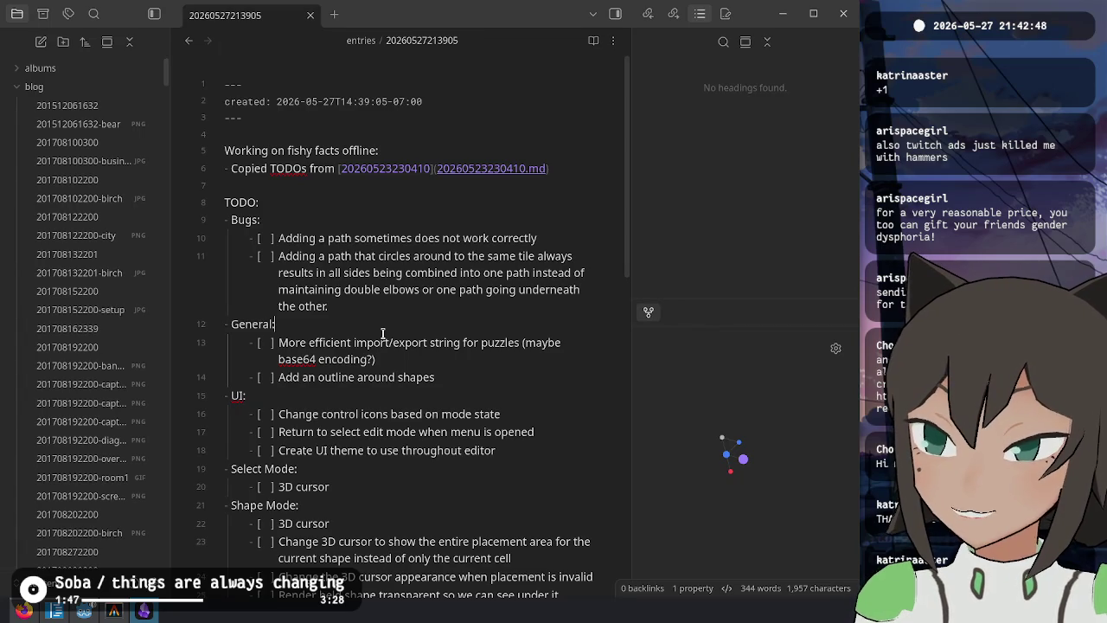
pyautogui.click(463, 239)
pyautogui.scroll(-5, 442, 368)
pyautogui.scroll(5, 345, 250)
# Collapse the Ad Break notice in the Twitch chat and return to the TODO note.
pyautogui.click(23, 611)
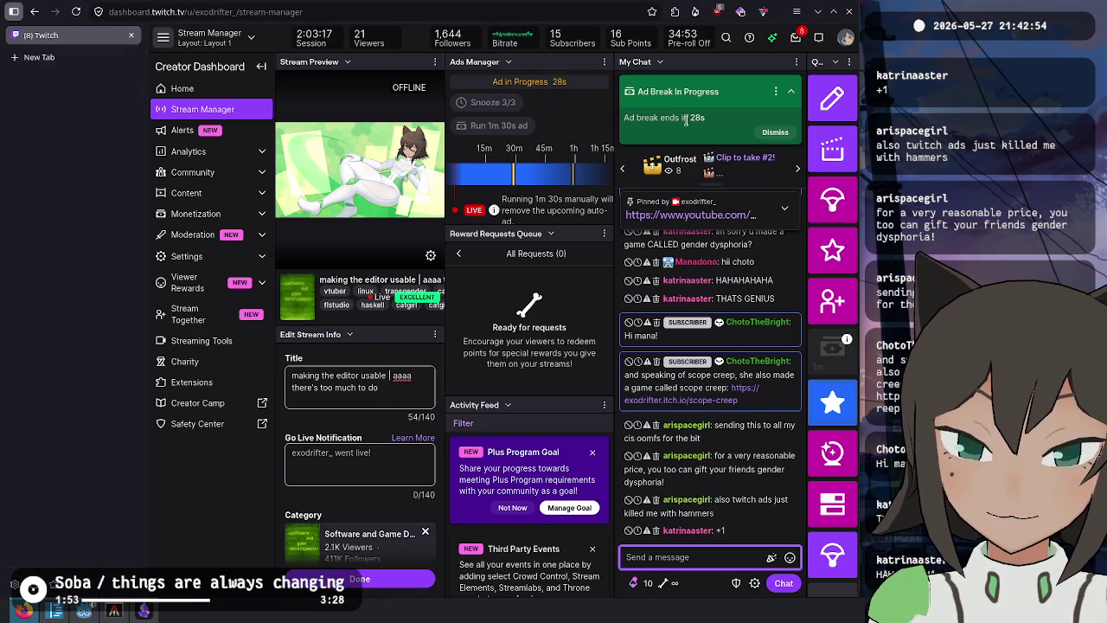
pyautogui.click(715, 123)
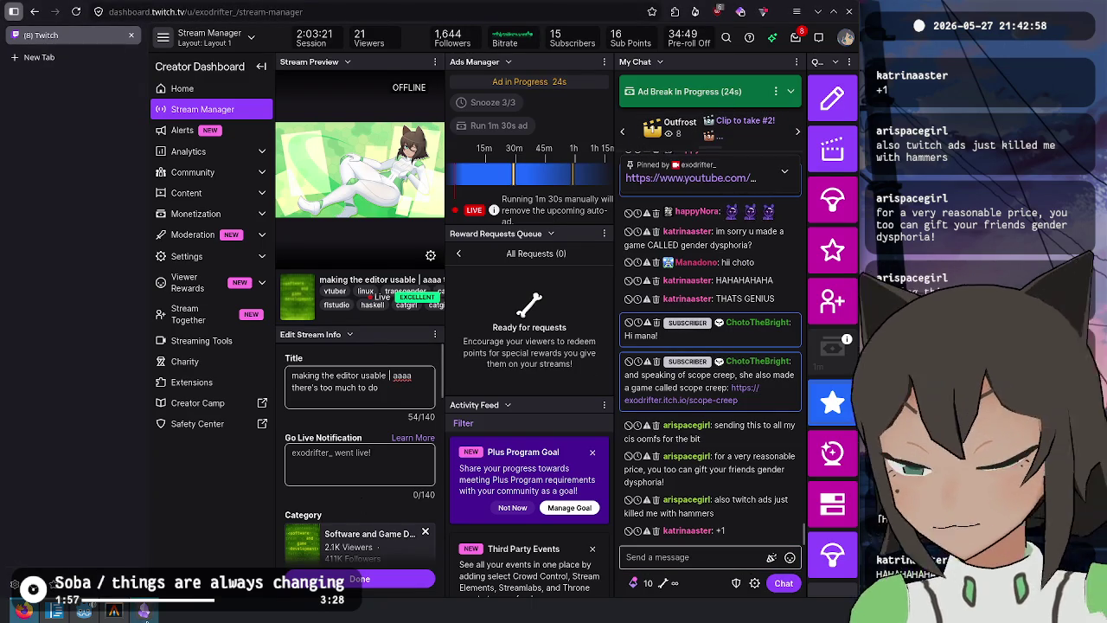
pyautogui.click(143, 611)
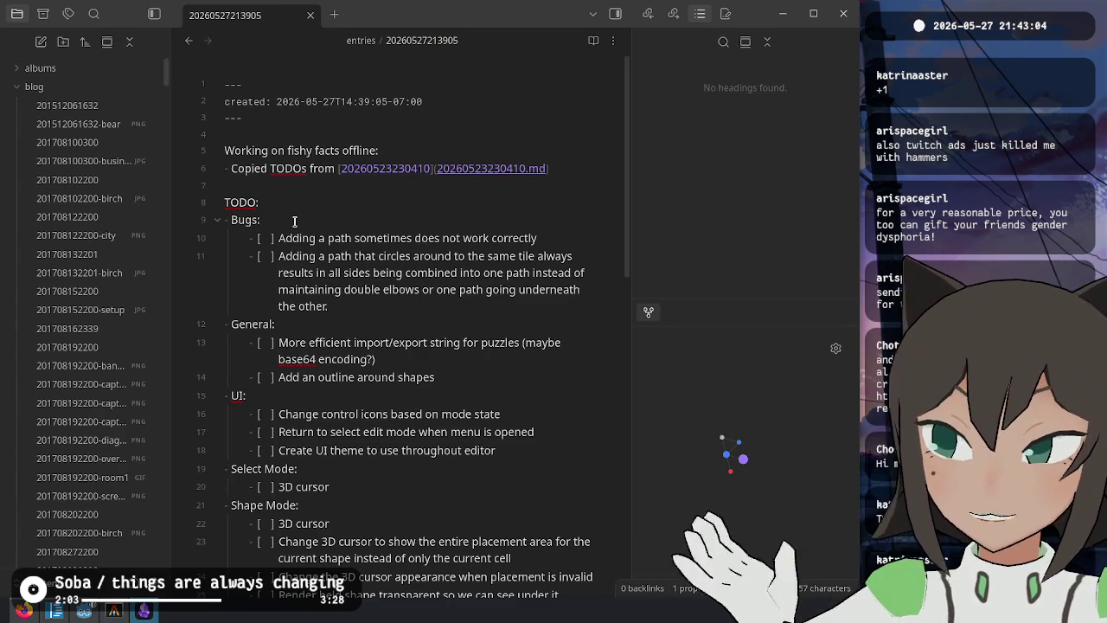
# Add a bullet starting 'We need to make a list of' about minimum puzzle-making needs over polish.
pyautogui.moveTo(564, 243)
pyautogui.mouseDown()
pyautogui.moveTo(398, 257)
pyautogui.moveTo(279, 240)
pyautogui.mouseUp()
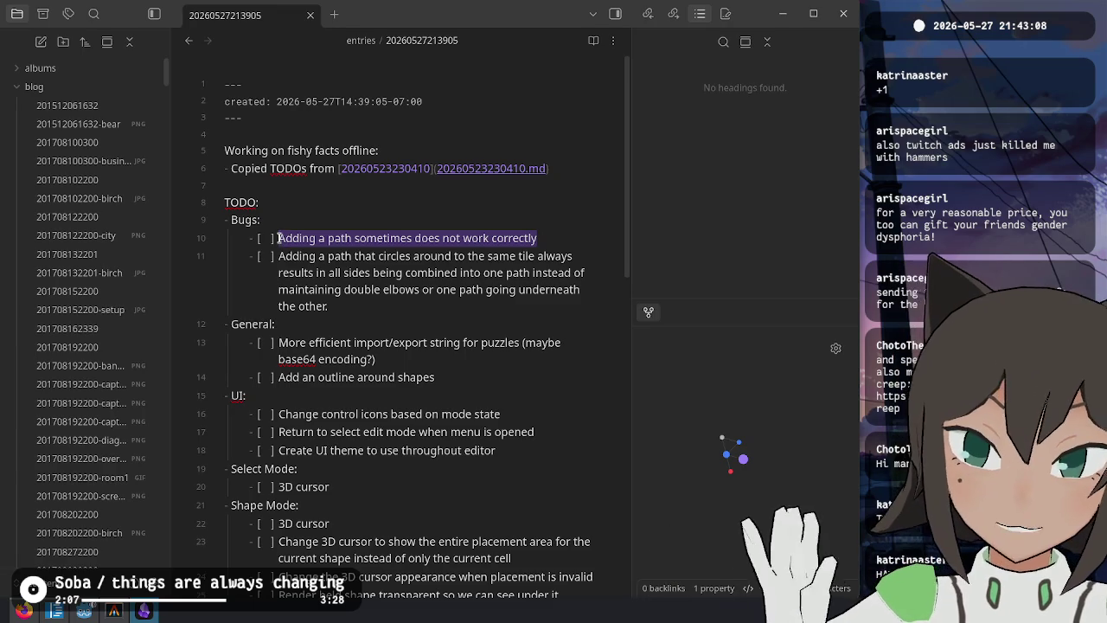
pyautogui.click(350, 186)
pyautogui.write('- We need to m')
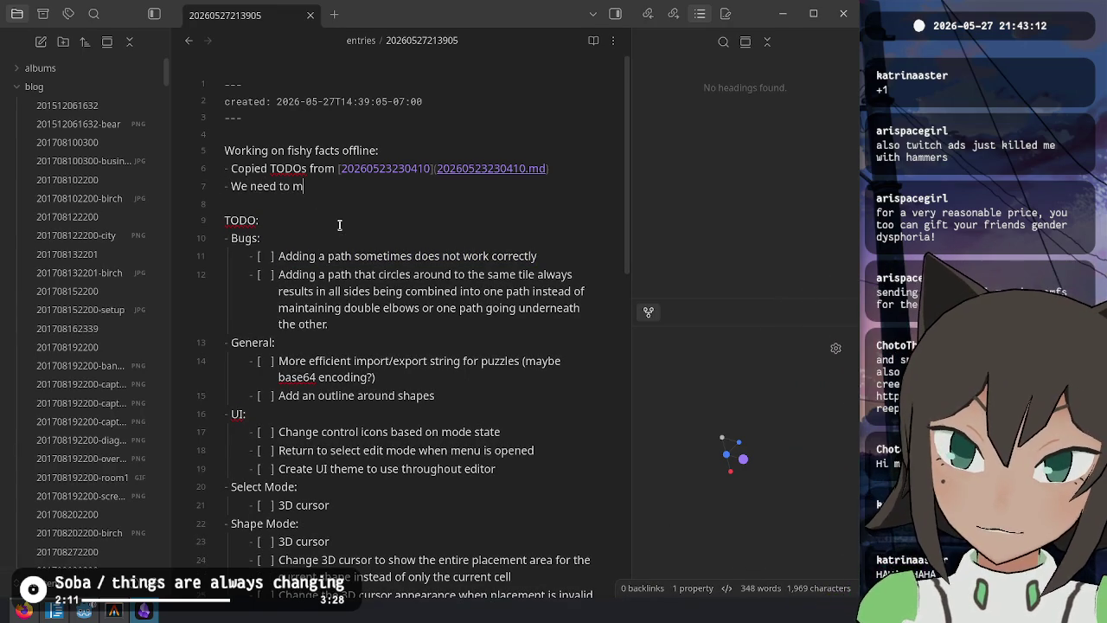
pyautogui.write('ake a list of what is needed at minimum to get the editor')
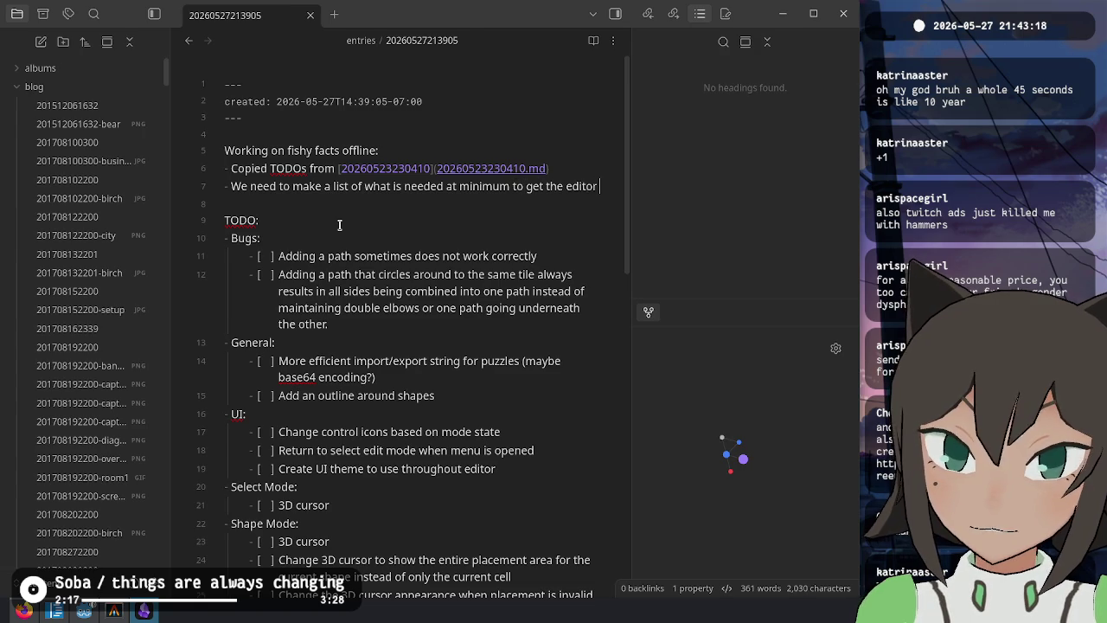
pyautogui.write('e so')
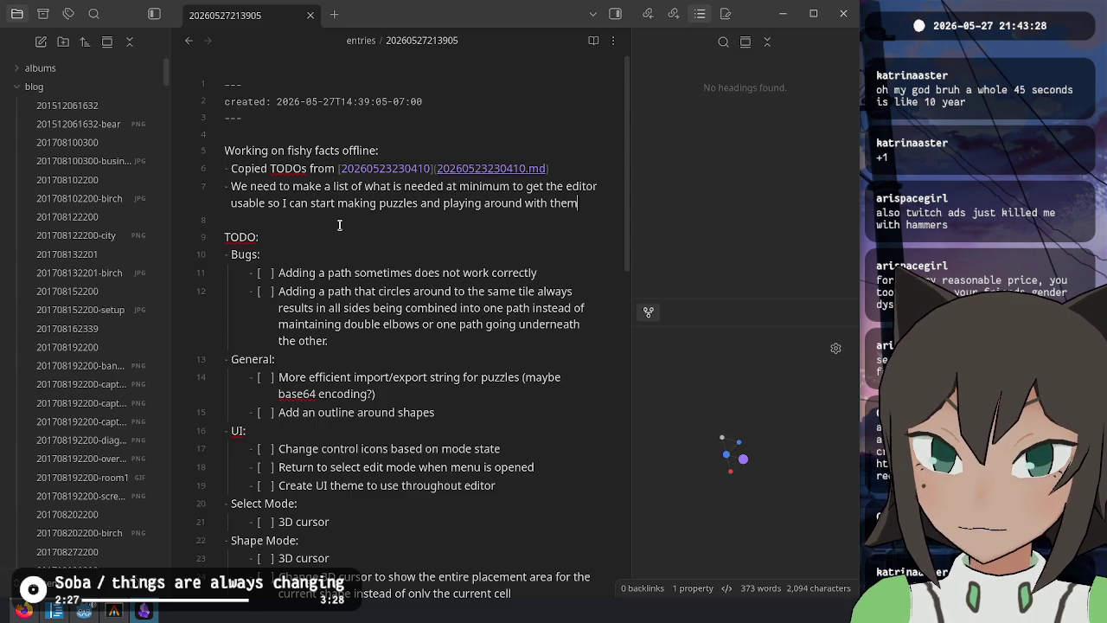
pyautogui.write("I can't focus on editor polish right now.")
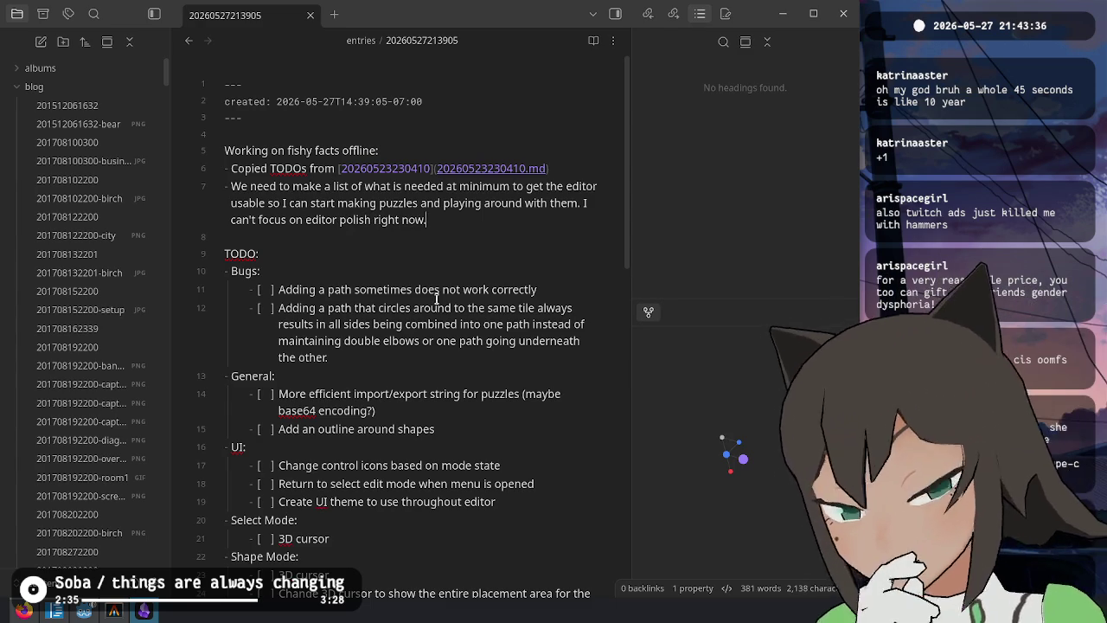
pyautogui.moveTo(292, 290); pyautogui.dragTo(500, 368)
pyautogui.moveTo(329, 358); pyautogui.dragTo(212, 269)
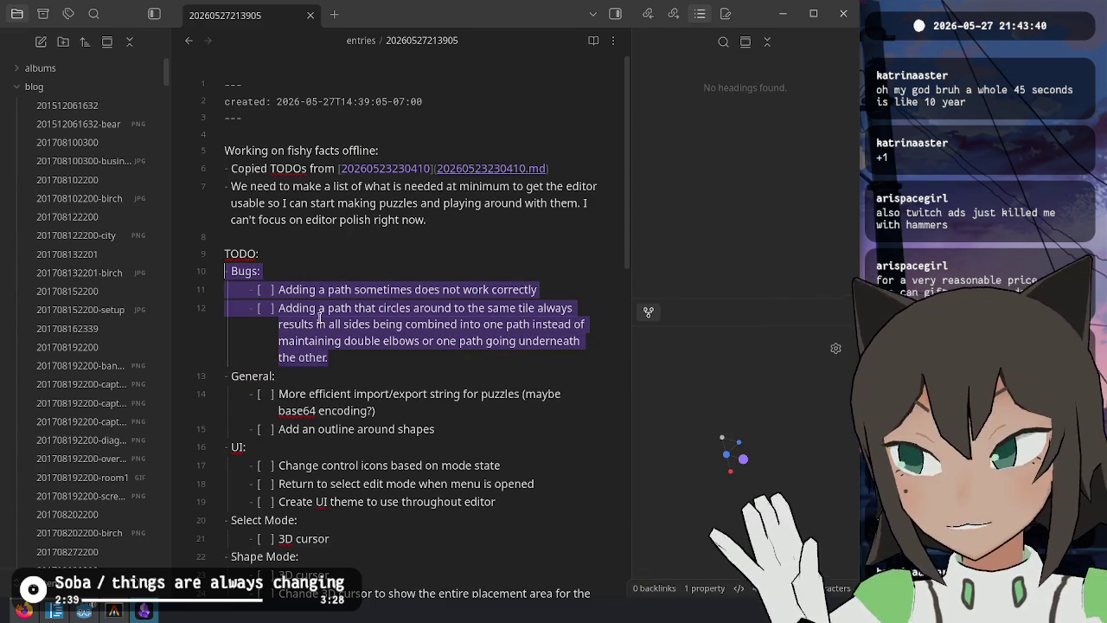
pyautogui.click(353, 322)
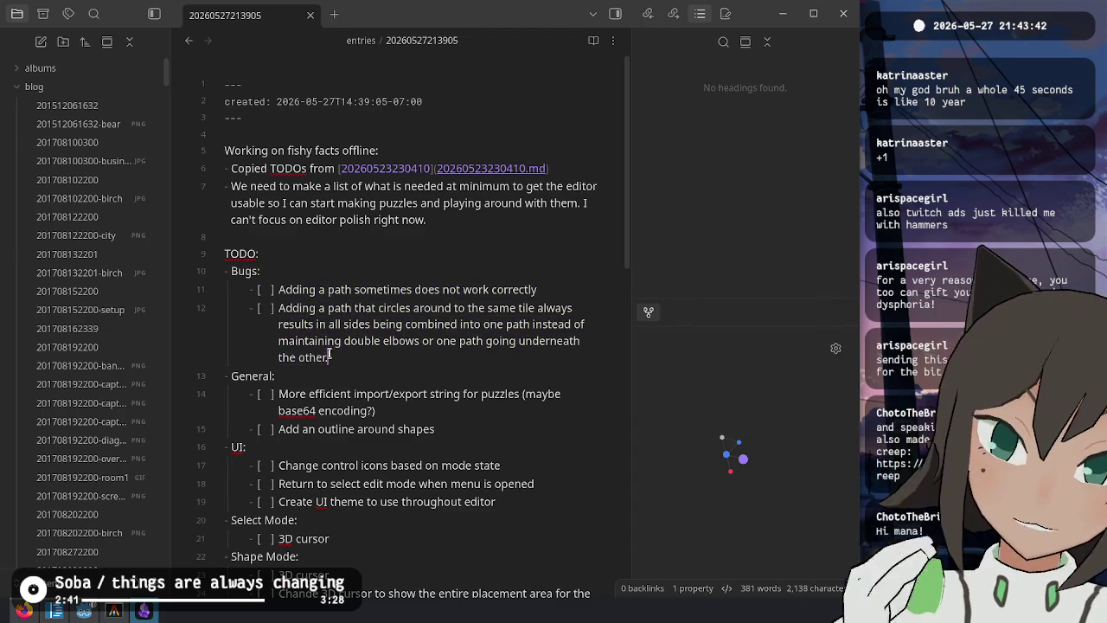
pyautogui.moveTo(328, 358); pyautogui.dragTo(279, 314)
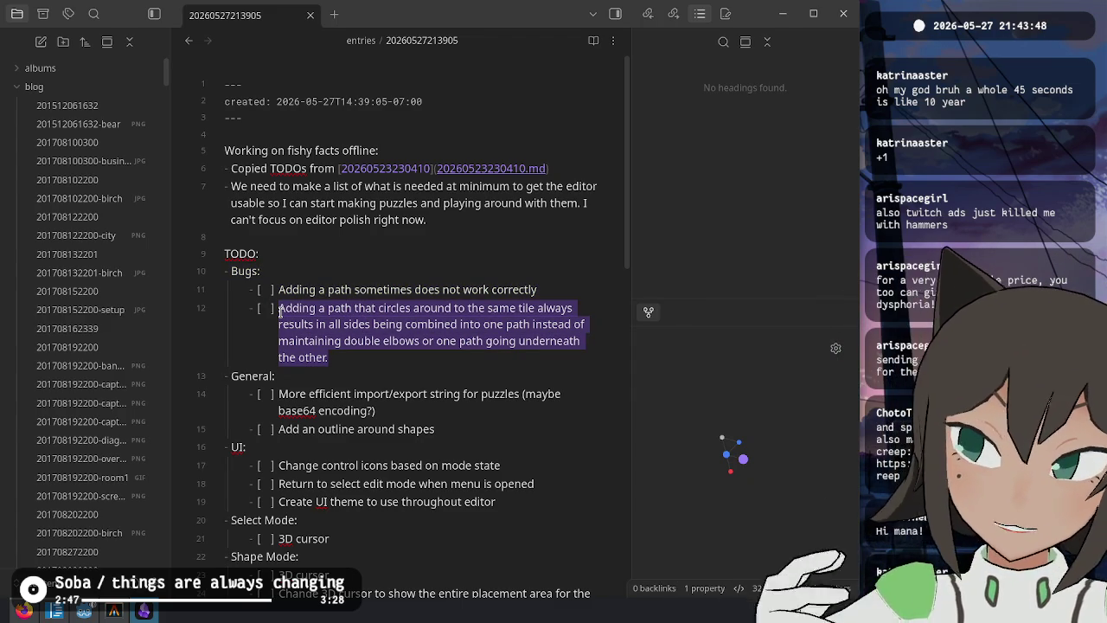
pyautogui.click(297, 410)
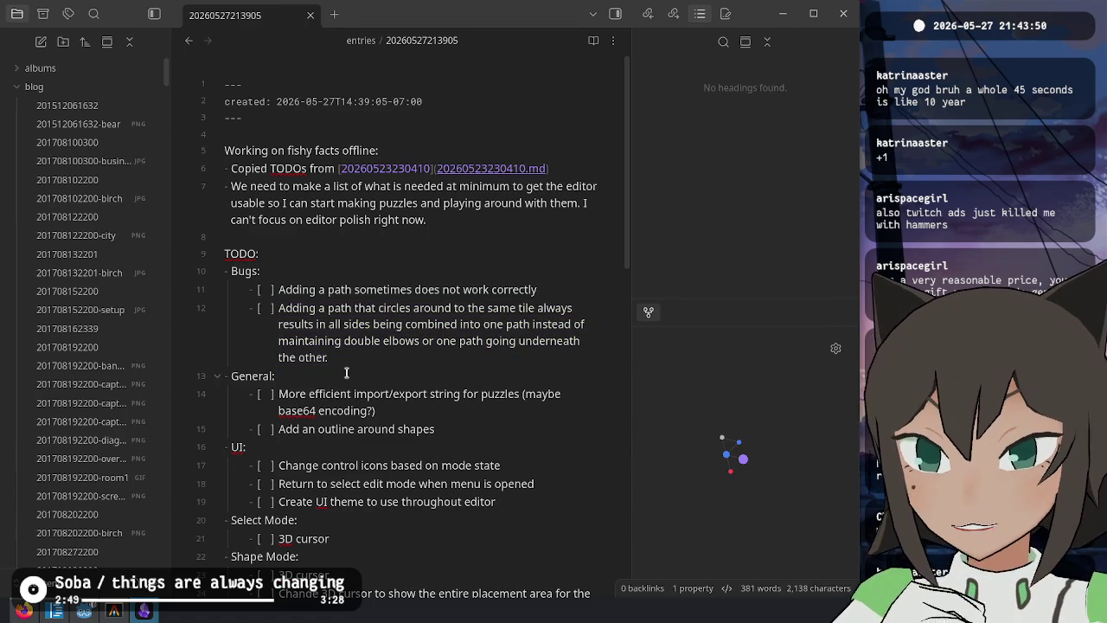
pyautogui.tripleClick(392, 408)
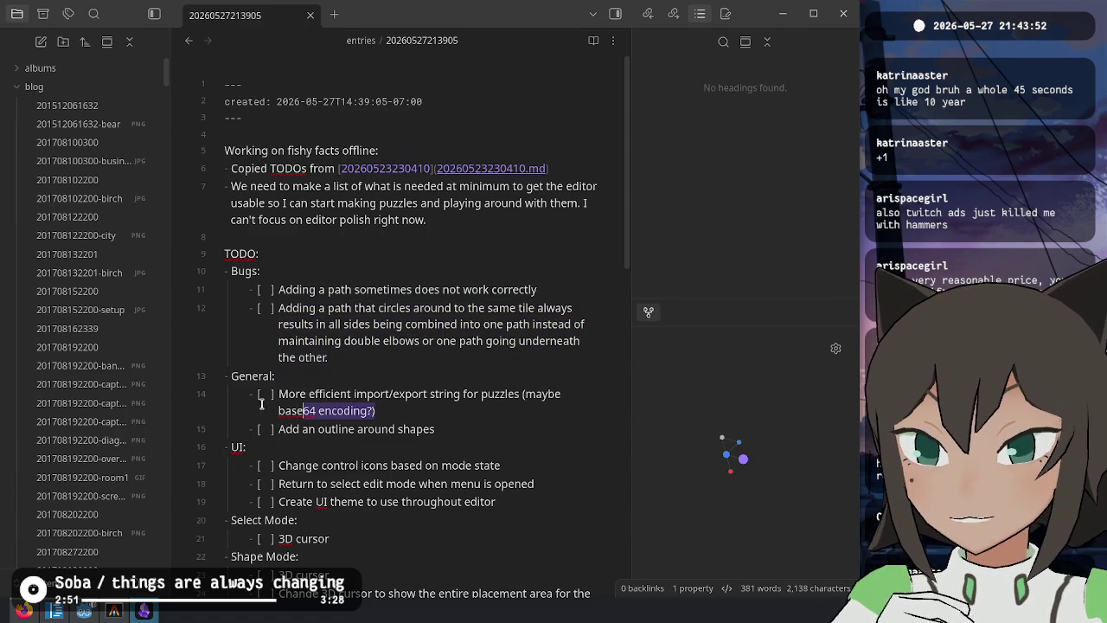
pyautogui.click(398, 412)
pyautogui.click(206, 393)
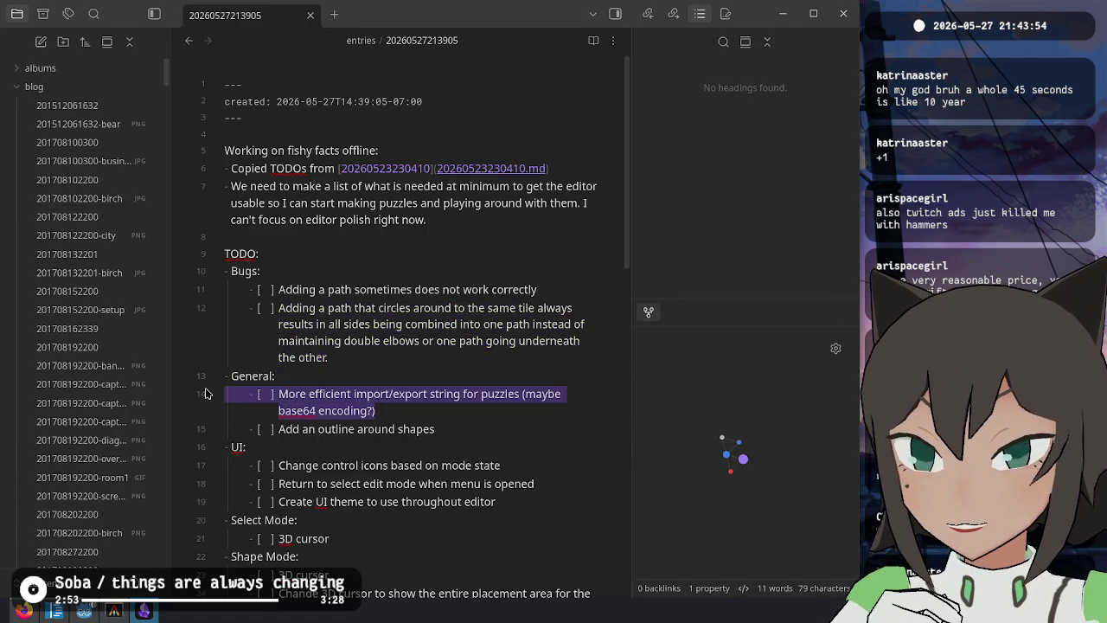
pyautogui.click(377, 412)
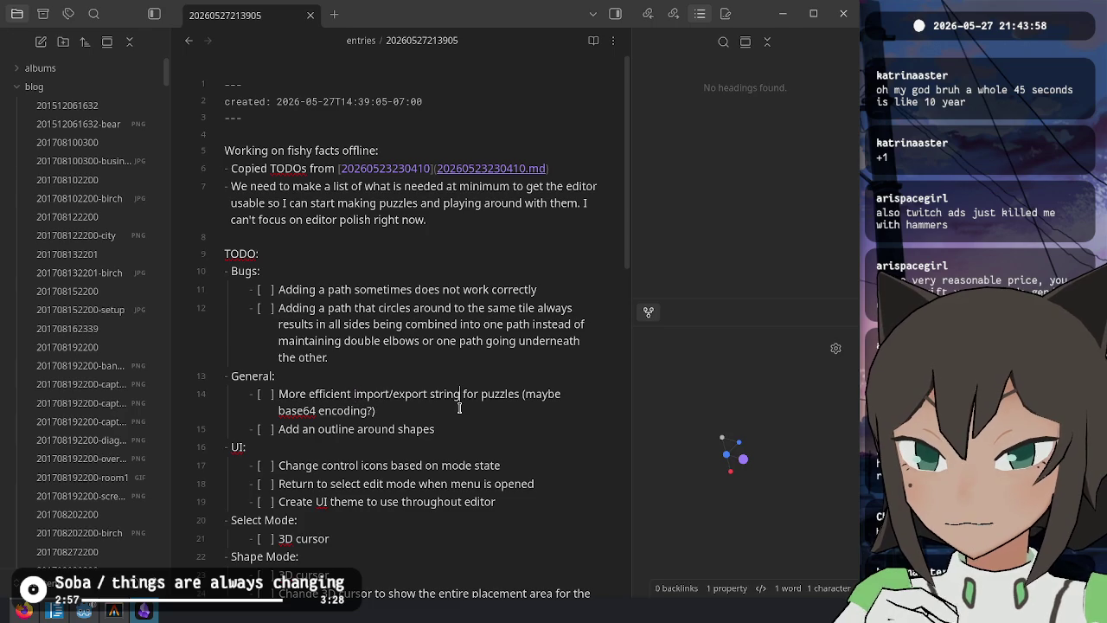
pyautogui.tripleClick(460, 401)
pyautogui.keyDown('shift'); pyautogui.click(278, 394); pyautogui.keyUp('shift')
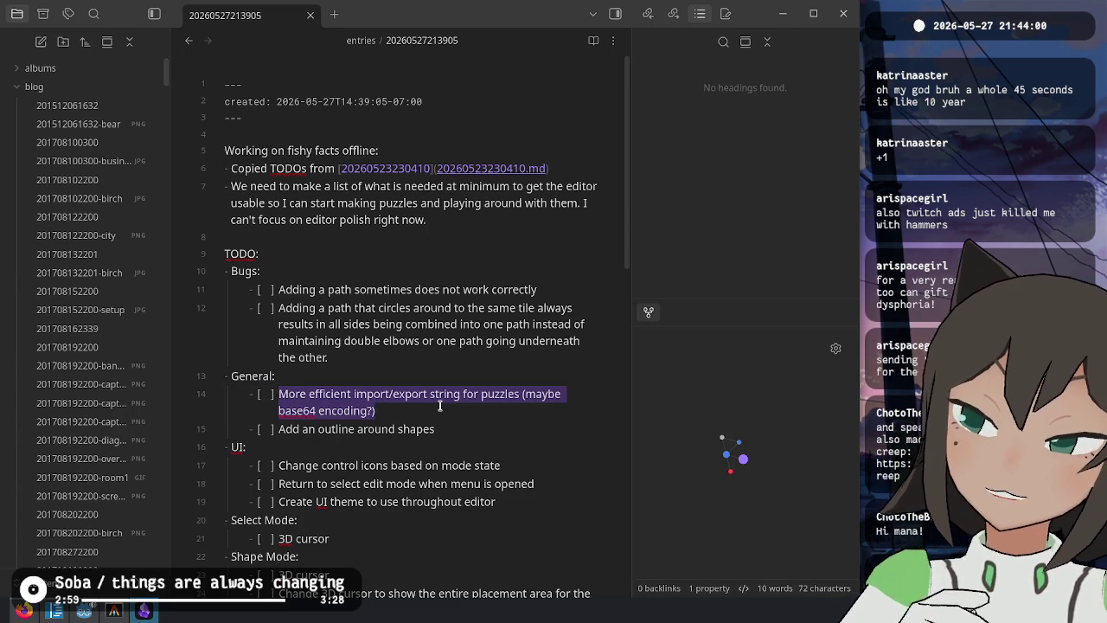
pyautogui.click(393, 410)
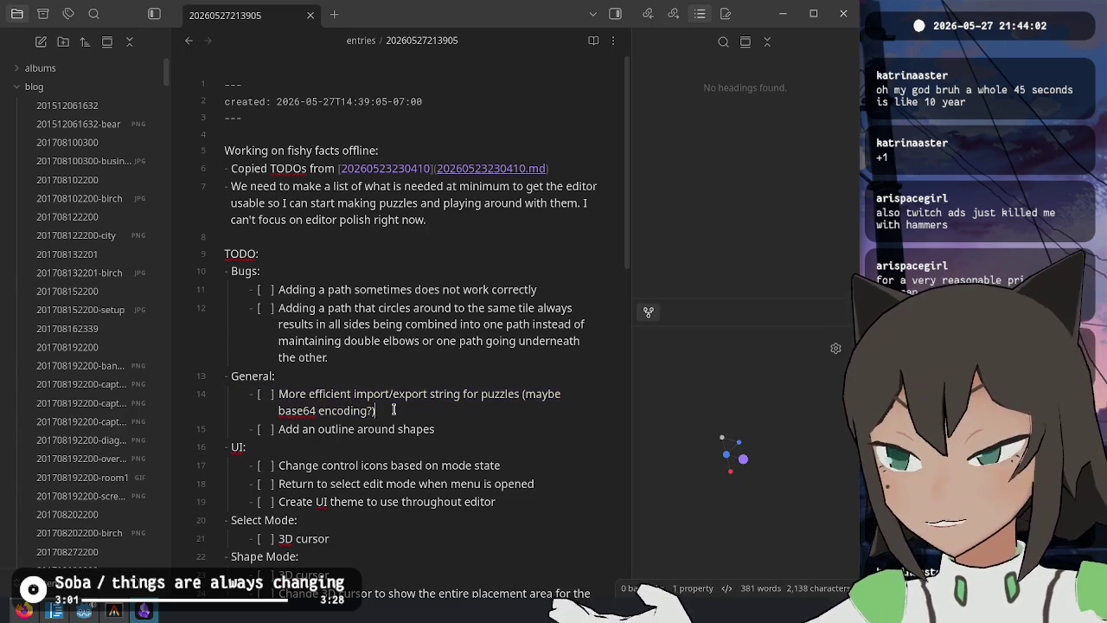
pyautogui.moveTo(393, 410); pyautogui.dragTo(278, 395)
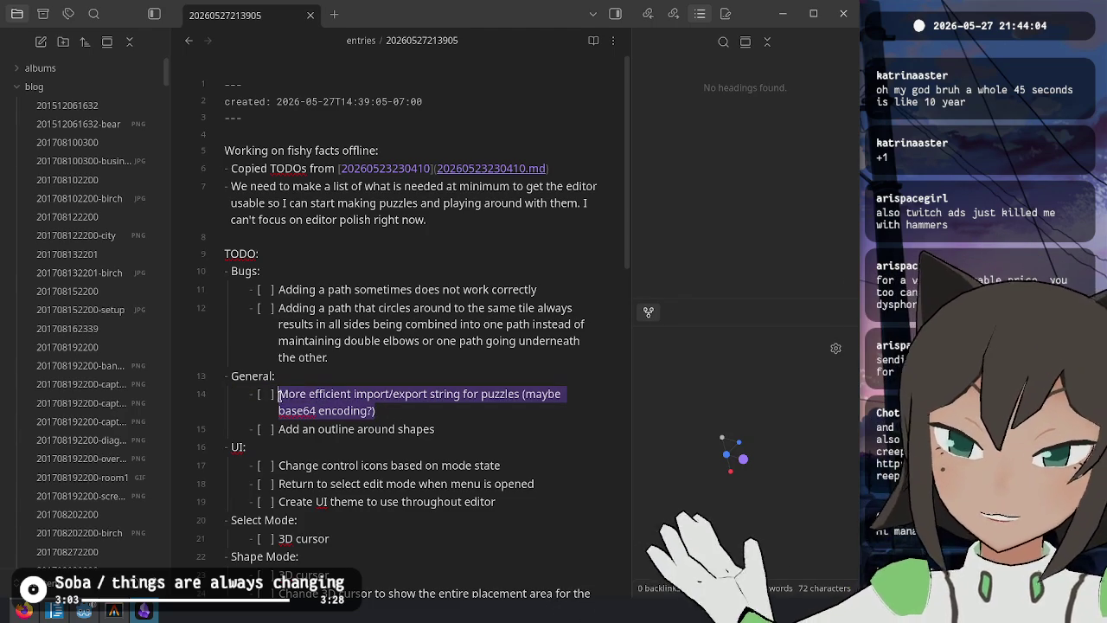
pyautogui.click(367, 405)
pyautogui.click(504, 242)
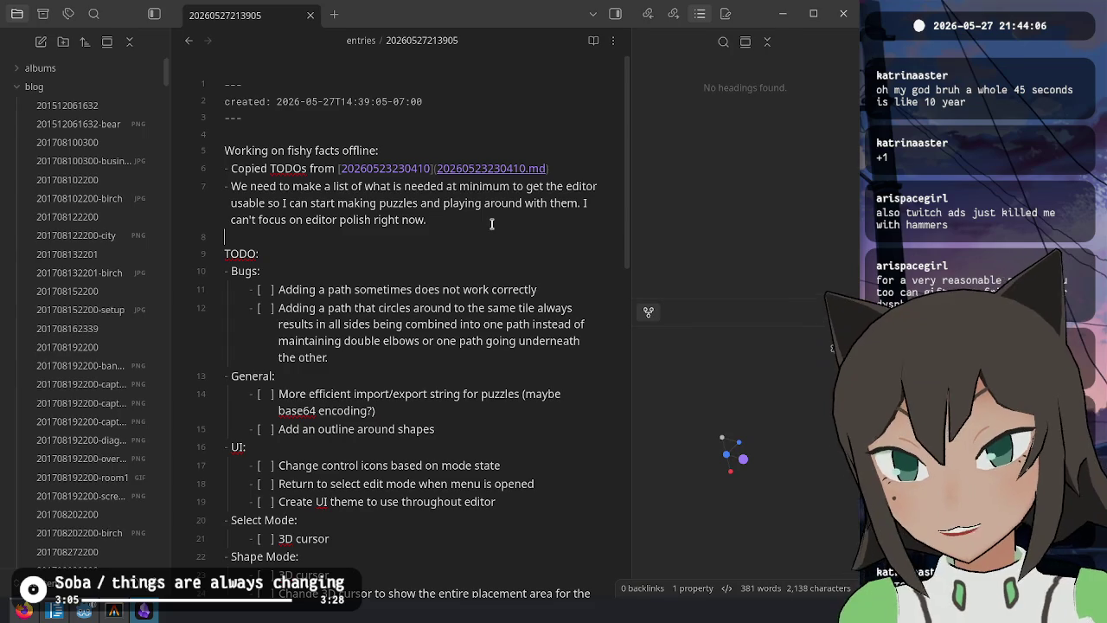
# Append 'I'll put a ⭐ next to each prioritized task' to line 7, using the Emoji Selector's star.
pyautogui.press('Left')
pyautogui.write("I'll put a star next to each ")
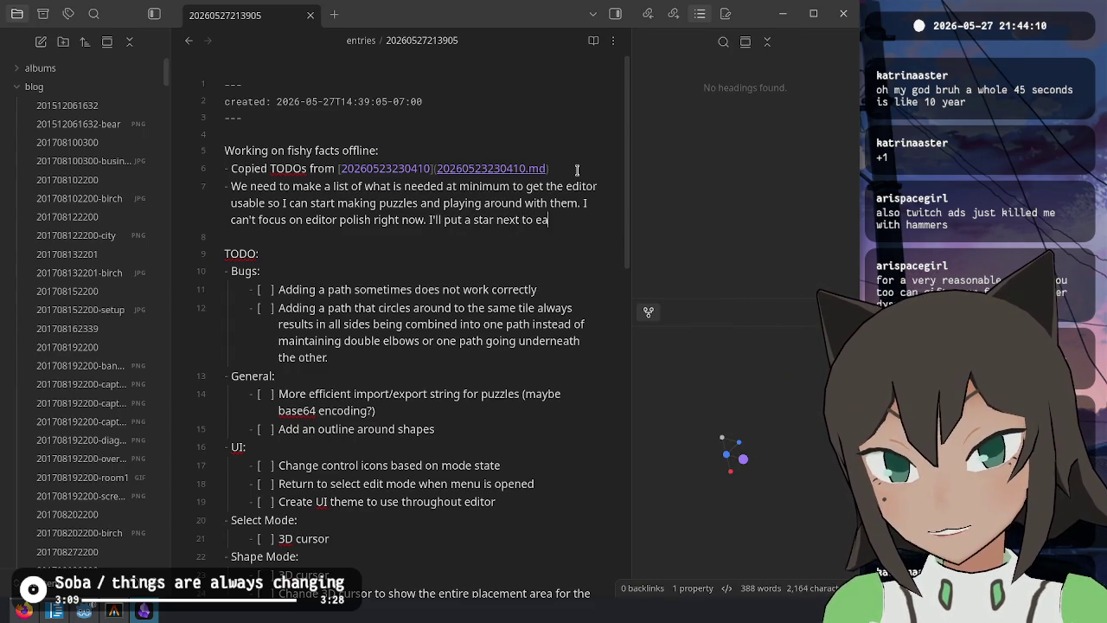
pyautogui.write('prioritized task.')
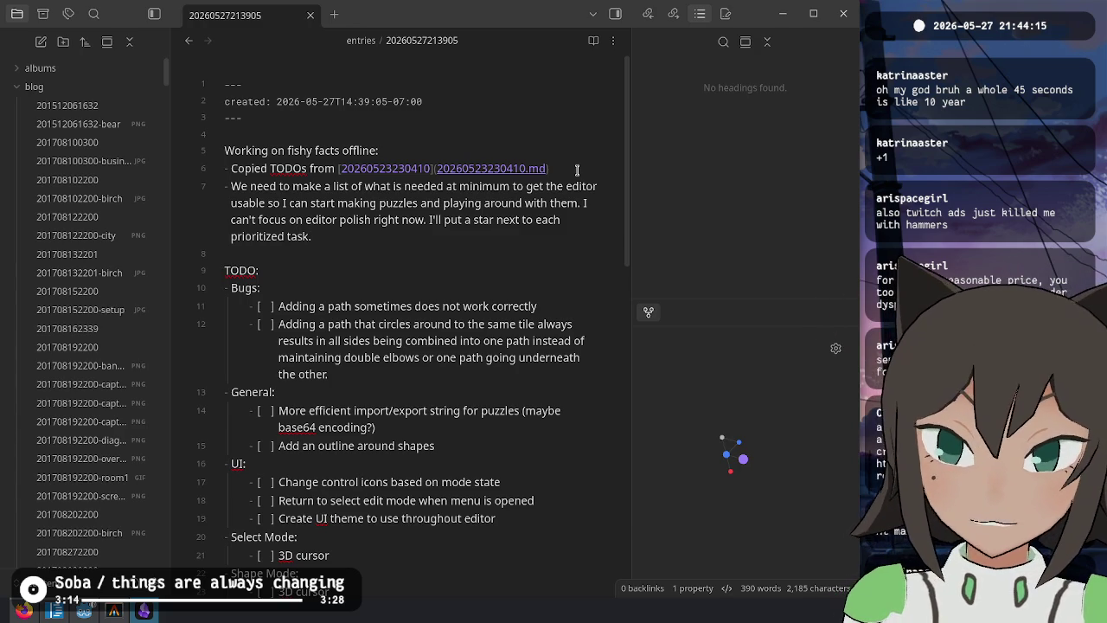
pyautogui.press('super')
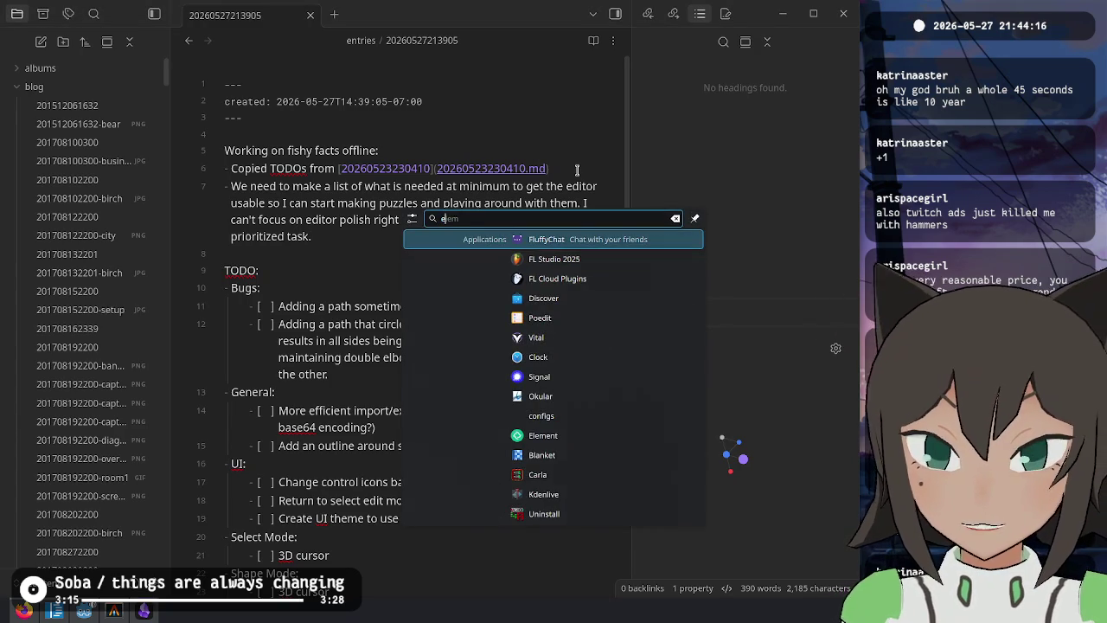
pyautogui.write('moji')
pyautogui.press('Return')
pyautogui.write('star')
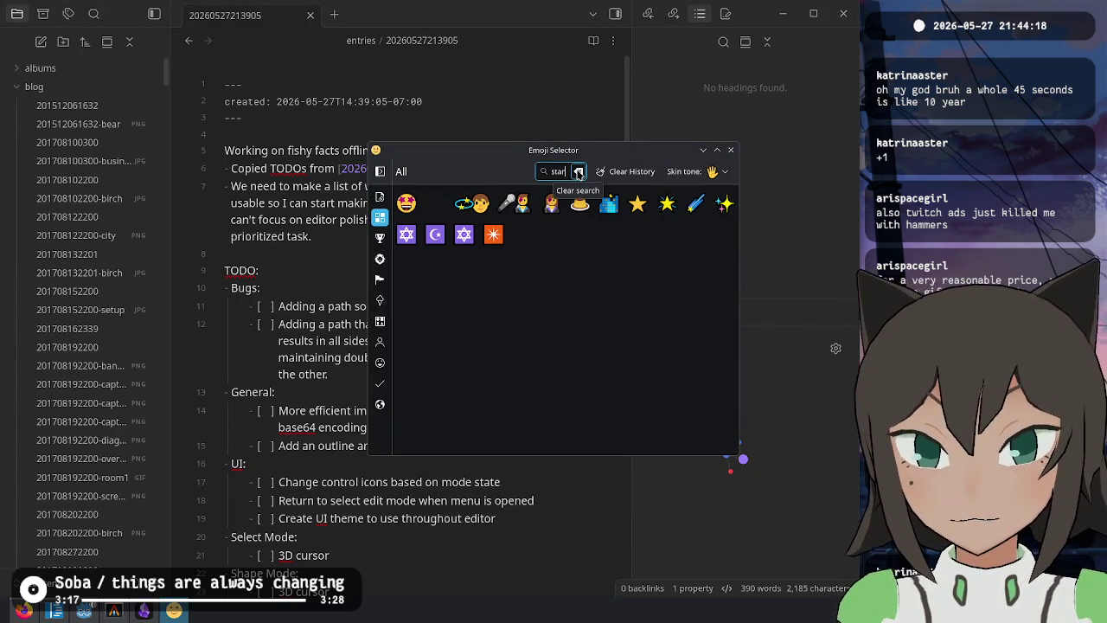
pyautogui.click(638, 204)
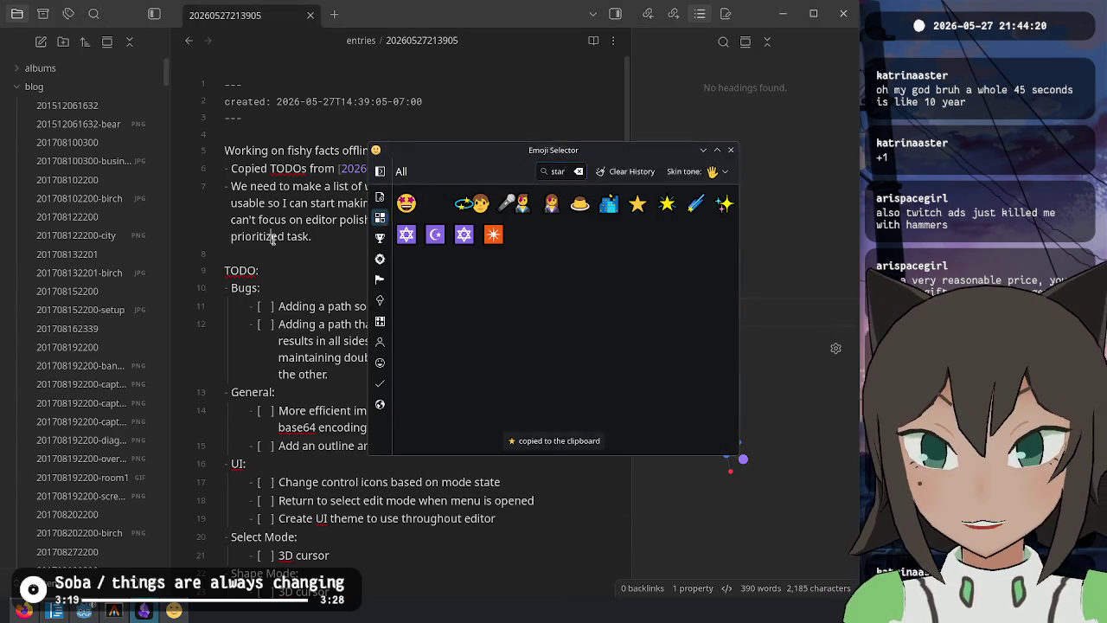
pyautogui.hotkey('ctrl', 'v')
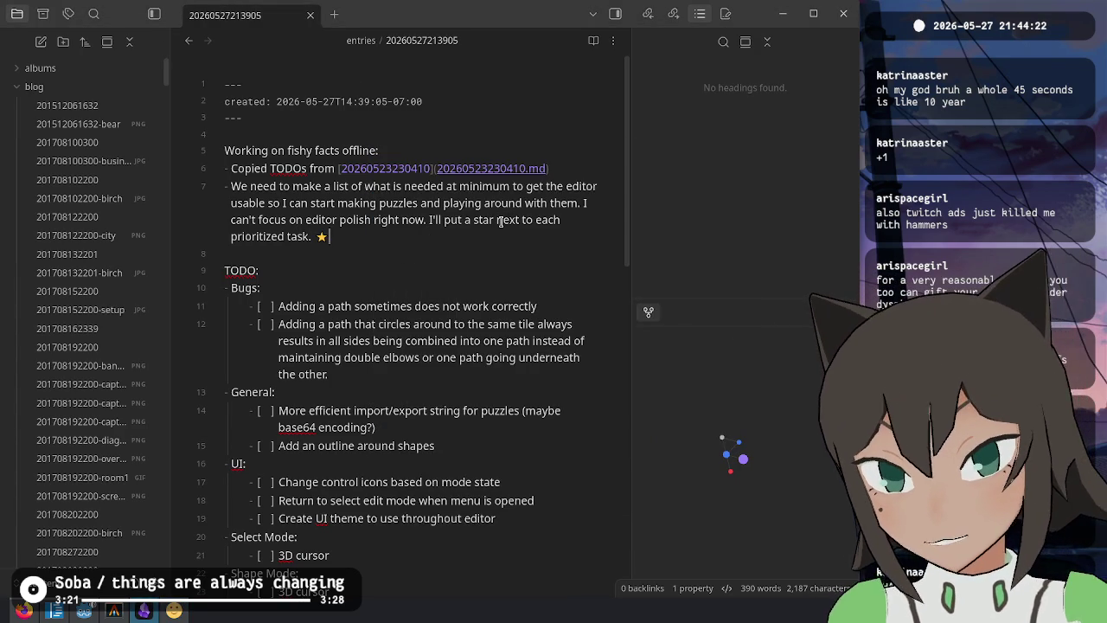
pyautogui.doubleClick(489, 220)
pyautogui.hotkey('ctrl', 'v')
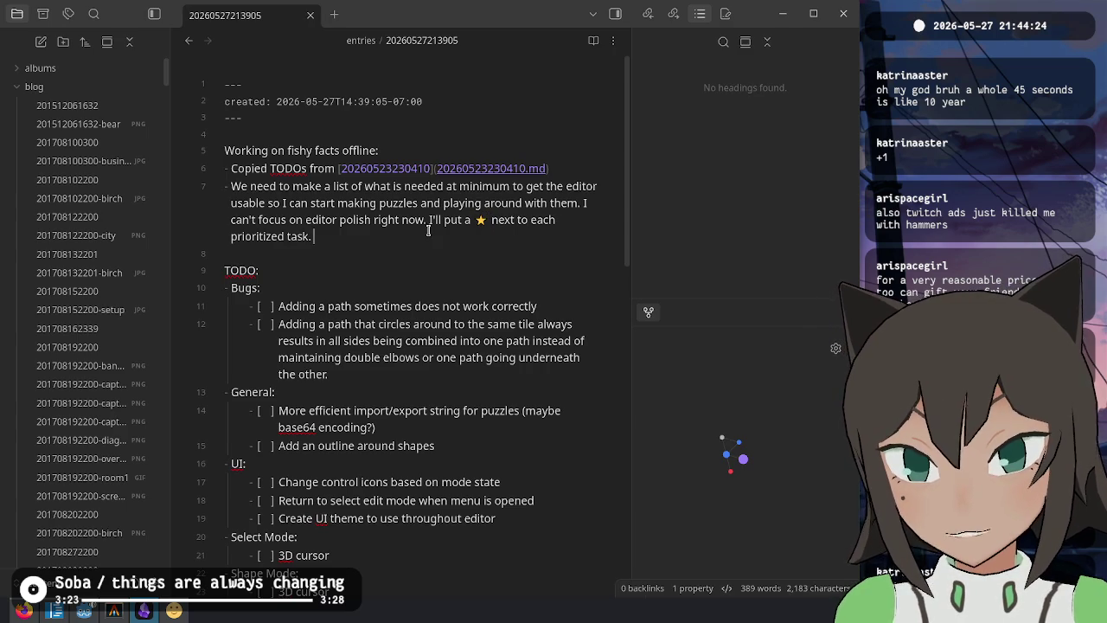
# Move the star to the start of the first bug task and star the second bug task.
pyautogui.click(423, 357)
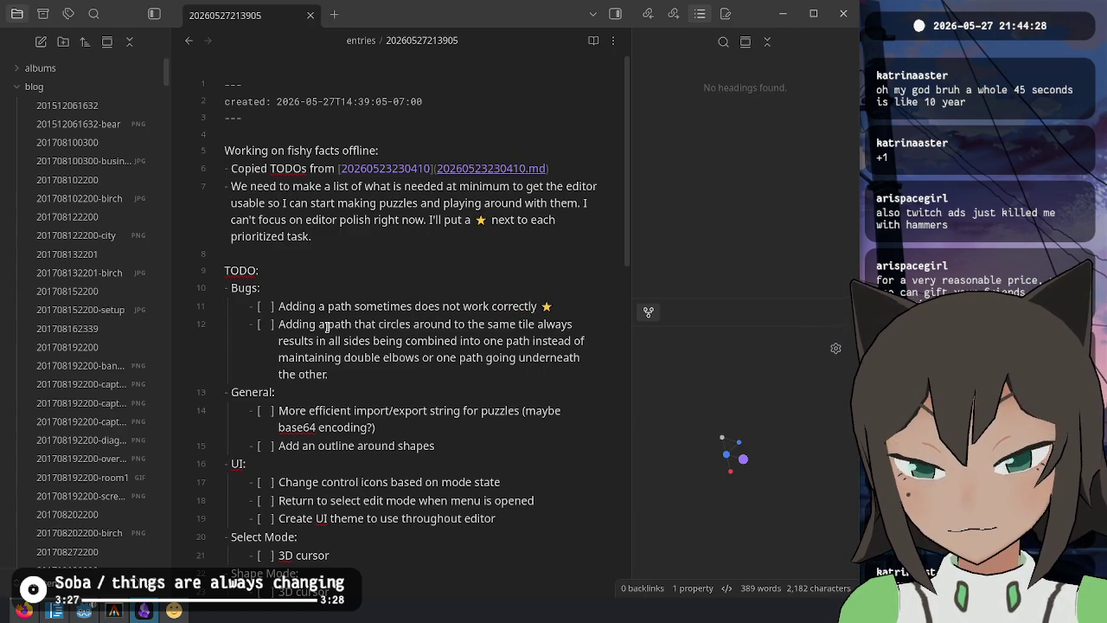
pyautogui.click(278, 306)
pyautogui.hotkey('ctrl', 'v')
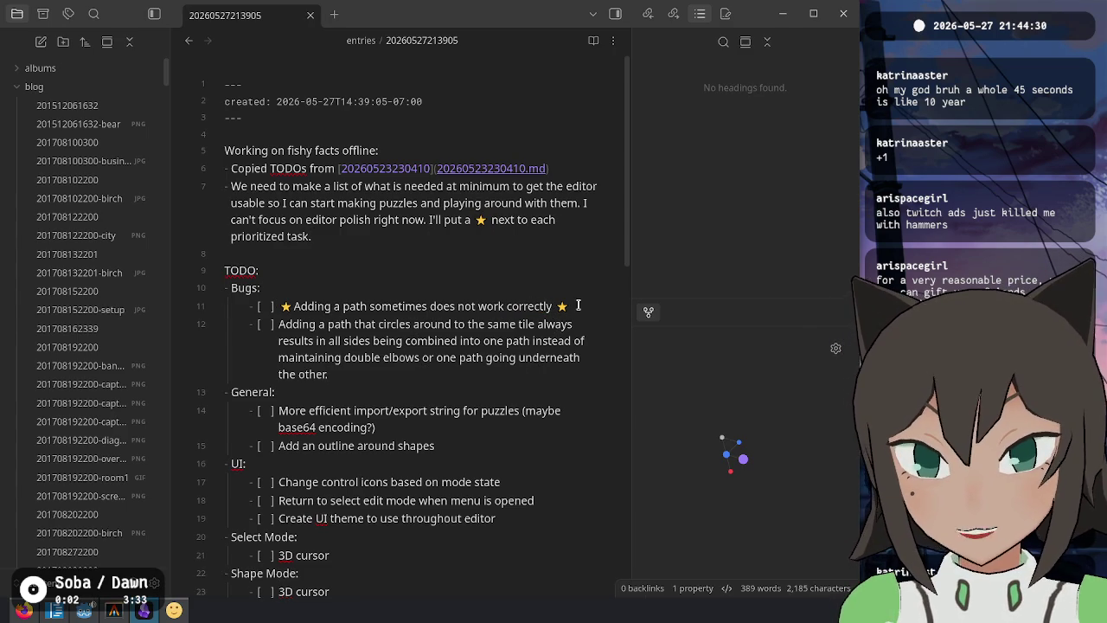
pyautogui.click(574, 307)
pyautogui.press('BackSpace')
pyautogui.press('BackSpace')
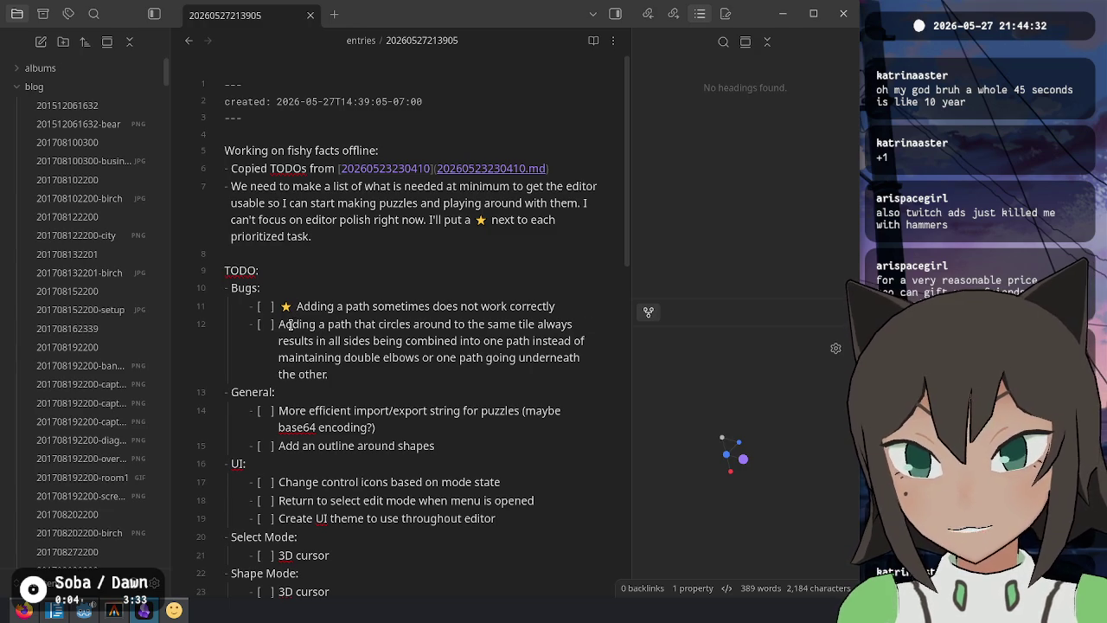
pyautogui.click(279, 325)
pyautogui.hotkey('ctrl', 'v')
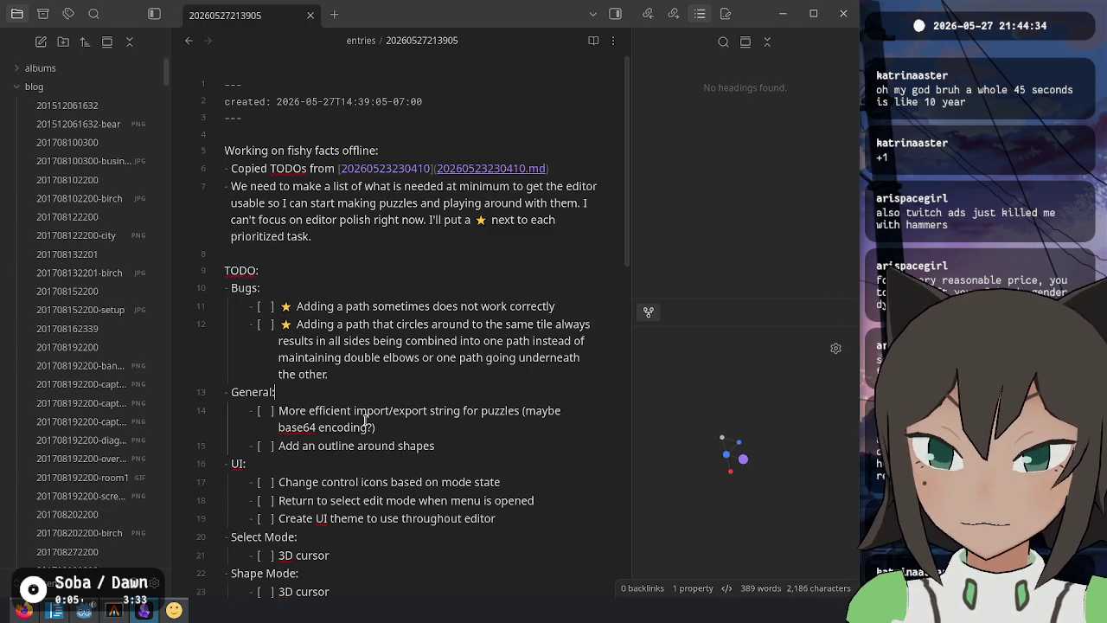
# Put a ⭐ before the 'Add an outline around shapes' task.
pyautogui.scroll(-3, 341, 346)
pyautogui.moveTo(279, 307); pyautogui.dragTo(551, 314)
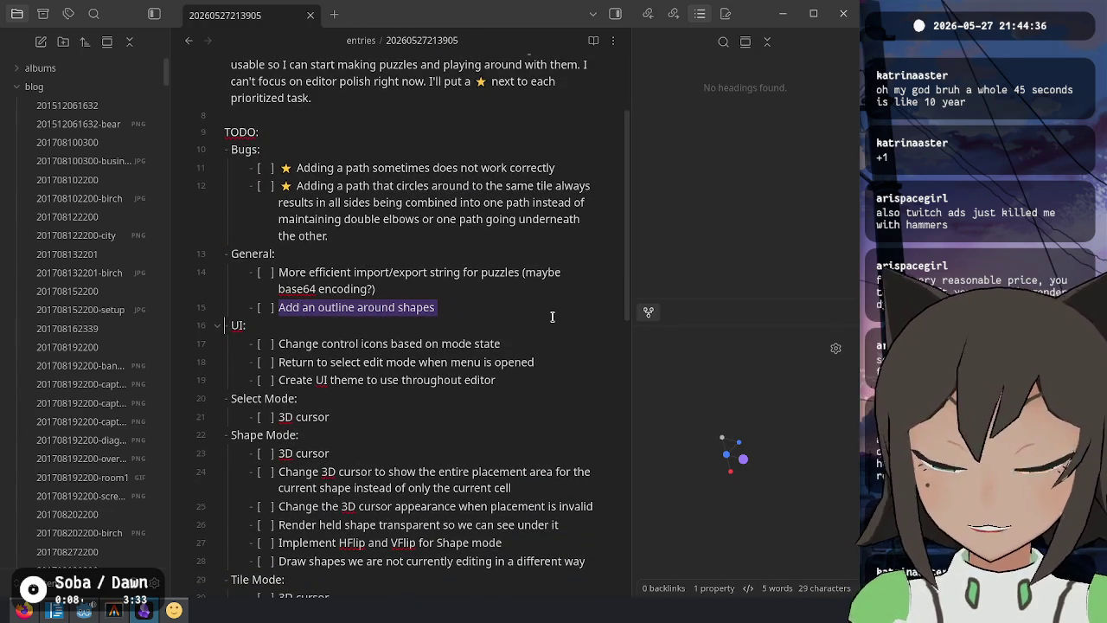
pyautogui.click(279, 307)
pyautogui.moveTo(279, 307); pyautogui.dragTo(536, 313)
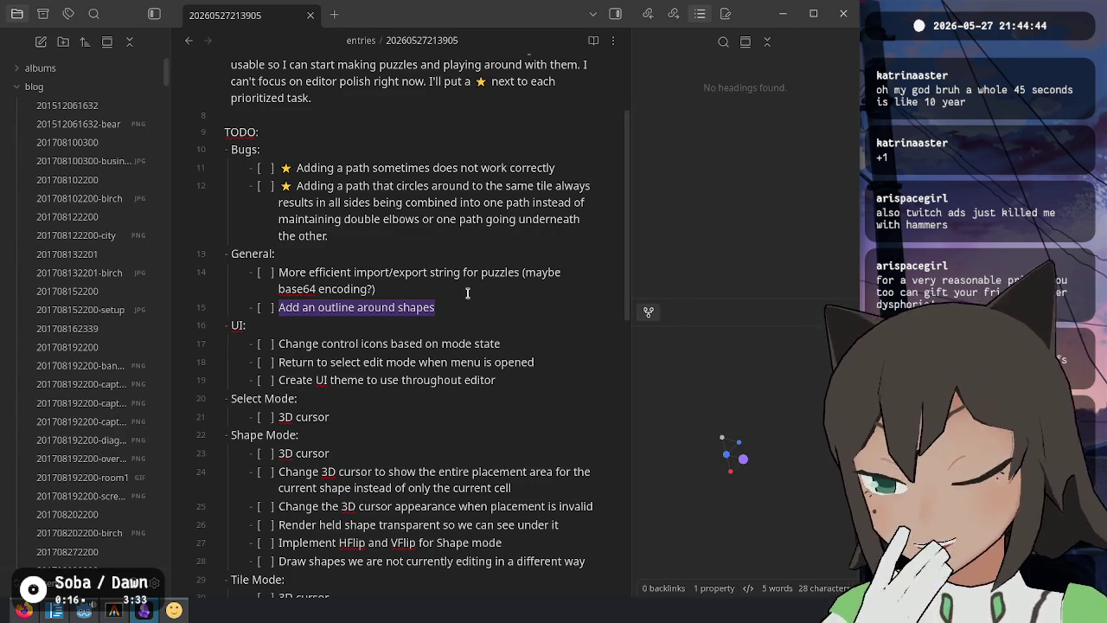
pyautogui.click(279, 308)
pyautogui.hotkey('ctrl', 'v')
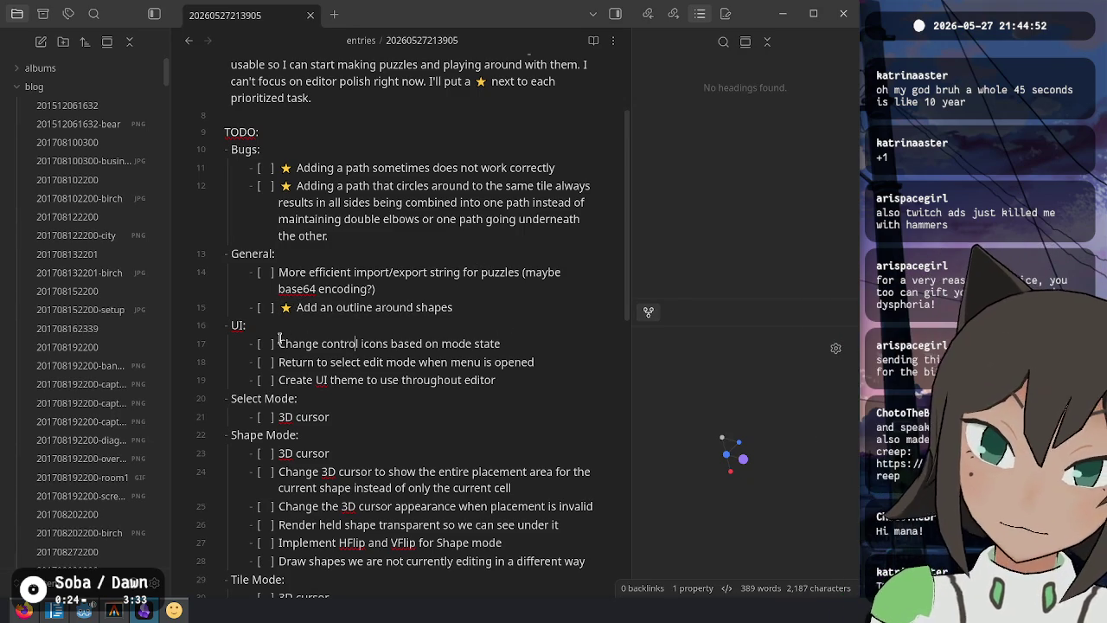
# Review the UI, Select Mode and Shape Mode tasks, including the HFlip and VFlip task.
pyautogui.moveTo(281, 344); pyautogui.dragTo(529, 345)
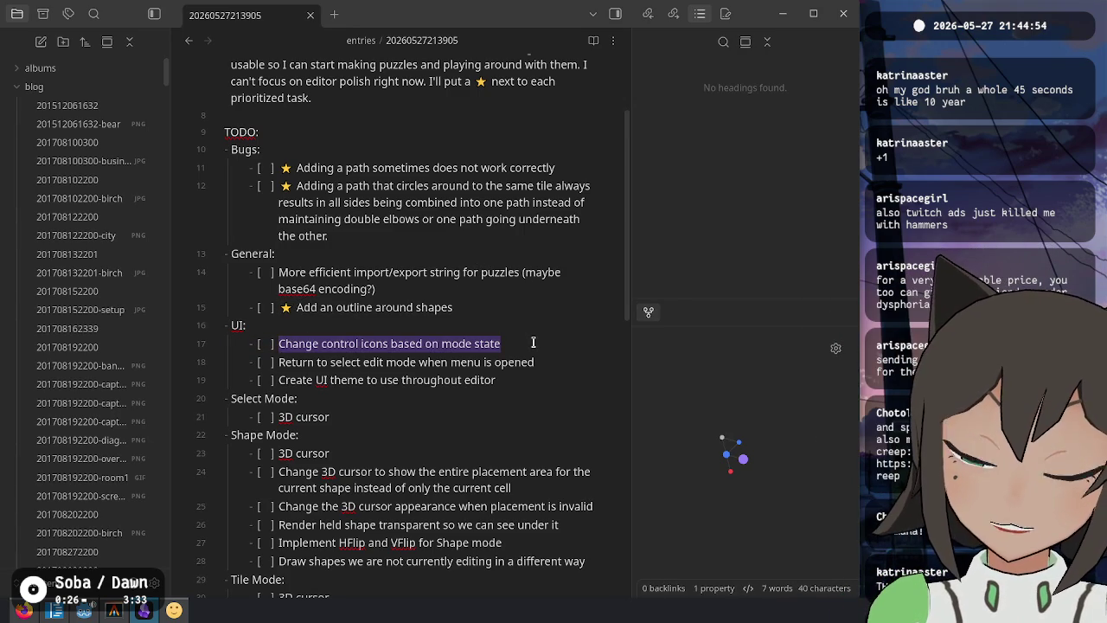
pyautogui.moveTo(278, 363)
pyautogui.mouseDown()
pyautogui.moveTo(514, 346)
pyautogui.moveTo(549, 357)
pyautogui.mouseUp()
pyautogui.click(535, 397)
pyautogui.moveTo(534, 397)
pyautogui.mouseDown()
pyautogui.moveTo(243, 363)
pyautogui.moveTo(201, 344)
pyautogui.mouseUp()
pyautogui.click(337, 416)
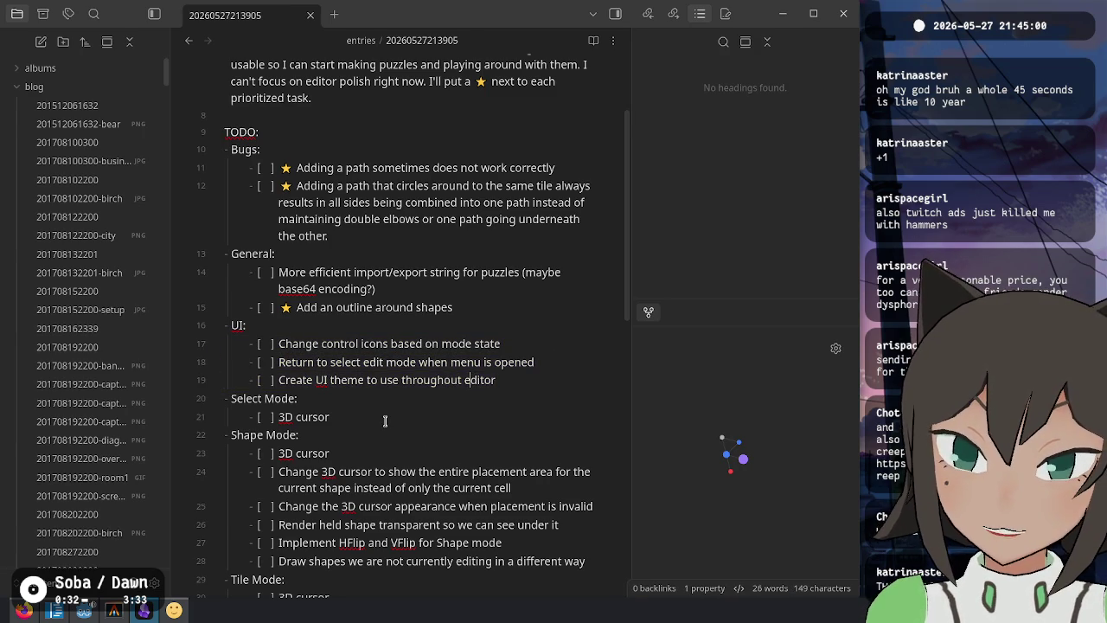
pyautogui.moveTo(279, 416); pyautogui.dragTo(425, 418)
pyautogui.scroll(-5, 425, 418)
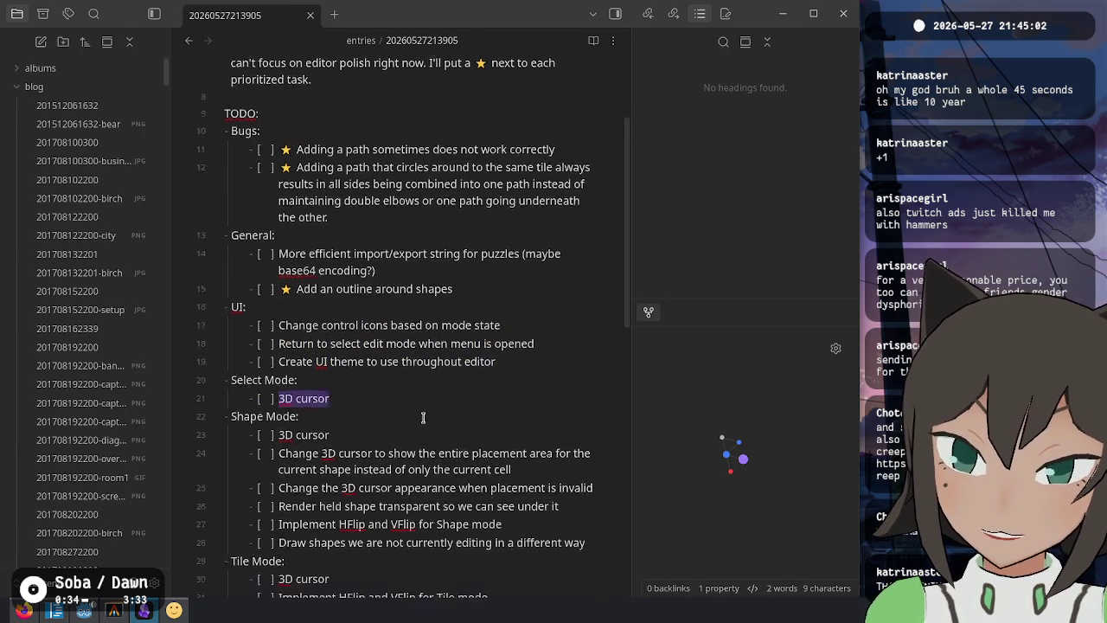
pyautogui.moveTo(278, 247)
pyautogui.mouseDown()
pyautogui.moveTo(330, 247)
pyautogui.moveTo(406, 372)
pyautogui.moveTo(394, 243)
pyautogui.moveTo(407, 313)
pyautogui.mouseUp()
pyautogui.click(419, 335)
pyautogui.moveTo(544, 333); pyautogui.dragTo(285, 336)
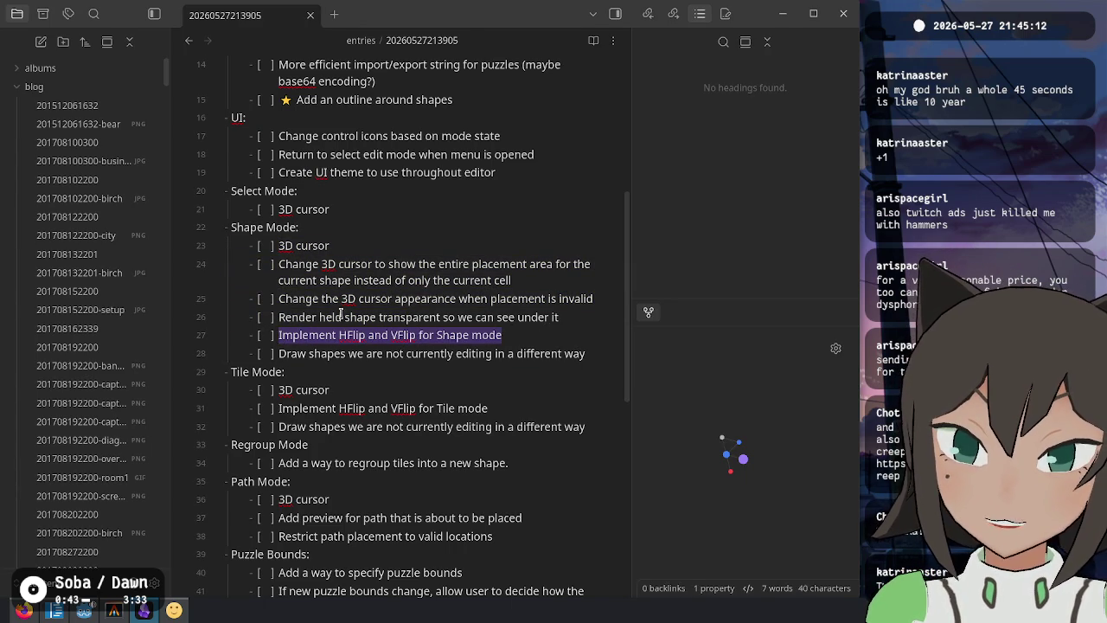
# Review the Tile Mode, Path Mode and puzzle bounds tasks for priority.
pyautogui.doubleClick(314, 316)
pyautogui.click(329, 389)
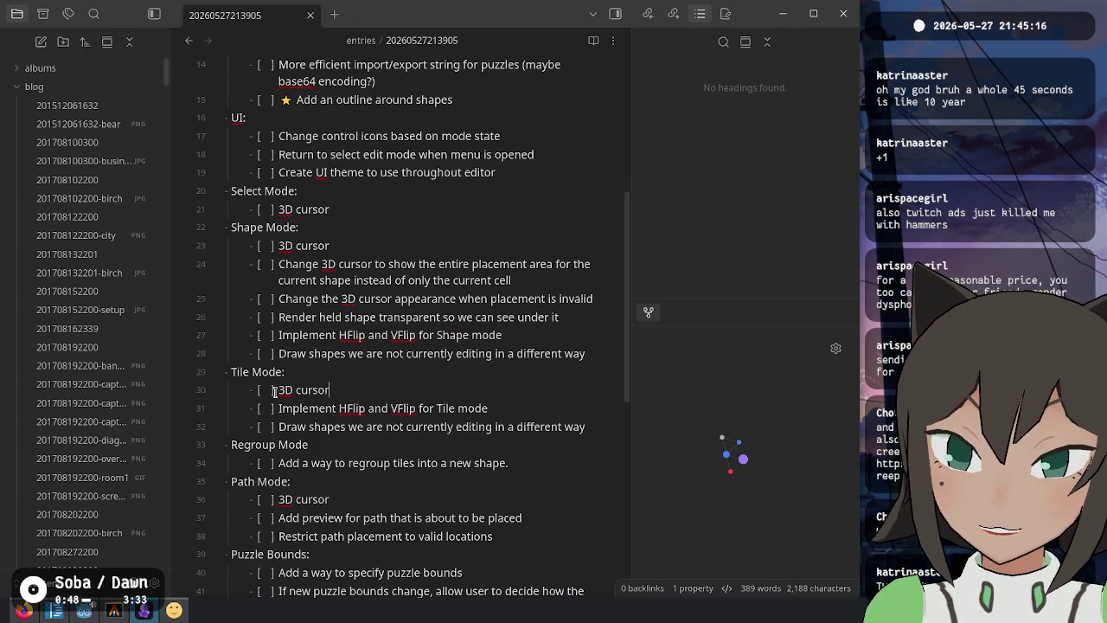
pyautogui.scroll(-3, 287, 422)
pyautogui.moveTo(276, 251); pyautogui.dragTo(339, 291)
pyautogui.click(326, 339)
pyautogui.moveTo(288, 327)
pyautogui.mouseDown()
pyautogui.moveTo(320, 361)
pyautogui.moveTo(500, 398)
pyautogui.moveTo(346, 419)
pyautogui.moveTo(415, 381)
pyautogui.moveTo(298, 441)
pyautogui.moveTo(255, 432)
pyautogui.moveTo(465, 454)
pyautogui.moveTo(458, 428)
pyautogui.mouseUp()
pyautogui.click(321, 395)
pyautogui.scroll(-3, 458, 427)
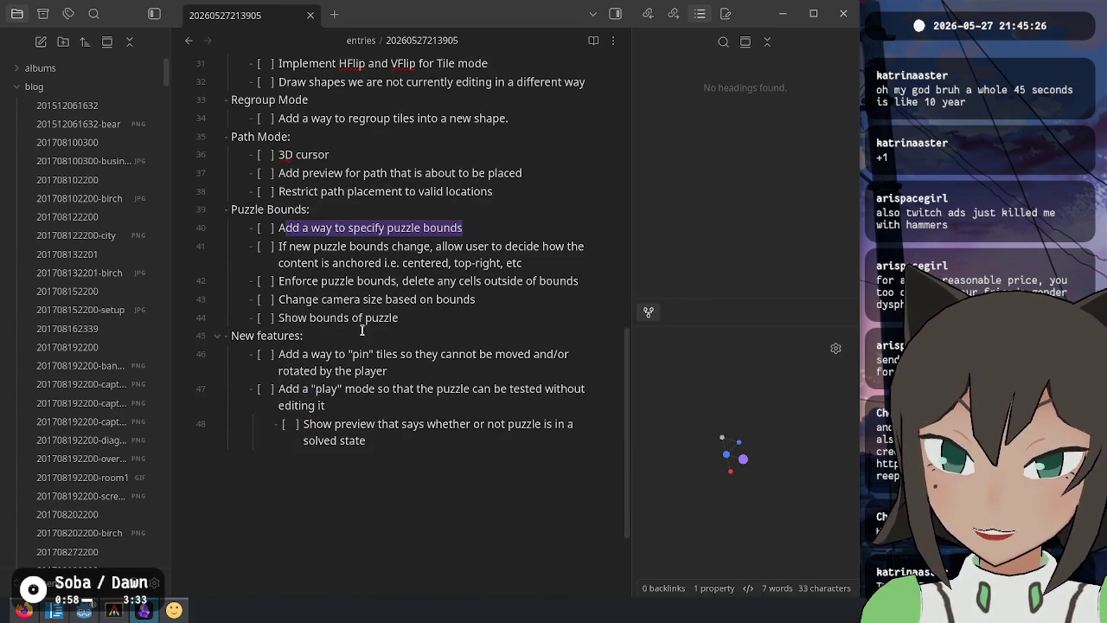
pyautogui.moveTo(278, 226); pyautogui.dragTo(482, 225)
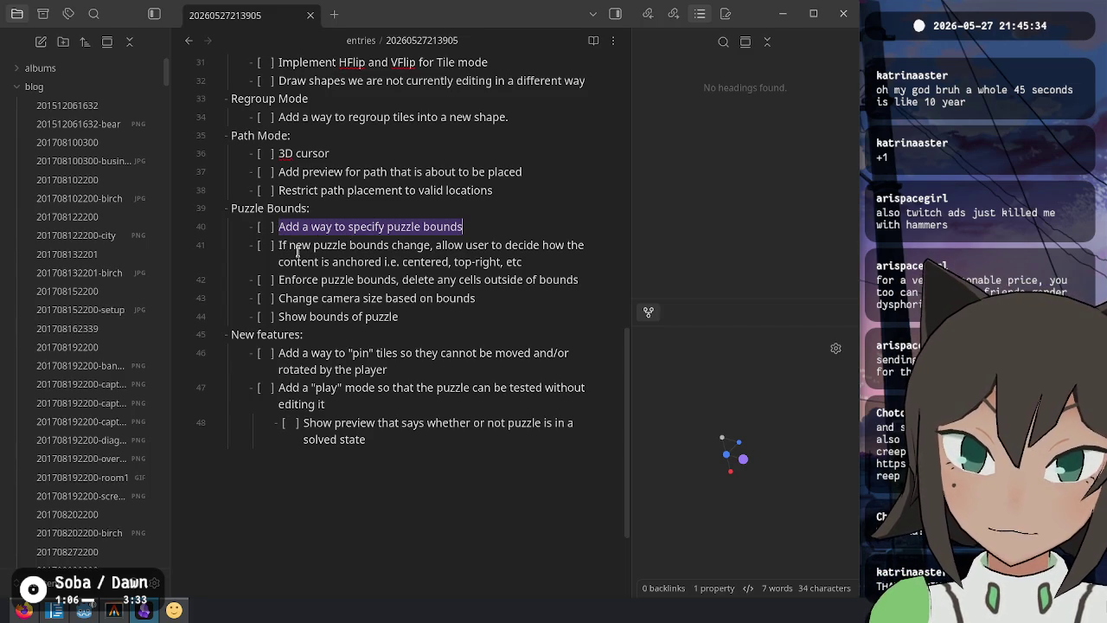
pyautogui.click(297, 317)
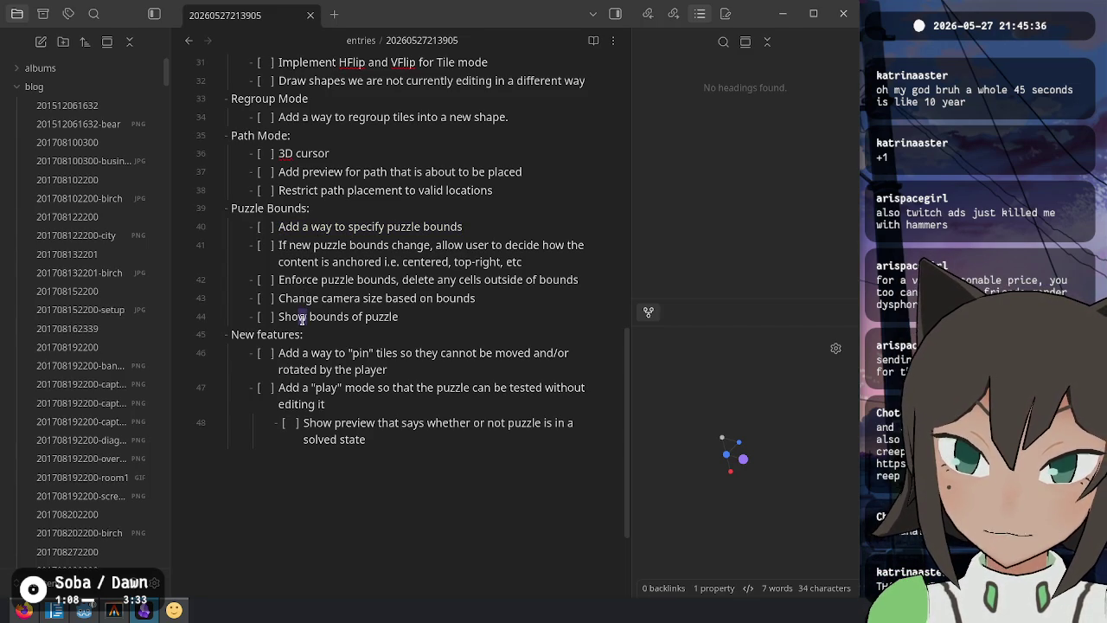
pyautogui.click(306, 334)
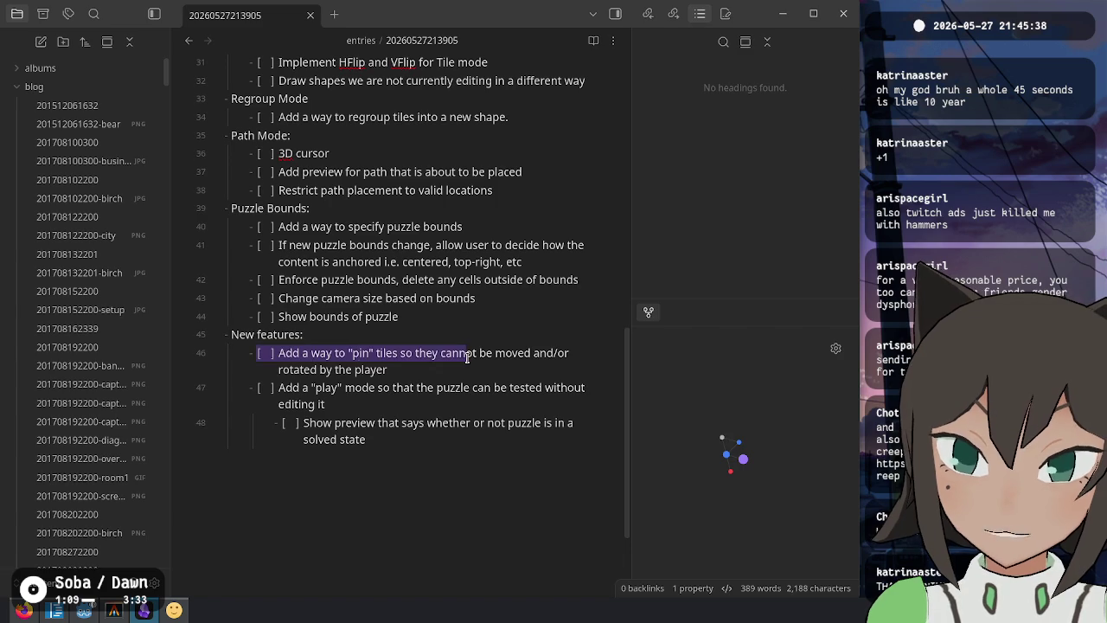
# Star the play mode task and its solved-state preview sub-item.
pyautogui.moveTo(310, 391); pyautogui.dragTo(448, 445)
pyautogui.click(449, 446)
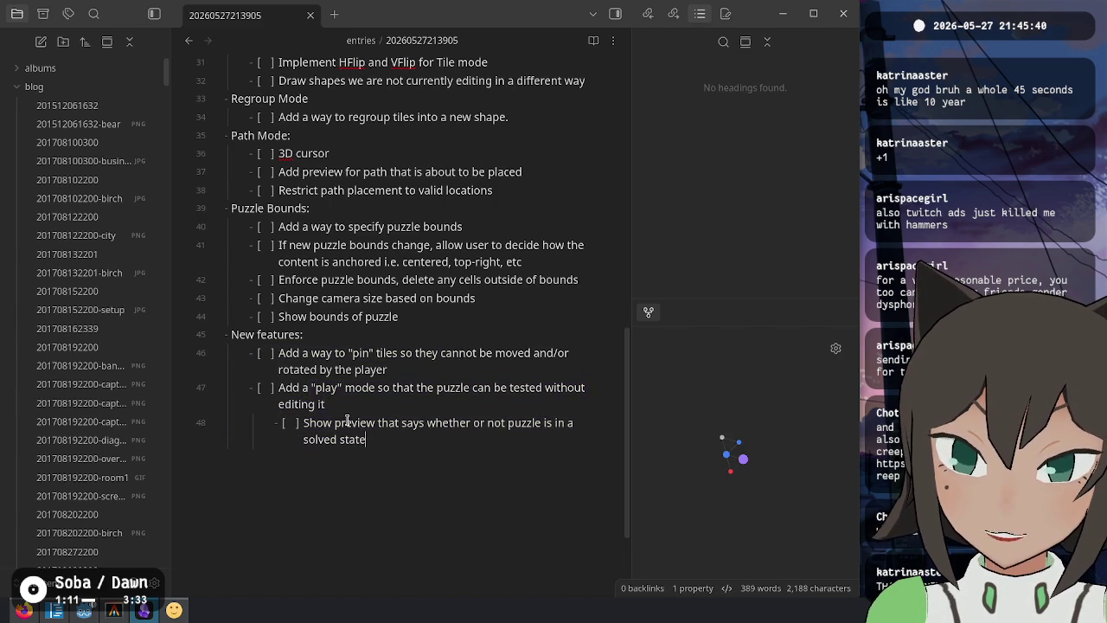
pyautogui.write('★')
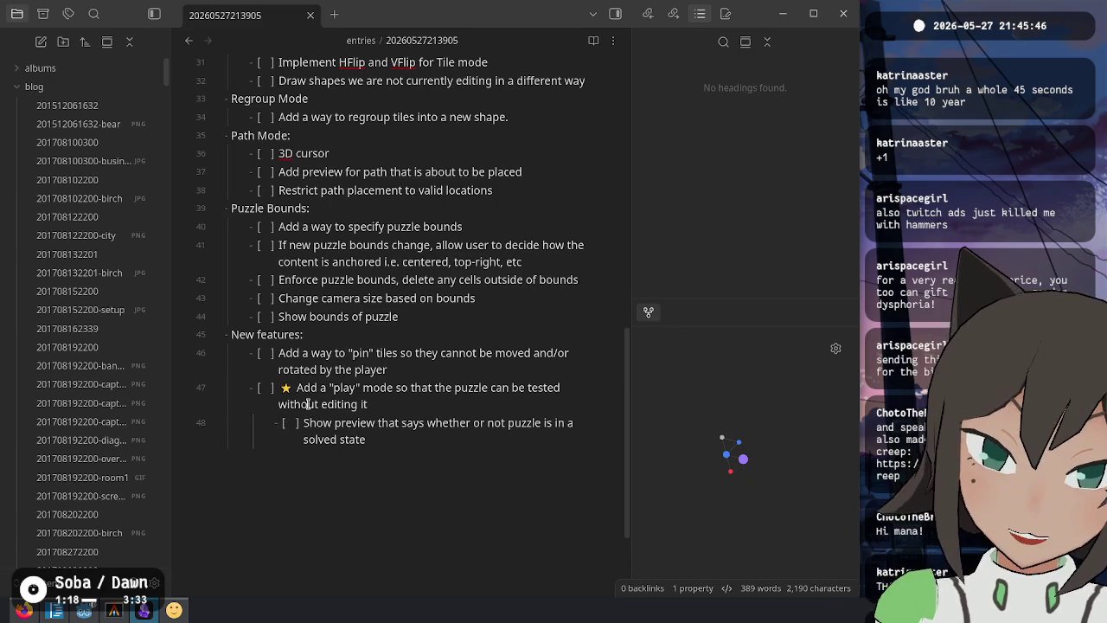
pyautogui.click(415, 441)
pyautogui.press('Return')
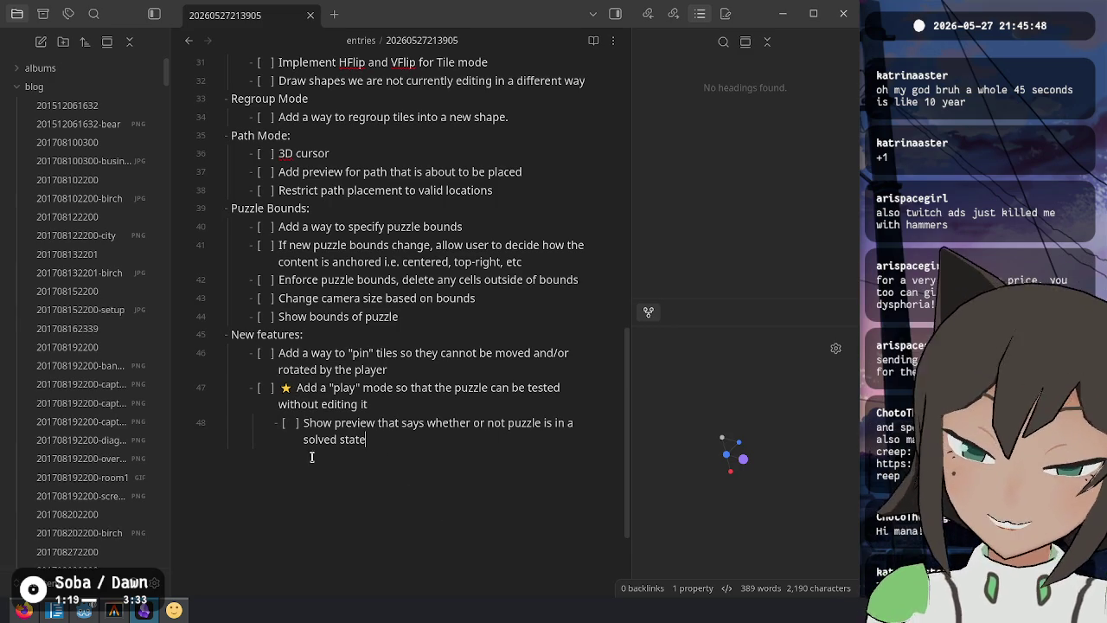
pyautogui.hotkey('shift', 'Tab')
pyautogui.hotkey('shift', 'Tab')
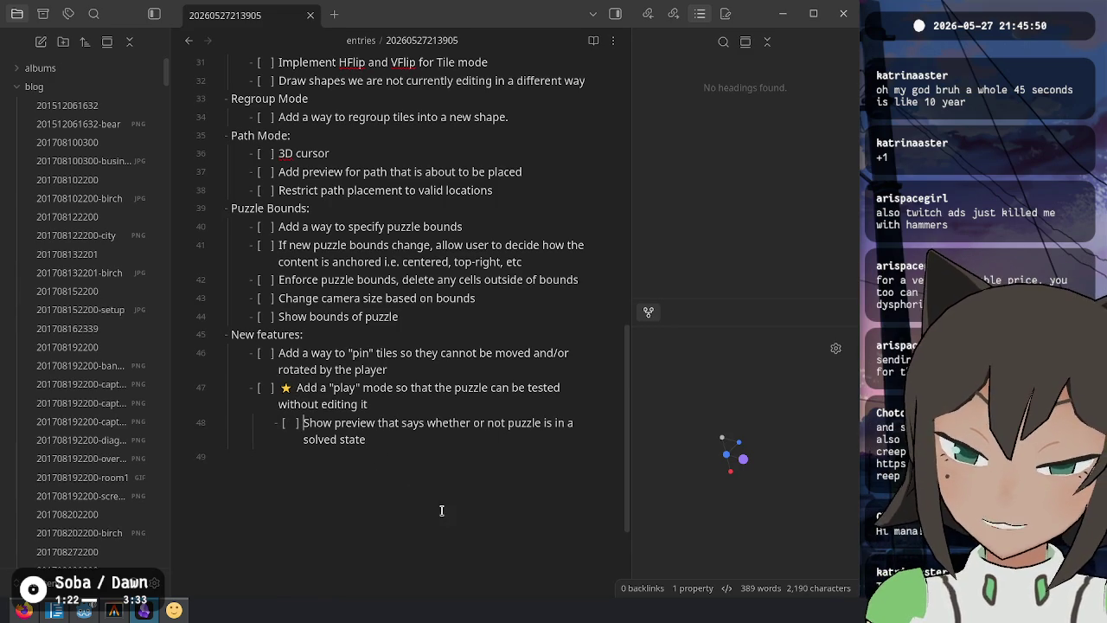
pyautogui.write('★')
# Add a new starred play mode sub-item about colouring dots and lines by connection.
pyautogui.moveTo(412, 441); pyautogui.dragTo(215, 430)
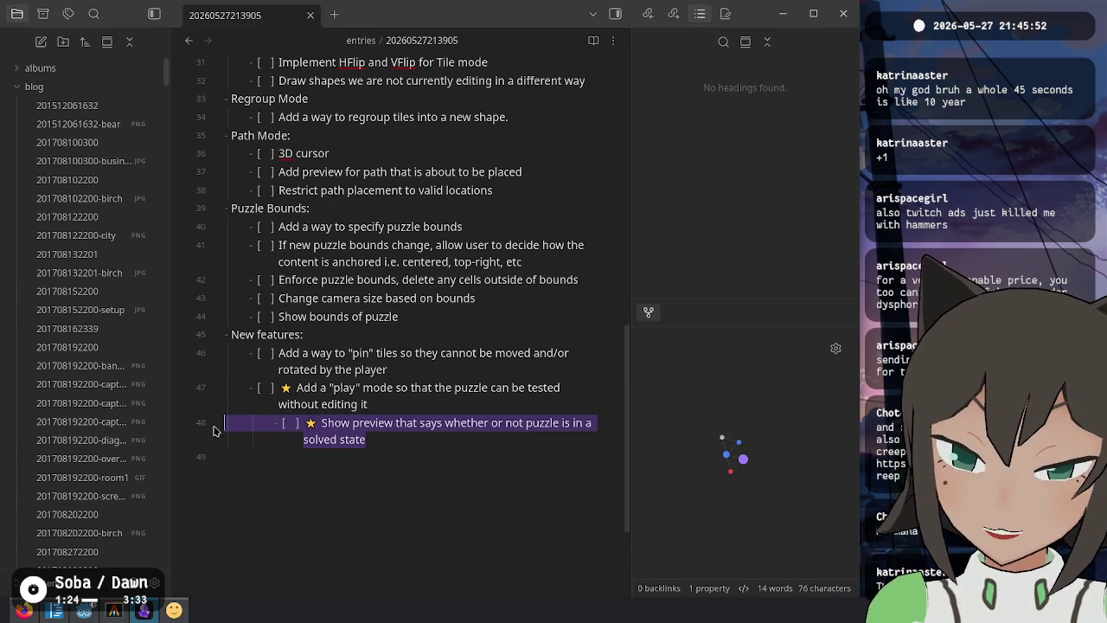
pyautogui.click(410, 470)
pyautogui.press('Down')
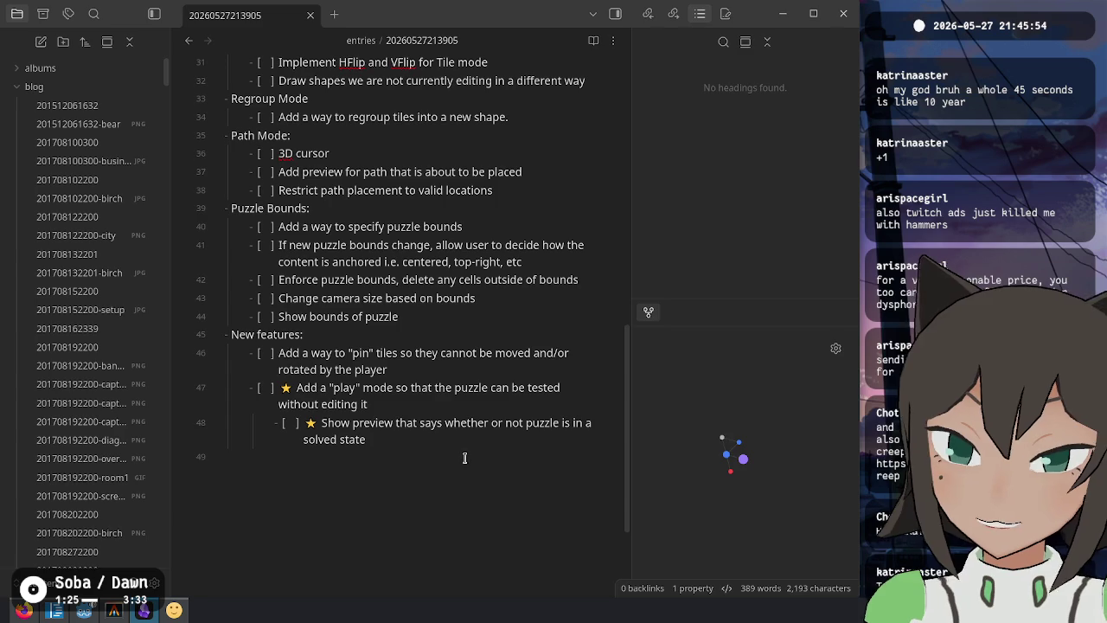
pyautogui.moveTo(465, 458); pyautogui.dragTo(227, 389)
pyautogui.click(470, 491)
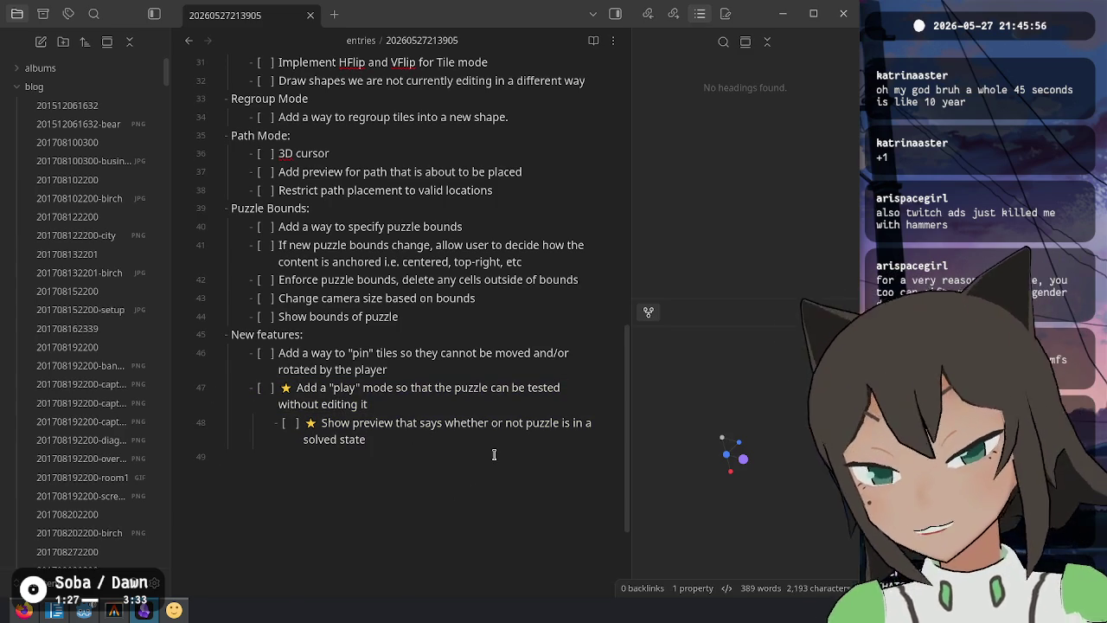
pyautogui.write('★')
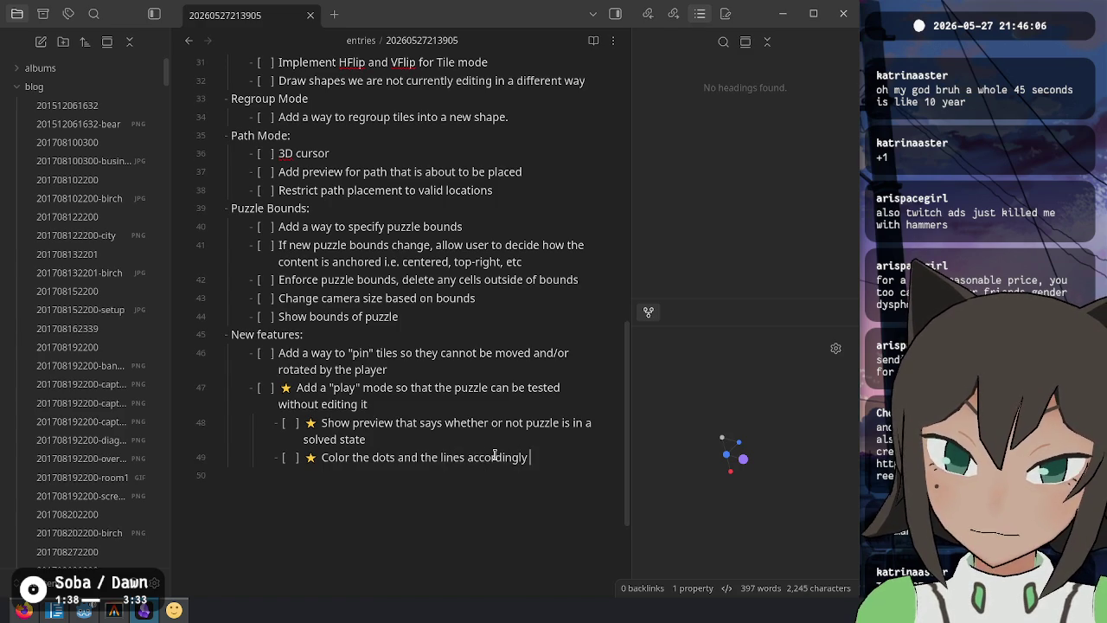
pyautogui.write('ow they are connected')
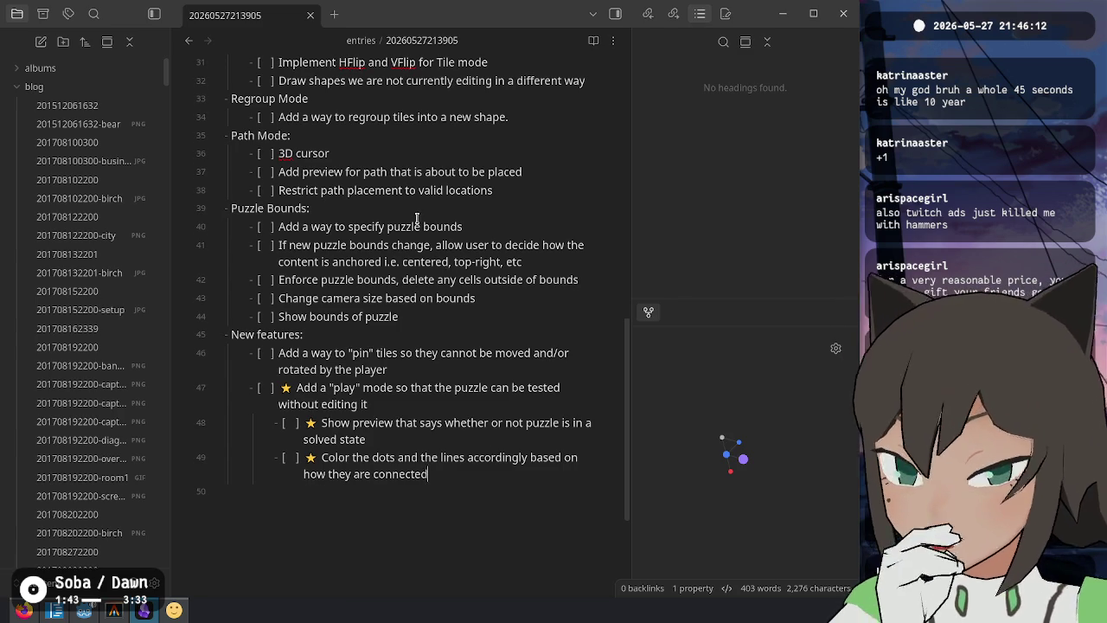
pyautogui.scroll(5, 417, 218)
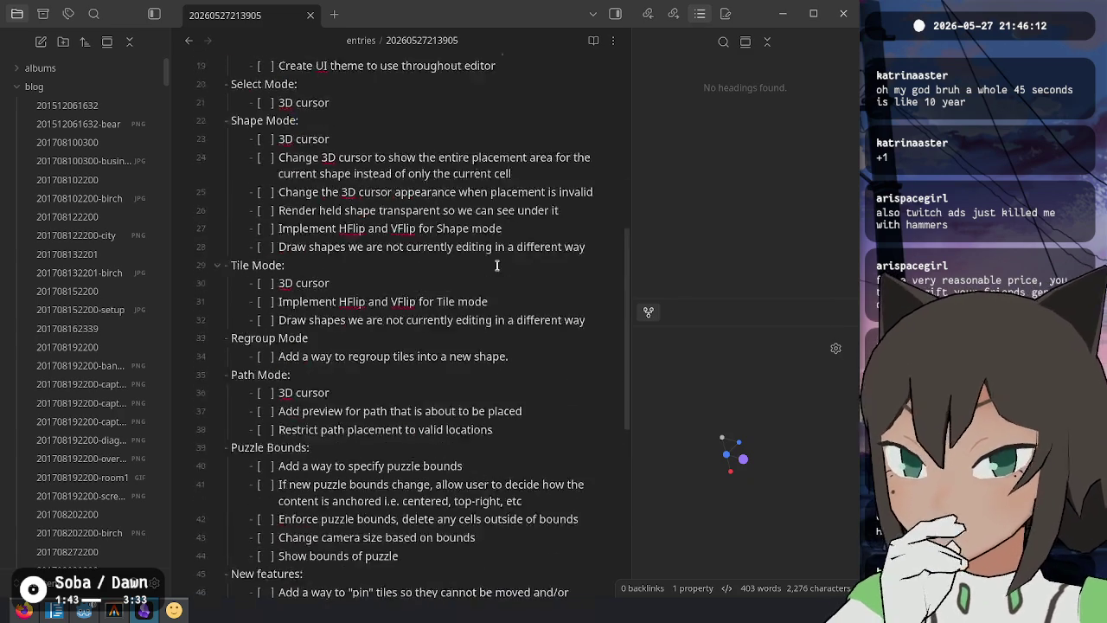
pyautogui.scroll(3, 446, 258)
pyautogui.scroll(-10, 394, 255)
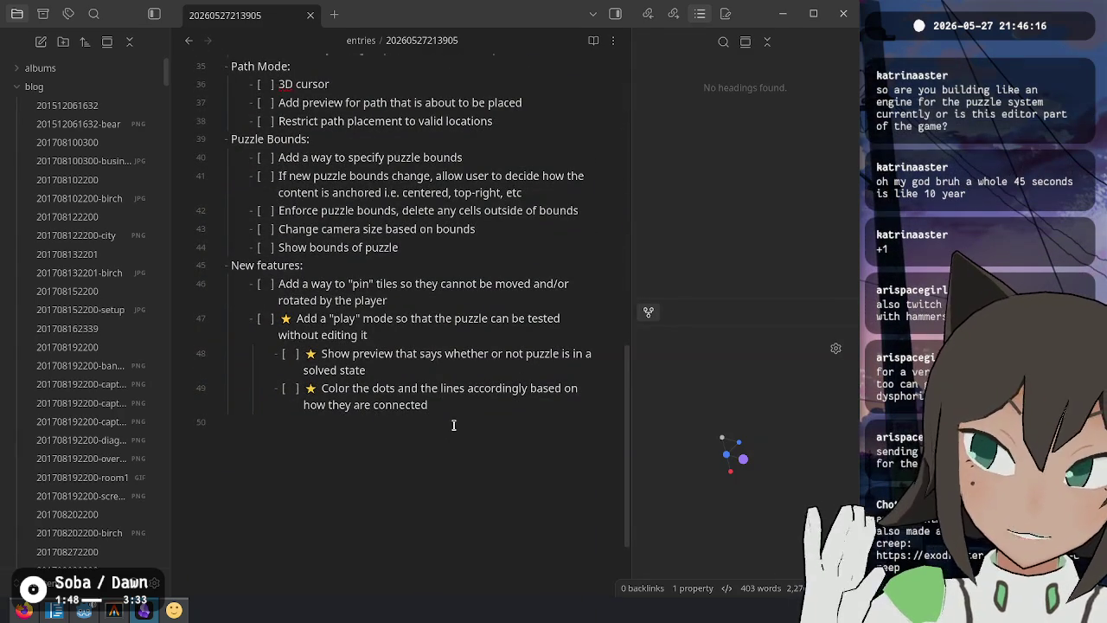
pyautogui.scroll(11, 453, 427)
pyautogui.click(337, 203)
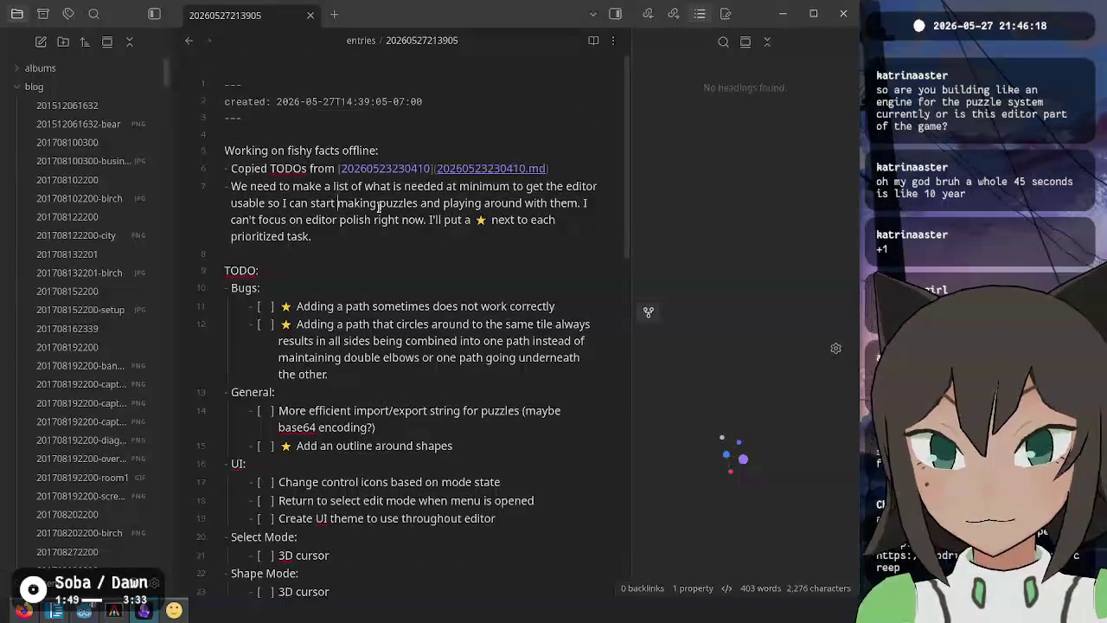
# Reword line 7 to aim for a playable state, however rough, removing 'around with' after 'playing'.
pyautogui.write('get to a playable state -- some ')
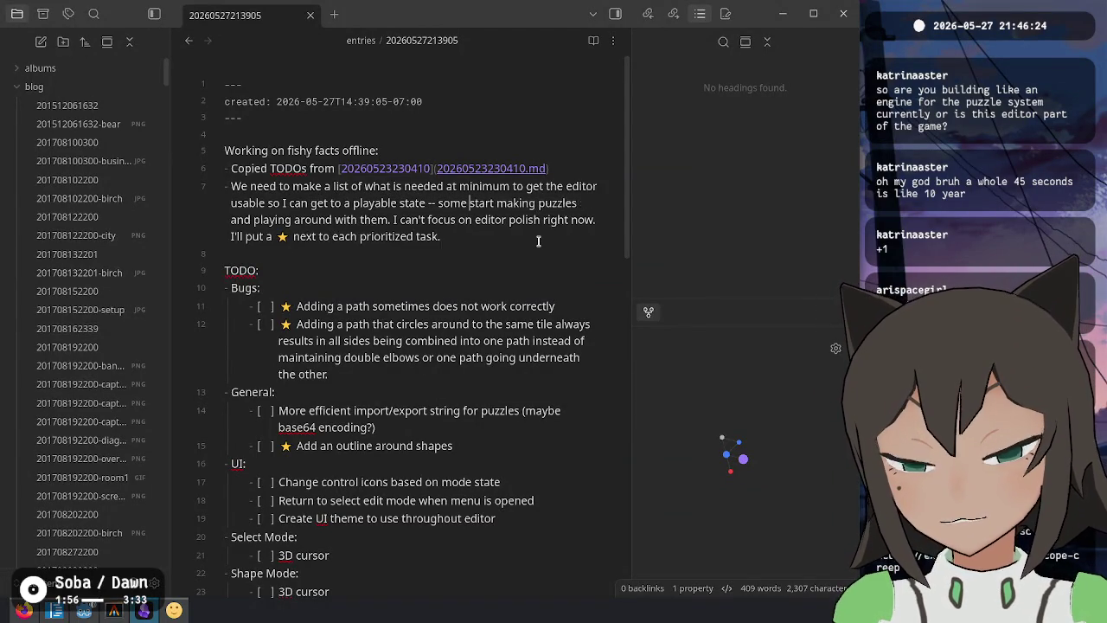
pyautogui.write('kind of state, no matter how rough the experience is, that I can')
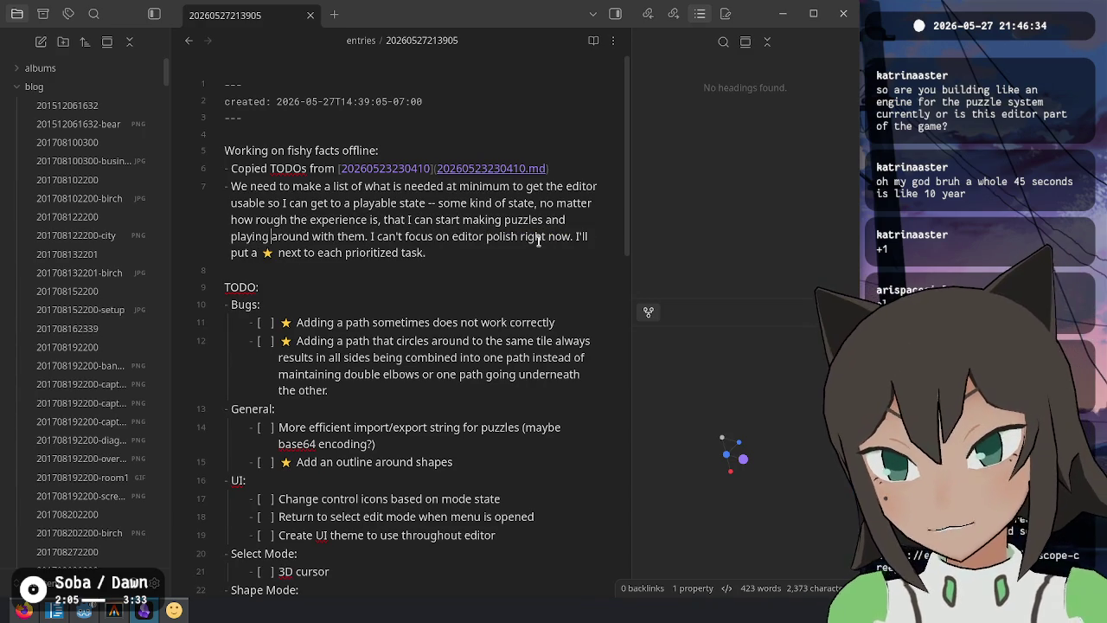
pyautogui.hotkey('ctrl', 'BackSpace')
pyautogui.hotkey('ctrl', 'Delete')
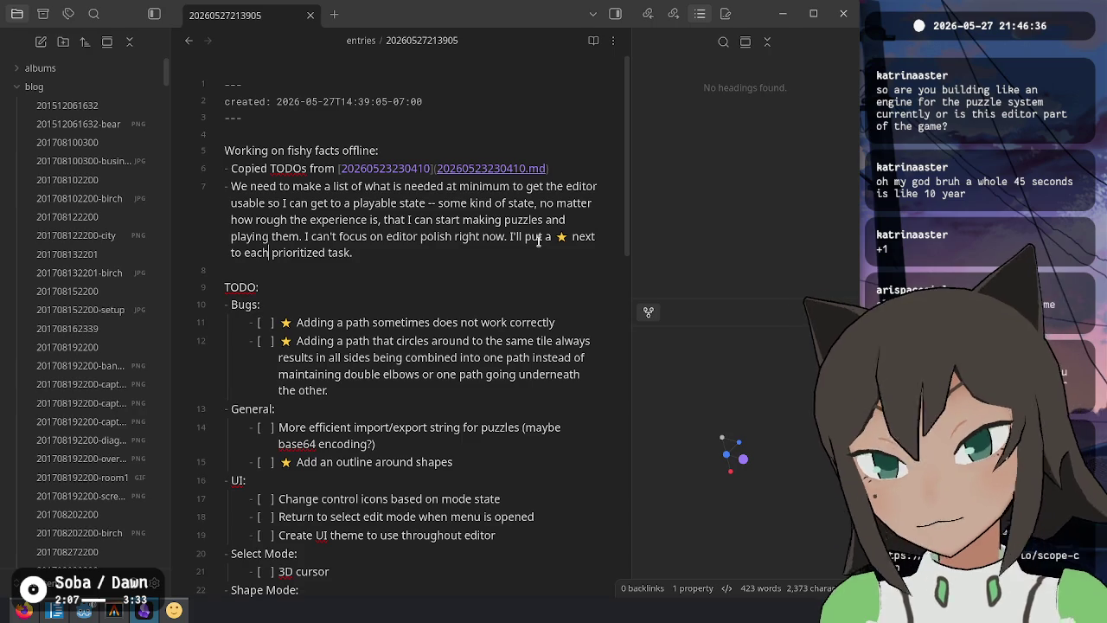
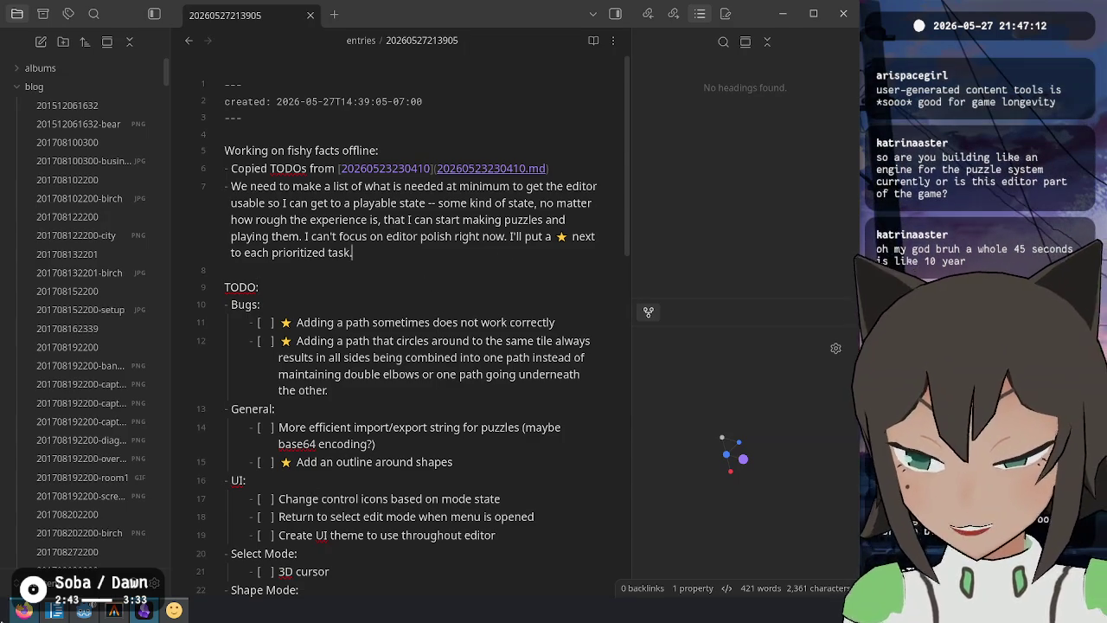
# Switch from the Obsidian TODO note to the Firefox window showing Twitch's Stream Manager.
pyautogui.hotkey('alt', 'Tab')
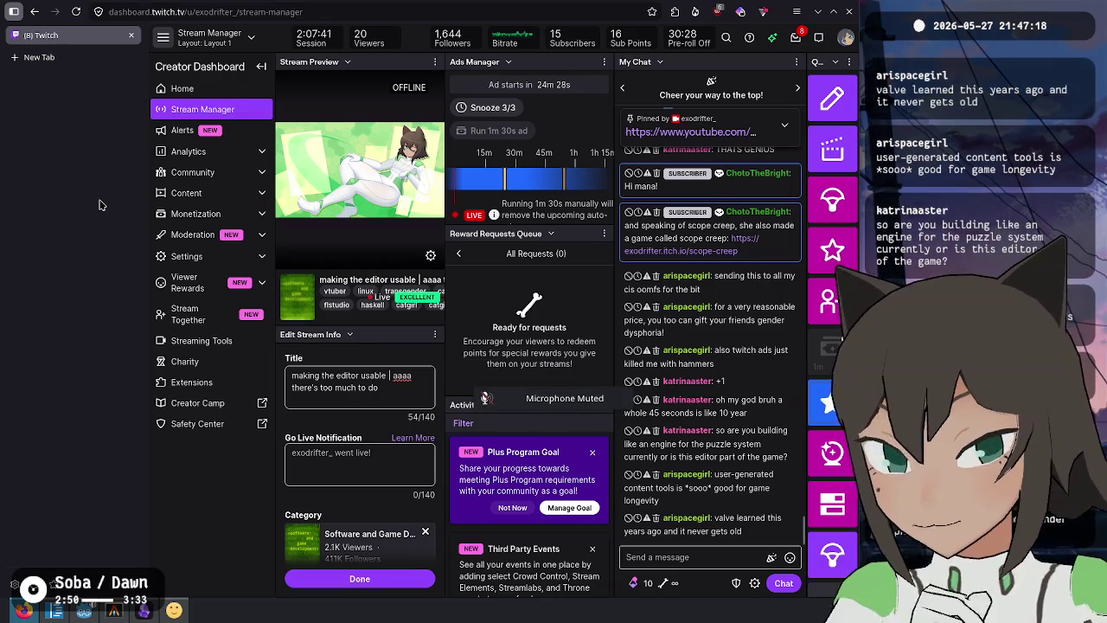
pyautogui.press('super+shift+a')
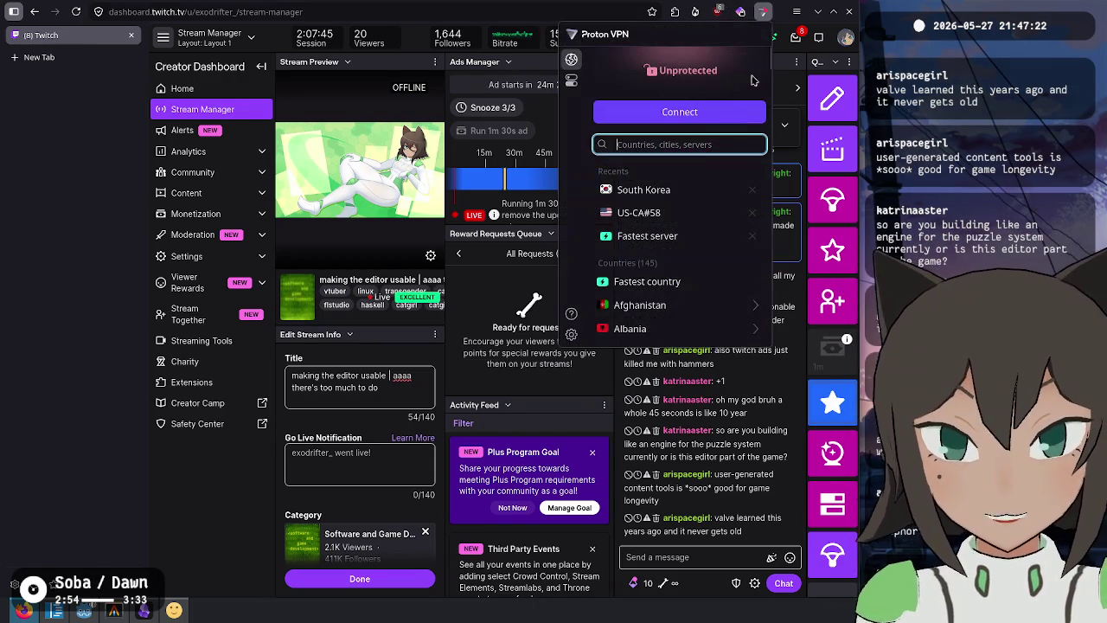
pyautogui.click(763, 12)
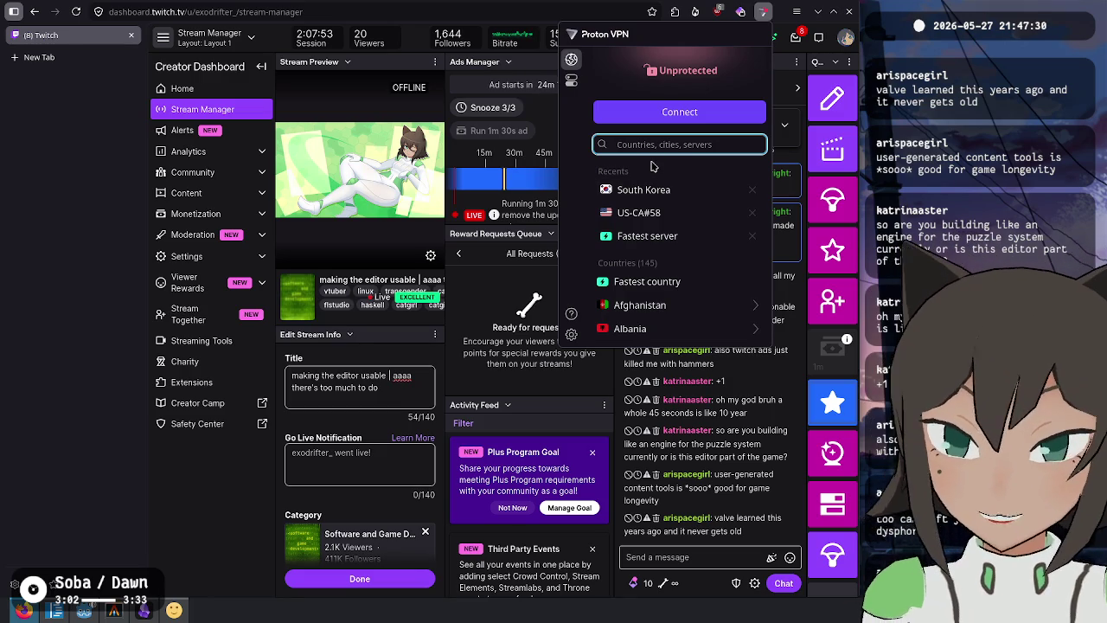
pyautogui.click(122, 246)
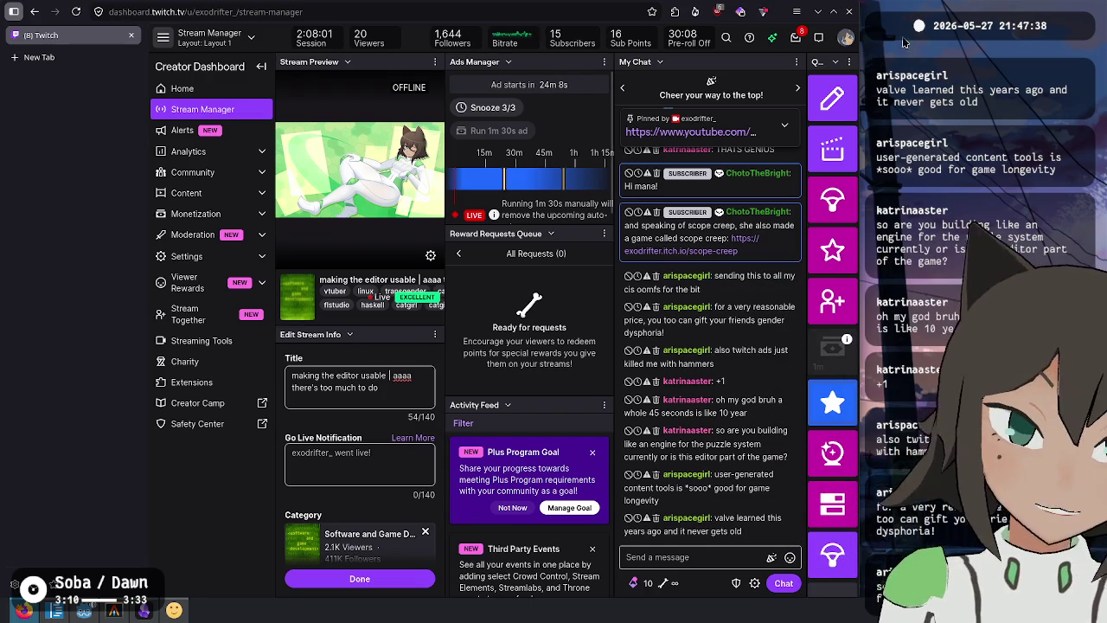
pyautogui.click(763, 11)
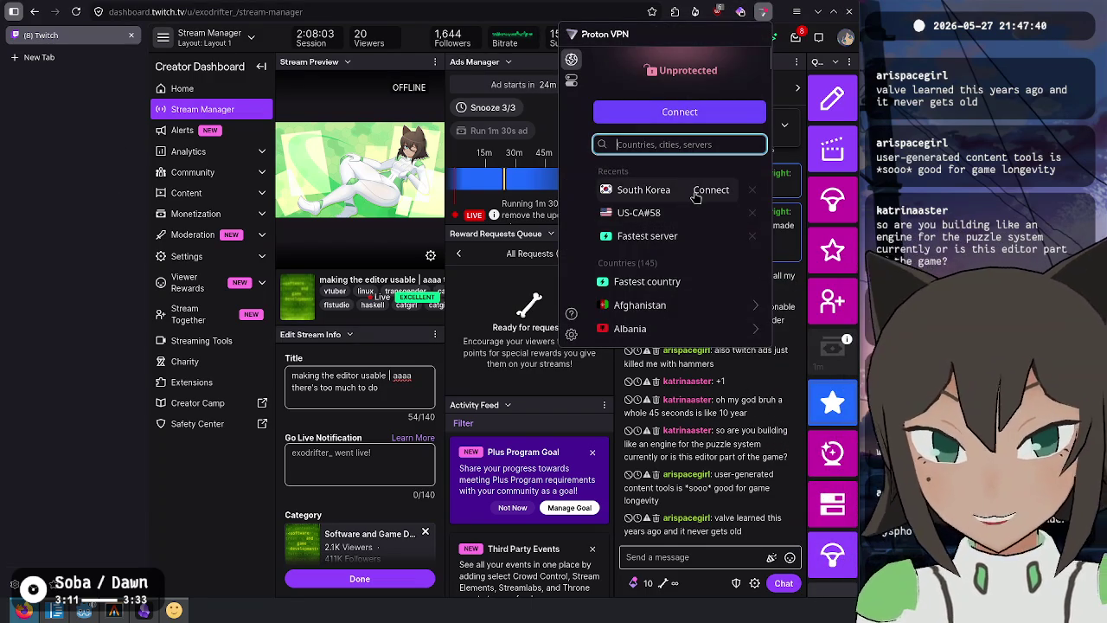
pyautogui.click(76, 282)
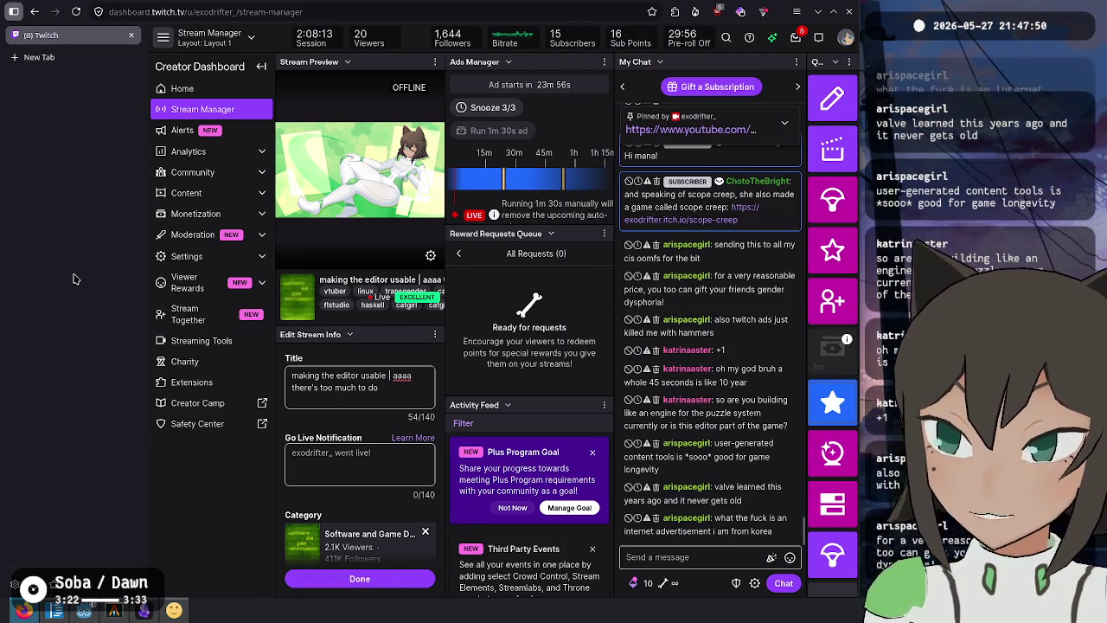
pyautogui.hotkey('ctrl', 't')
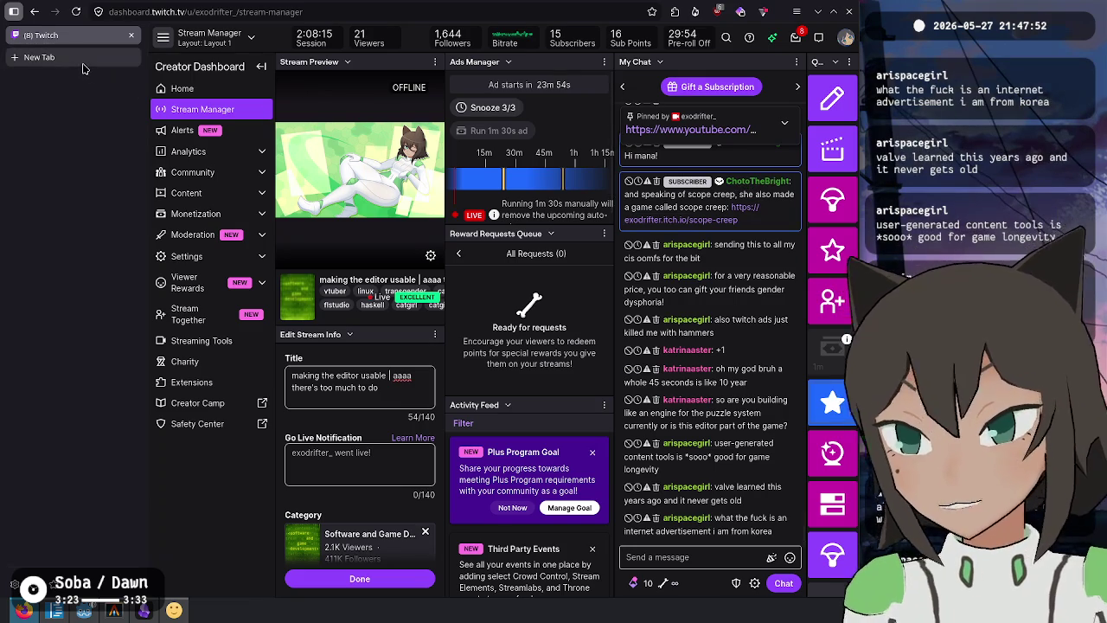
# Load exodrifter.space in a new browser tab.
pyautogui.write('fishy')
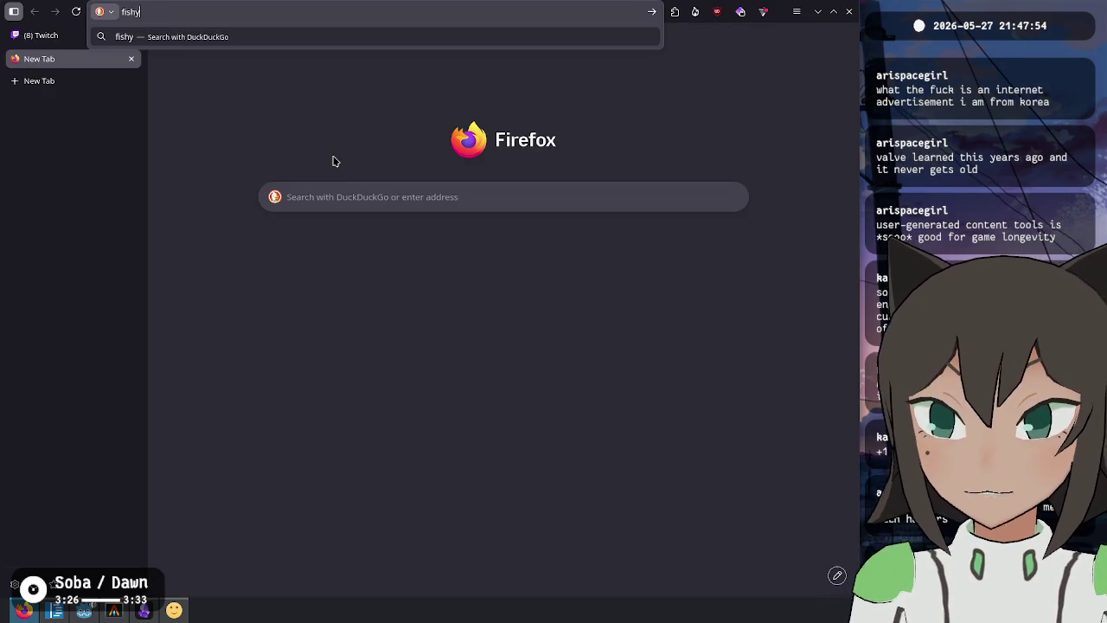
pyautogui.hotkey('ctrl', 'a')
pyautogui.write('exodrifter.sp')
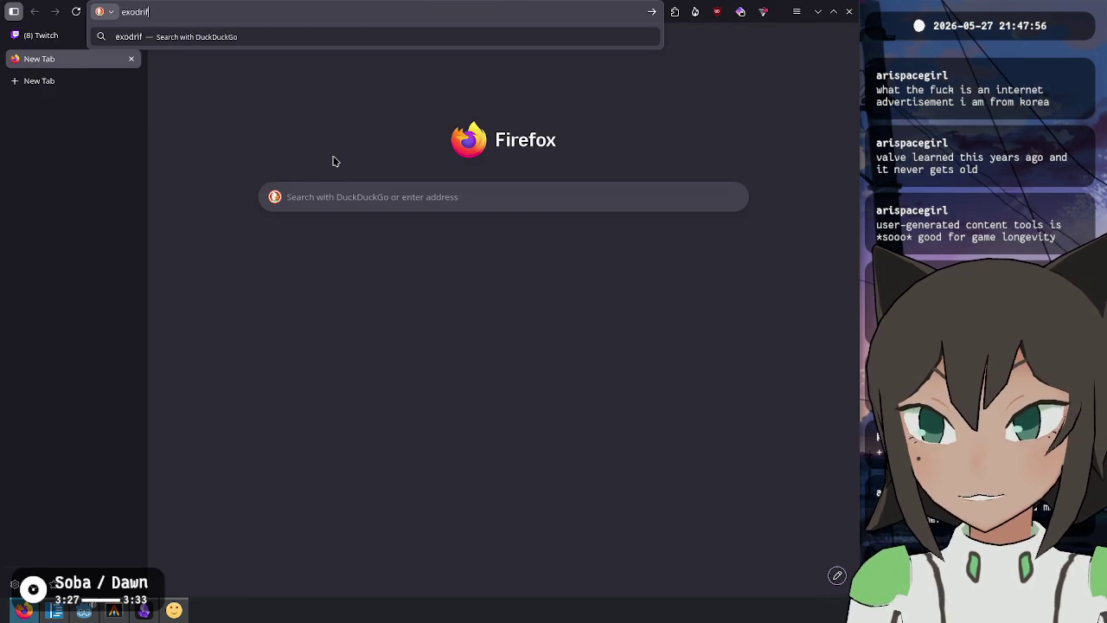
pyautogui.write('ace')
pyautogui.press('Return')
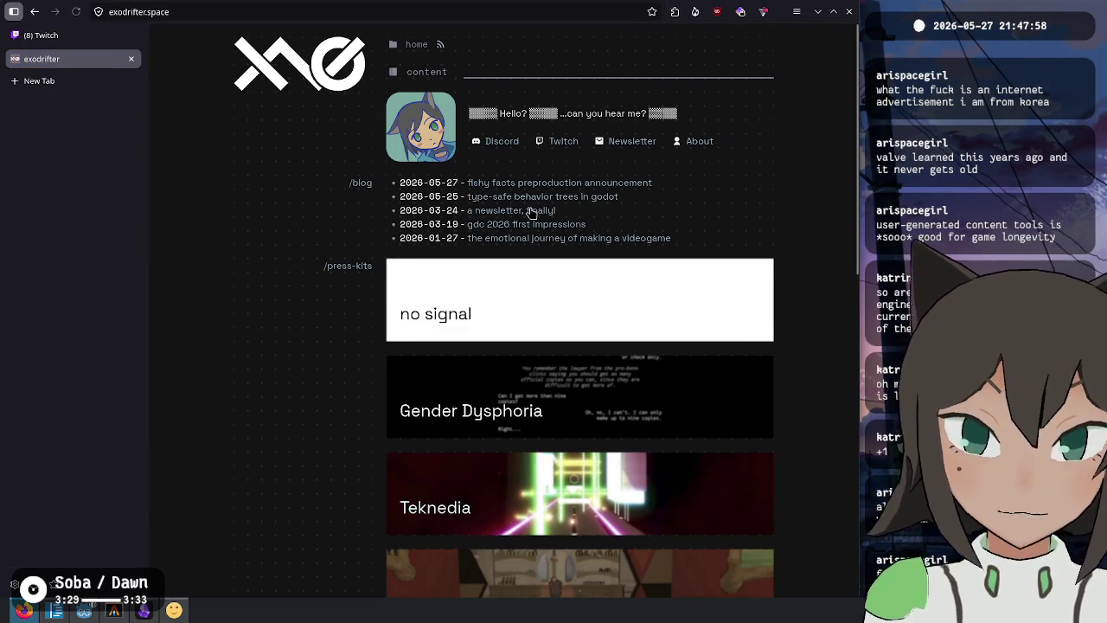
# Open and read through the fishy facts preproduction announcement post.
pyautogui.click(569, 184)
pyautogui.scroll(-5, 519, 346)
pyautogui.scroll(3, 488, 368)
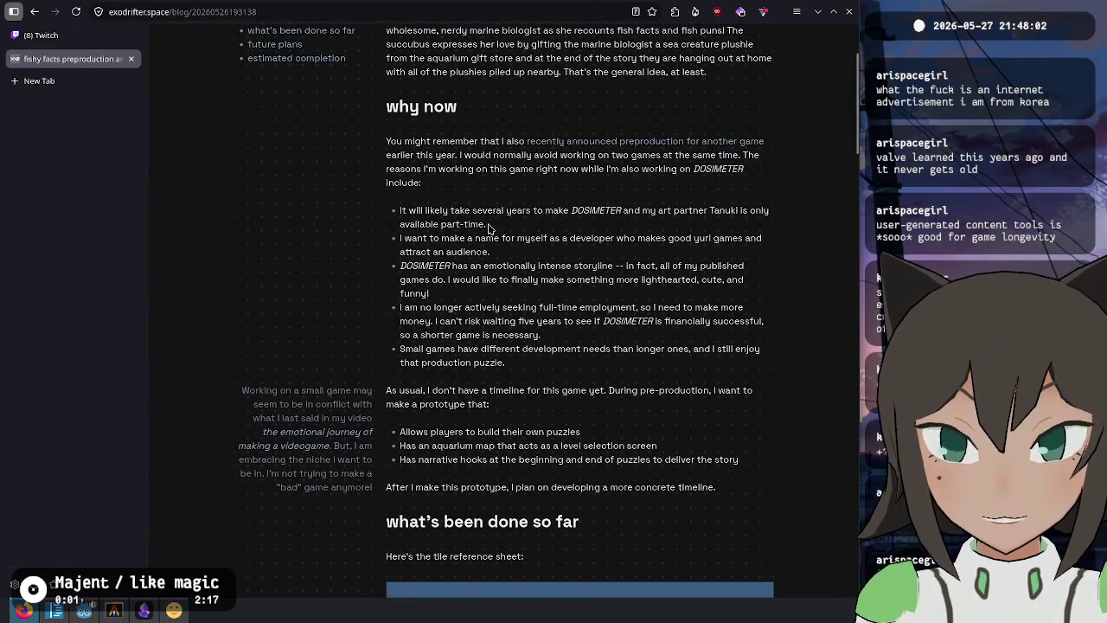
pyautogui.scroll(2, 493, 225)
pyautogui.scroll(-10, 483, 207)
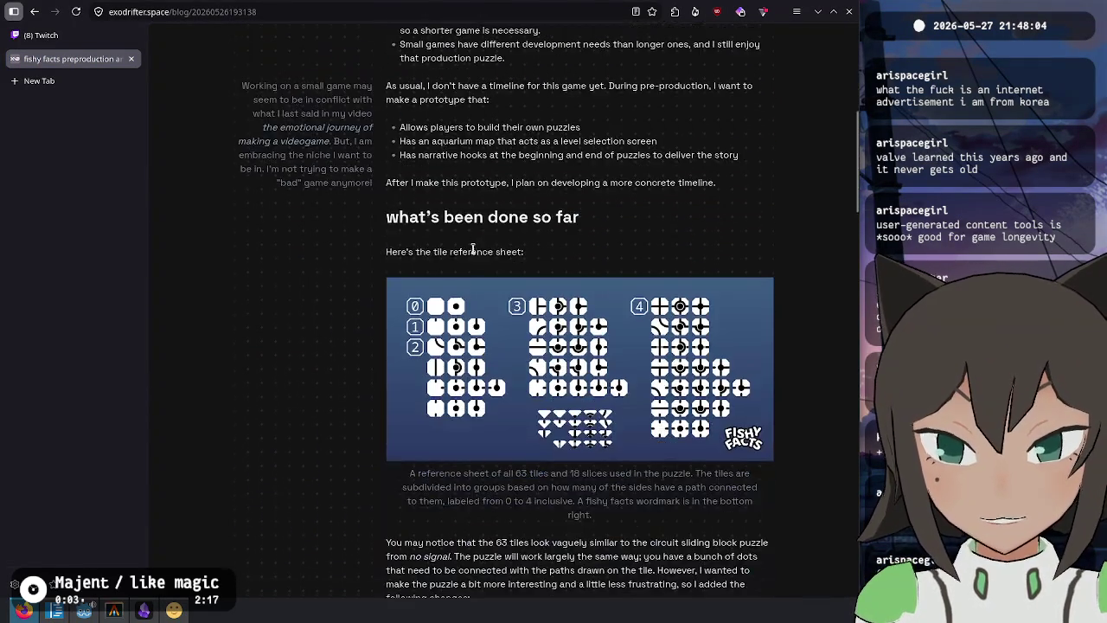
pyautogui.scroll(-15, 482, 208)
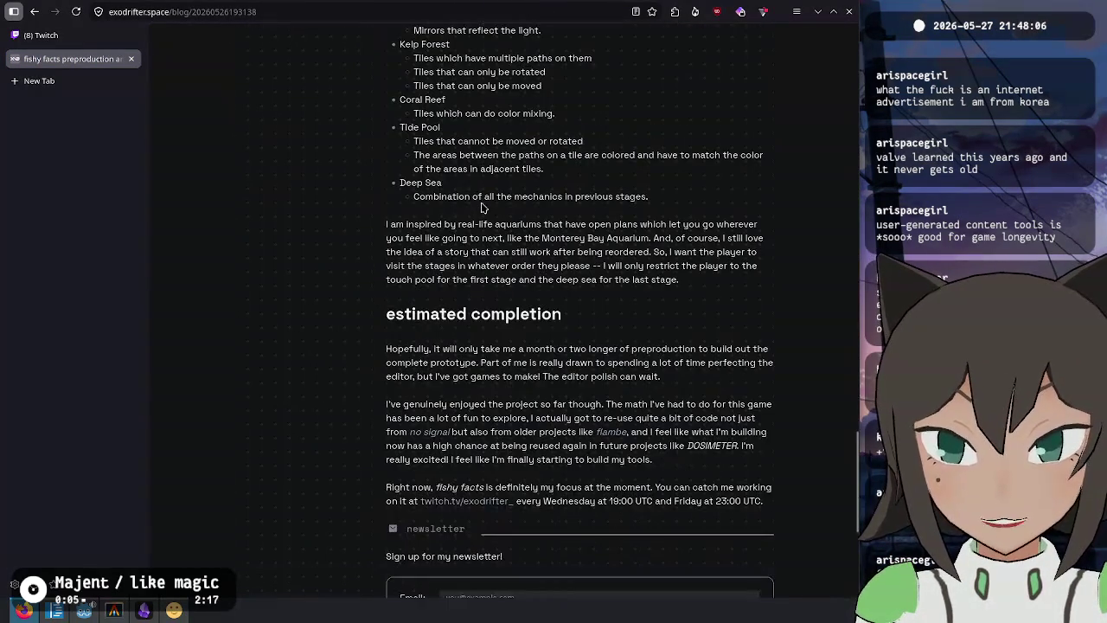
pyautogui.scroll(10, 492, 234)
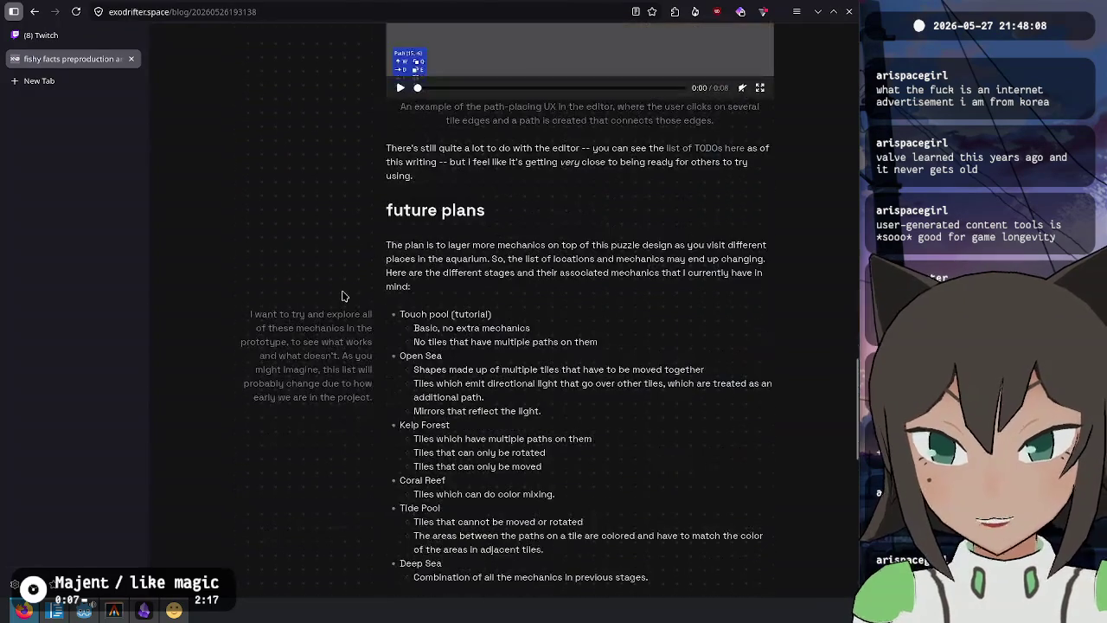
pyautogui.scroll(8, 345, 293)
pyautogui.scroll(8, 329, 346)
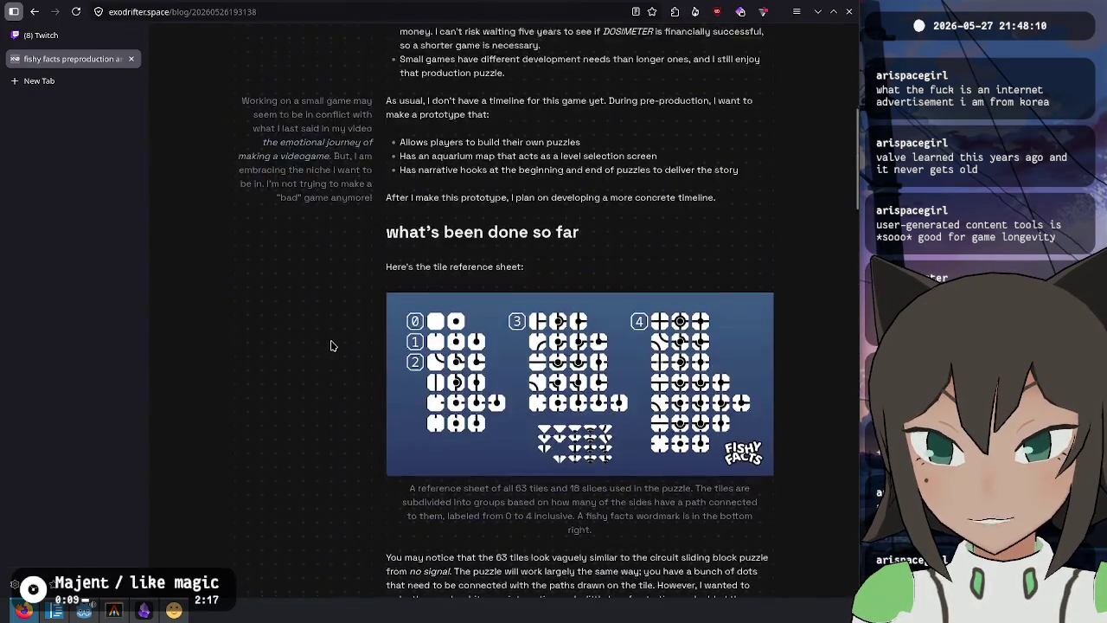
pyautogui.scroll(1, 348, 470)
pyautogui.scroll(2, 348, 471)
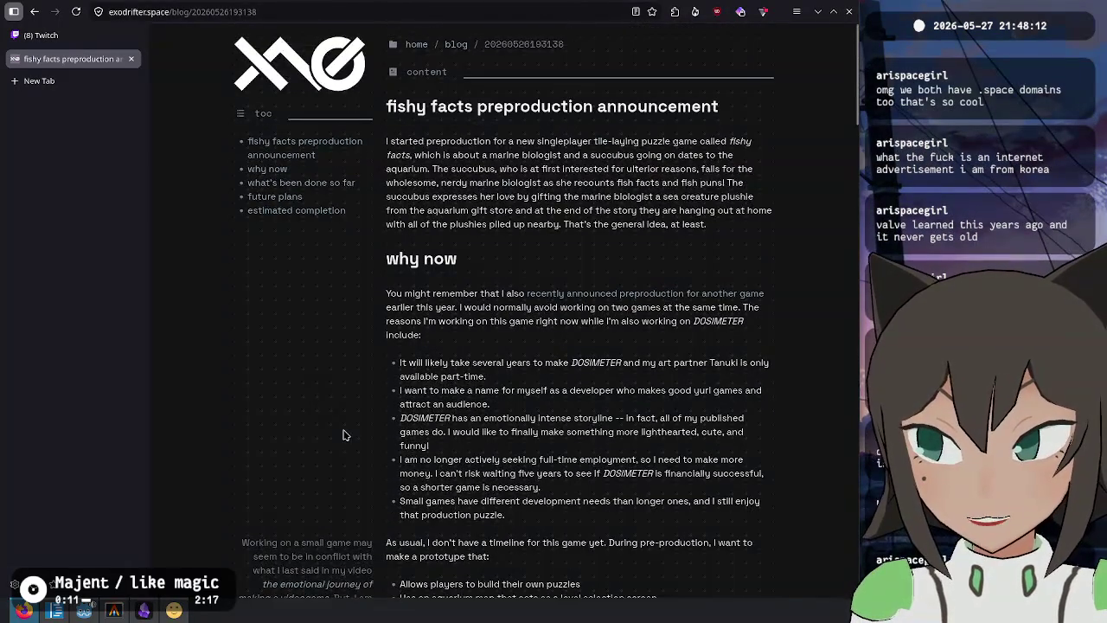
pyautogui.scroll(-5, 362, 287)
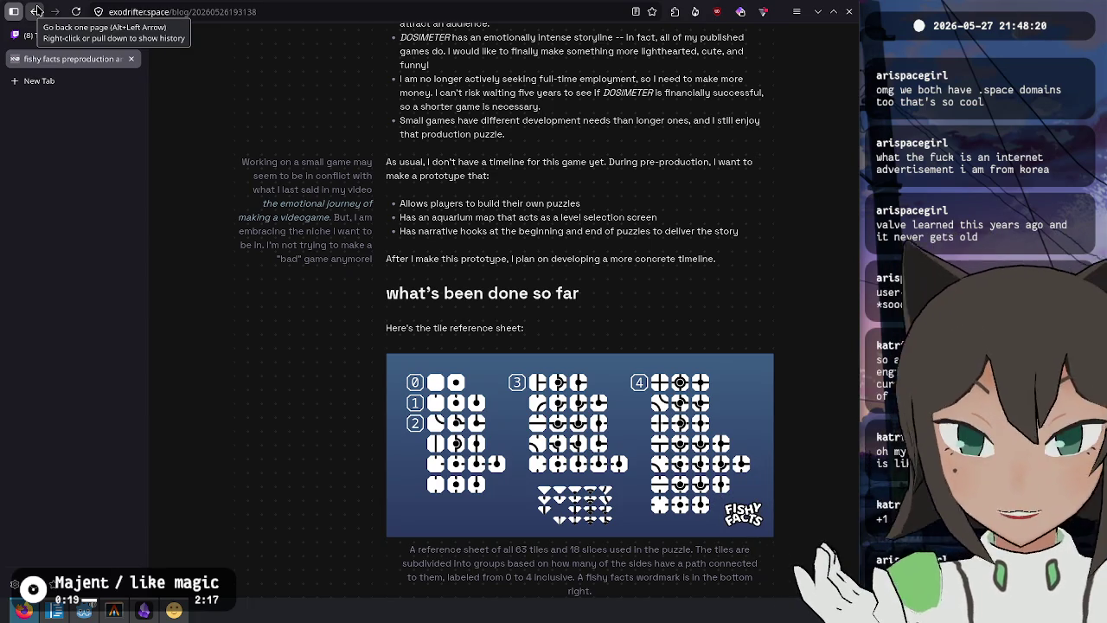
# Return to the exodrifter.space home page, glance at the TODO note, then come back to Twitch.
pyautogui.click(37, 11)
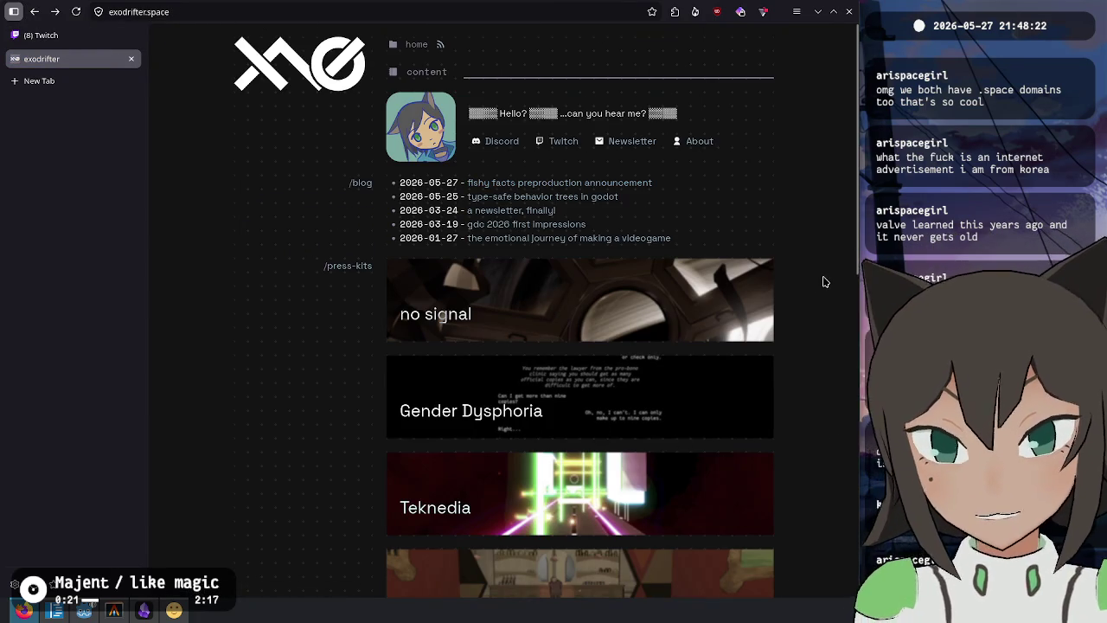
pyautogui.click(173, 611)
pyautogui.rightClick(174, 611)
pyautogui.press('Escape')
pyautogui.click(144, 611)
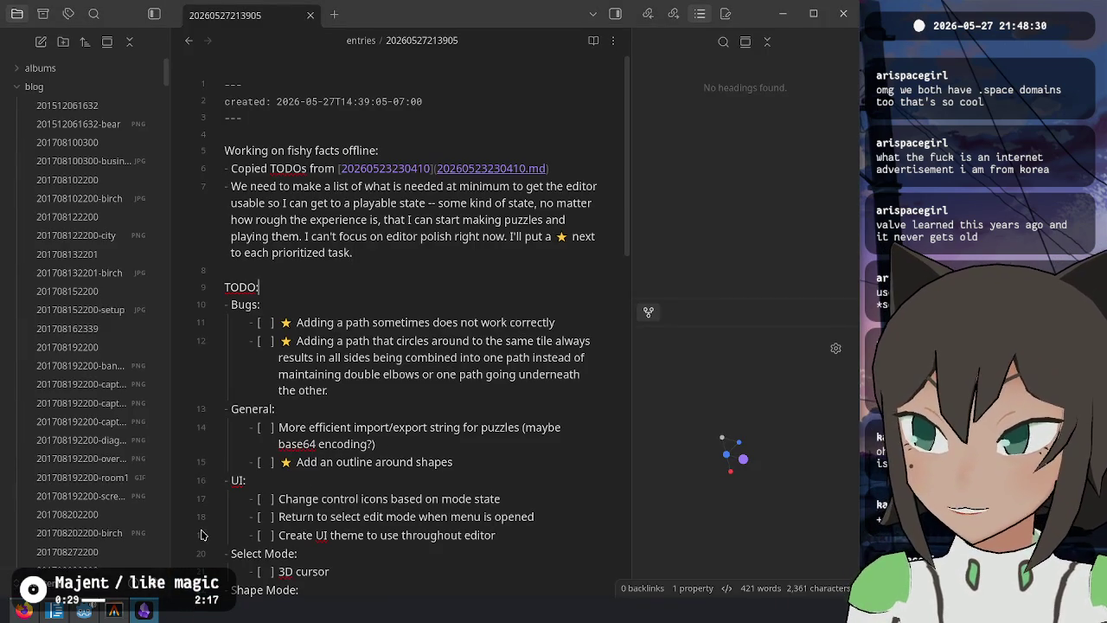
pyautogui.click(23, 611)
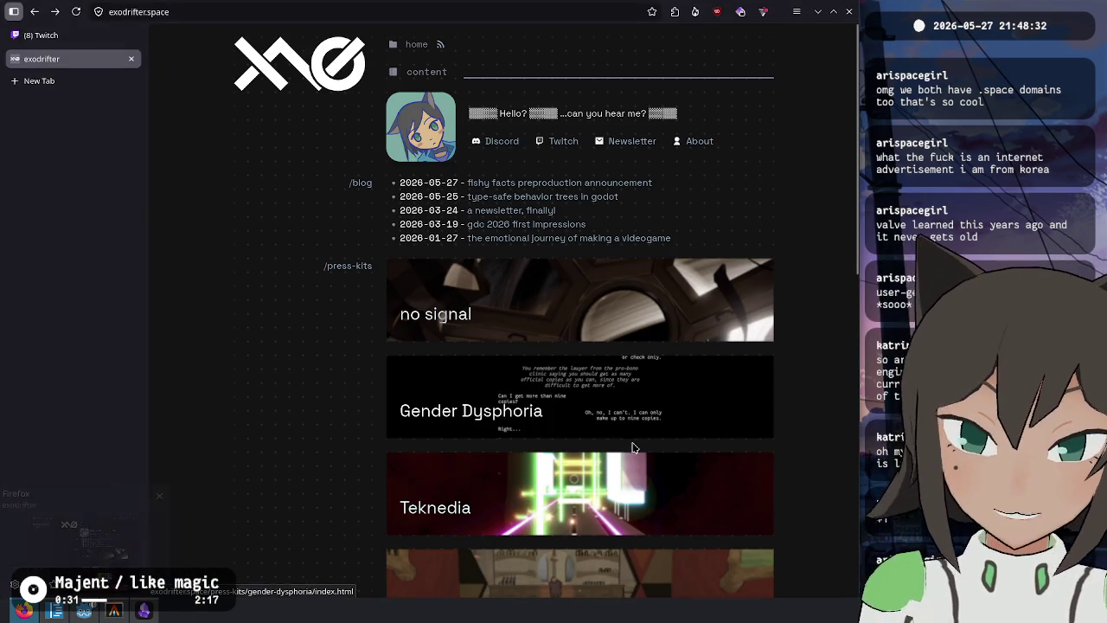
pyautogui.click(39, 35)
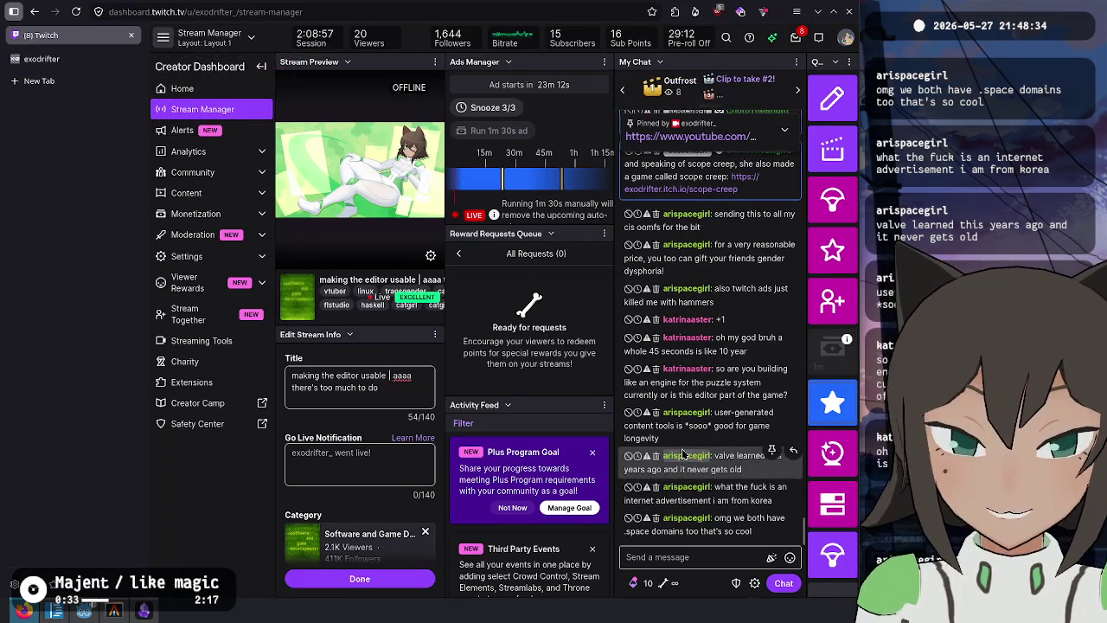
# Open a chatter's Twitch channel from their user card and follow the website link on its About page.
pyautogui.click(685, 455)
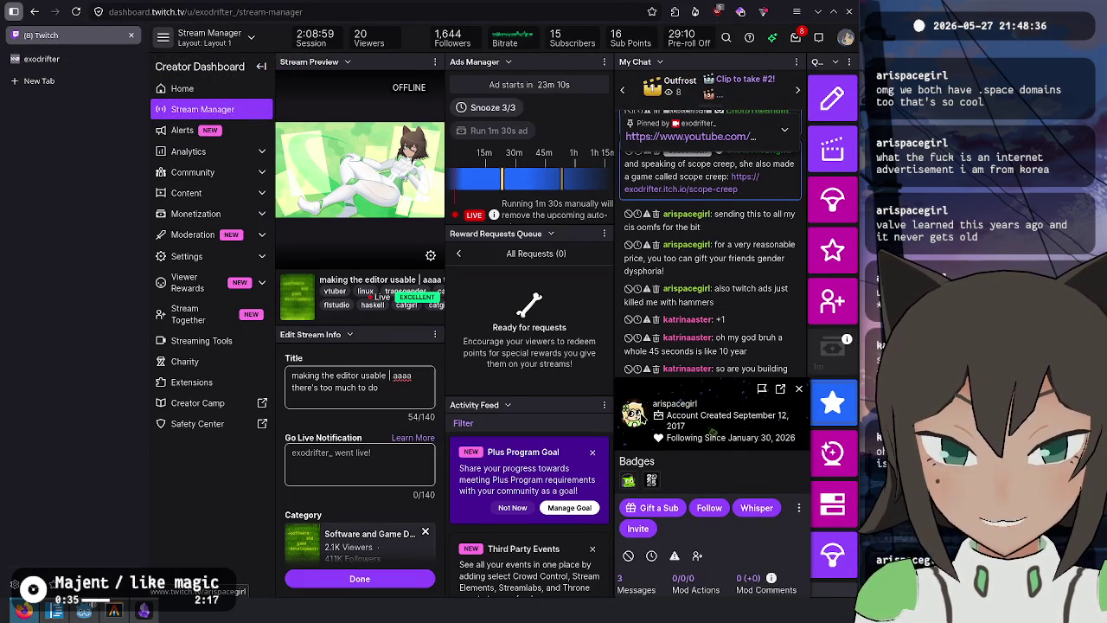
pyautogui.click(668, 405)
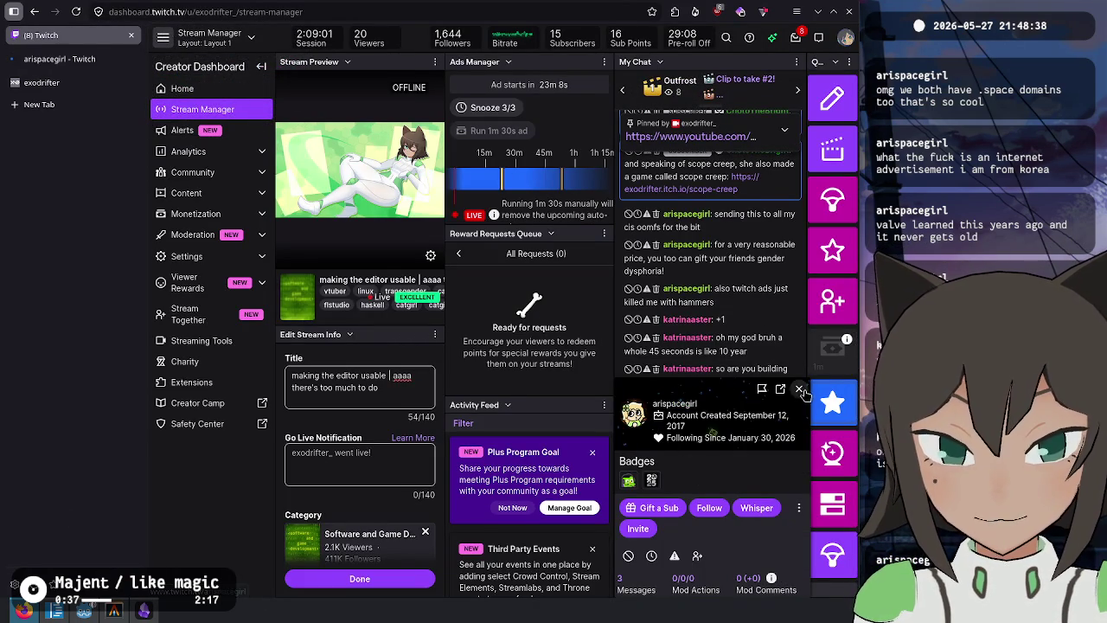
pyautogui.click(800, 390)
pyautogui.click(78, 59)
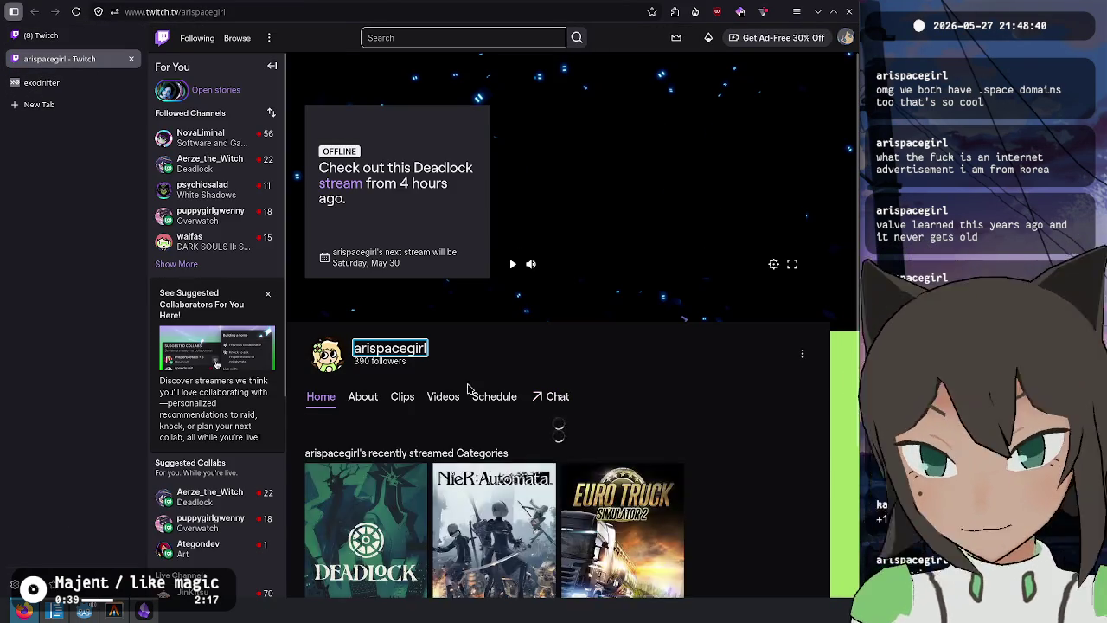
pyautogui.click(363, 438)
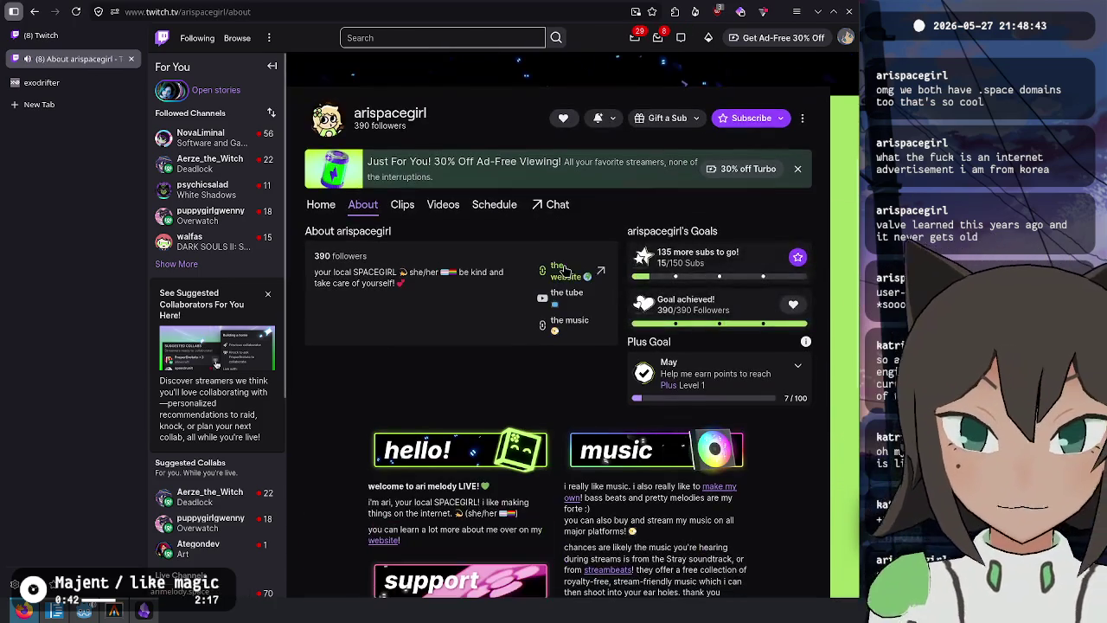
pyautogui.click(563, 272)
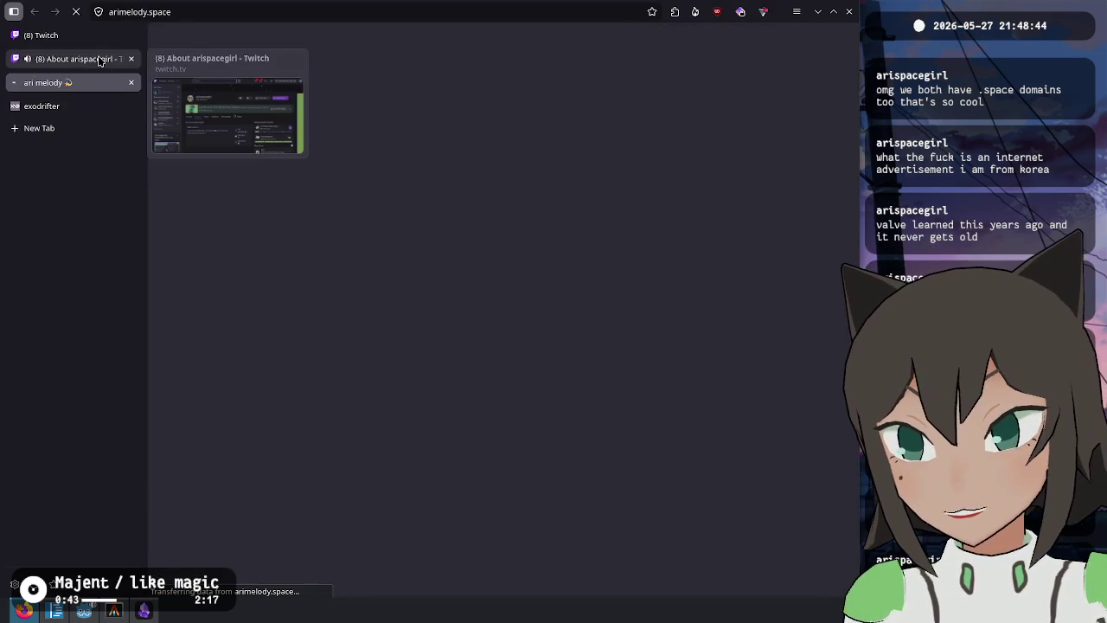
# Close the Twitch About tab and scroll down arimelody.space to its social links and projects.
pyautogui.middleClick(99, 61)
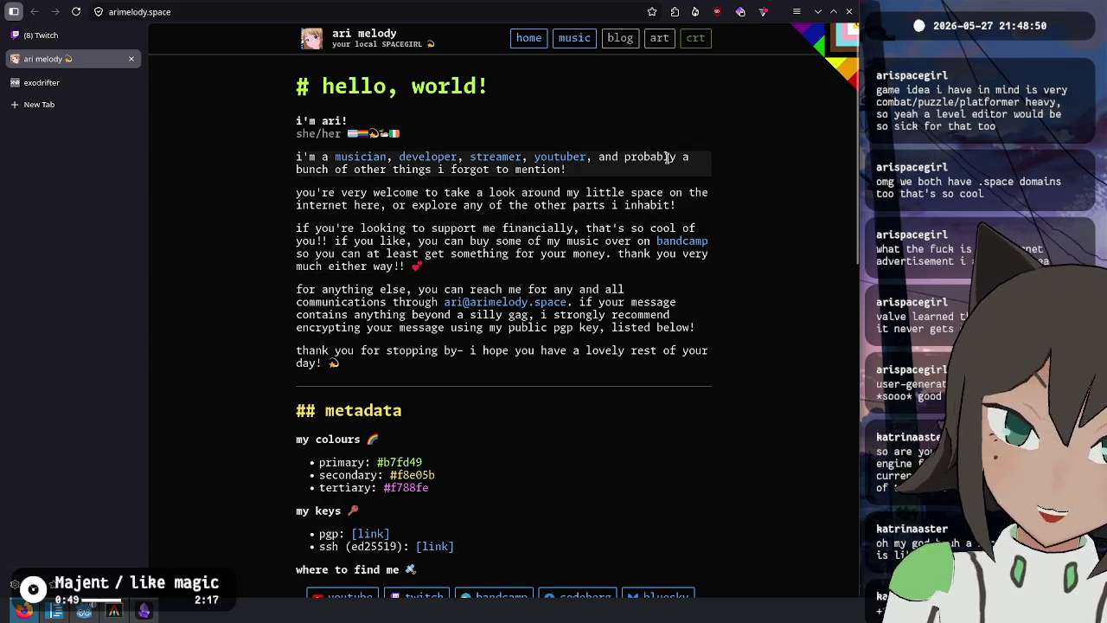
pyautogui.scroll(-3, 744, 248)
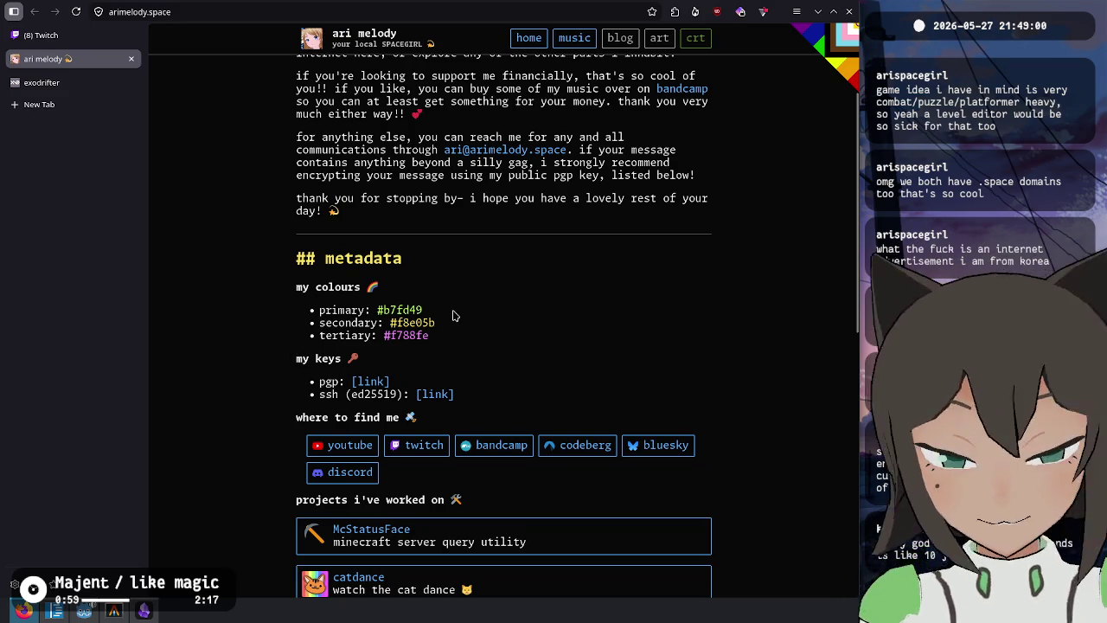
pyautogui.scroll(-2, 462, 322)
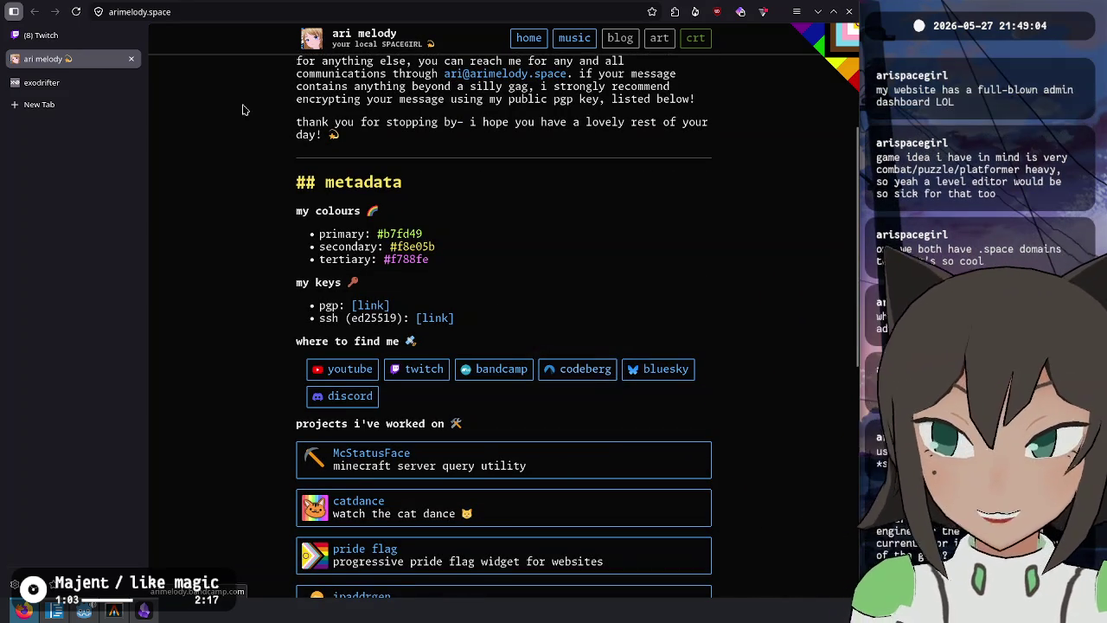
# Open the linked Codeberg page and look over its projects, including the VOD upload tool.
pyautogui.click(611, 371)
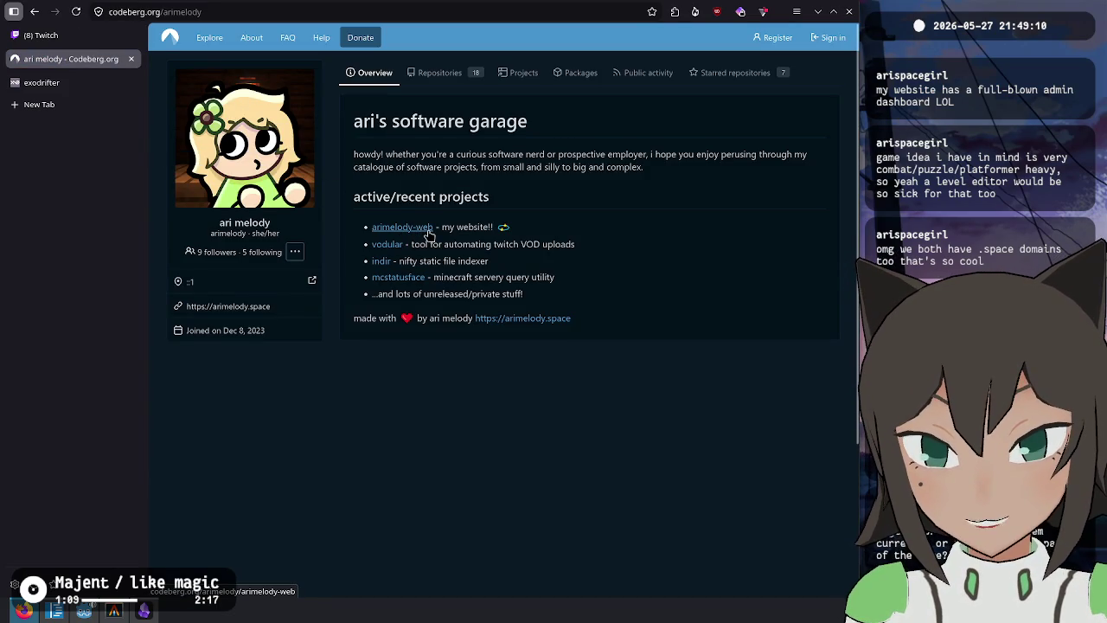
pyautogui.moveTo(491, 242)
pyautogui.mouseDown()
pyautogui.moveTo(372, 245)
pyautogui.moveTo(585, 247)
pyautogui.mouseUp()
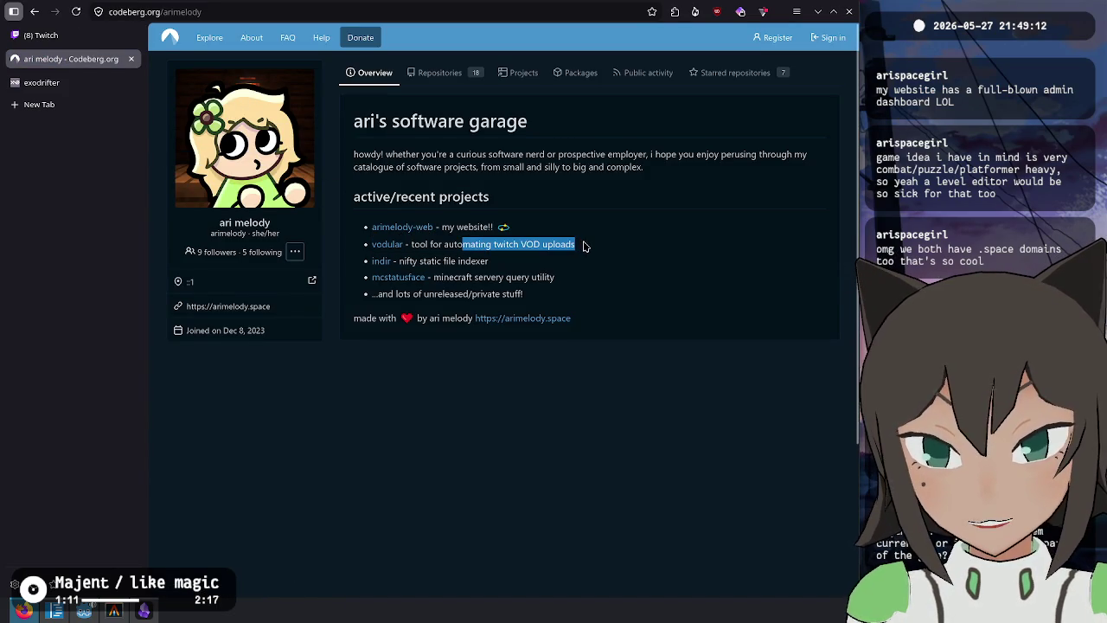
pyautogui.click(584, 247)
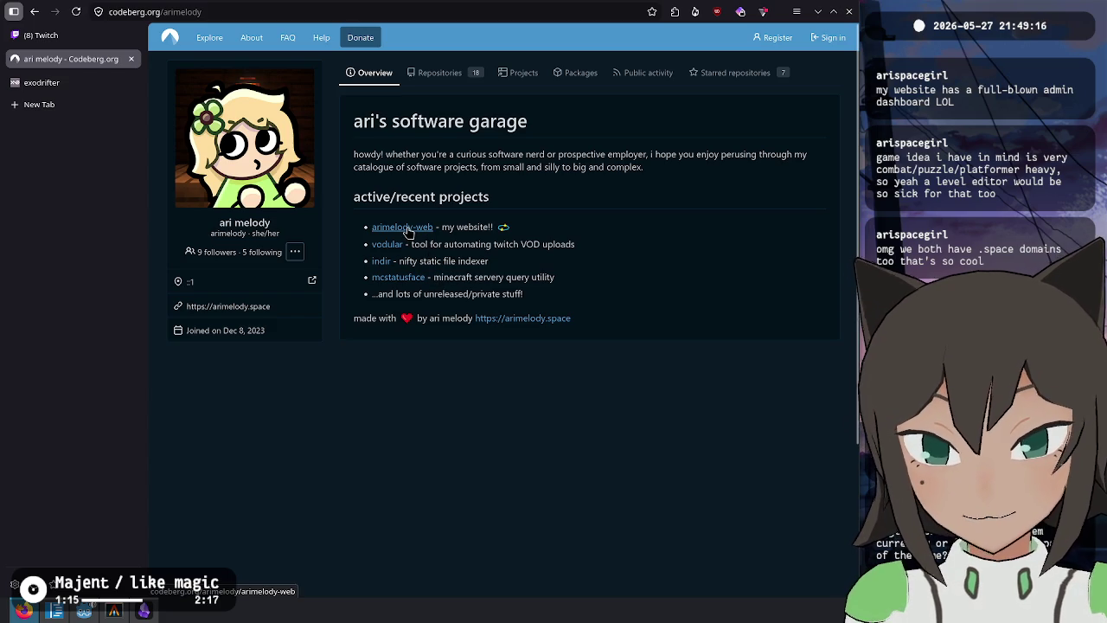
pyautogui.scroll(-10, 385, 258)
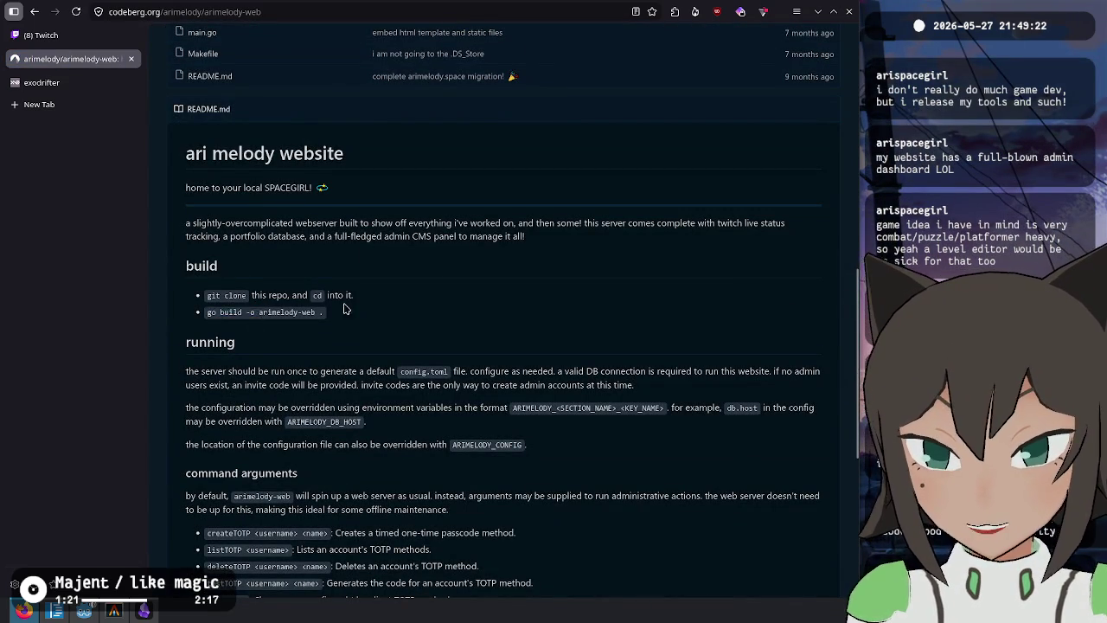
pyautogui.scroll(-3, 605, 333)
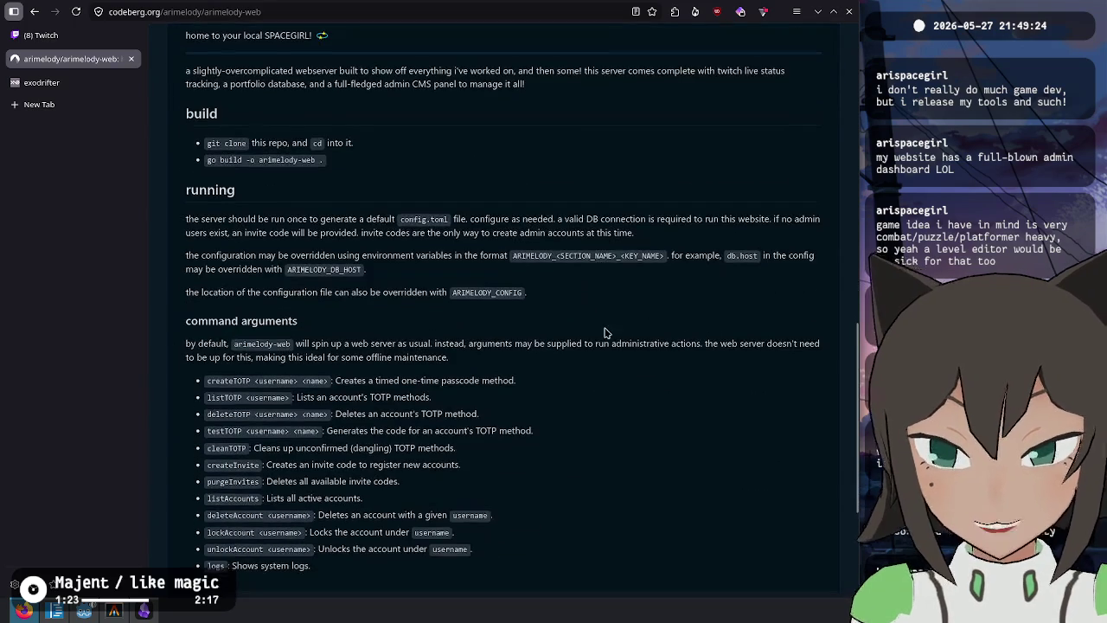
pyautogui.scroll(-2, 247, 363)
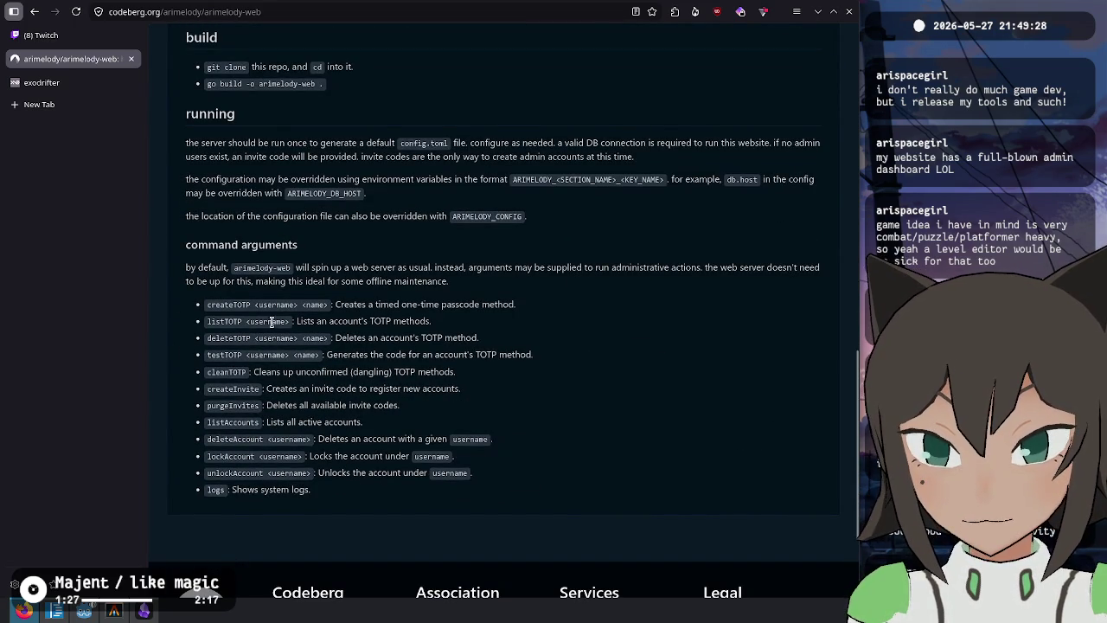
# Read the arimelody-web README, including the offline maintenance note, then go back to the profile.
pyautogui.moveTo(445, 271)
pyautogui.mouseDown()
pyautogui.moveTo(266, 282)
pyautogui.moveTo(309, 305)
pyautogui.moveTo(272, 338)
pyautogui.moveTo(266, 367)
pyautogui.mouseUp()
pyautogui.click(440, 413)
pyautogui.scroll(10, 509, 386)
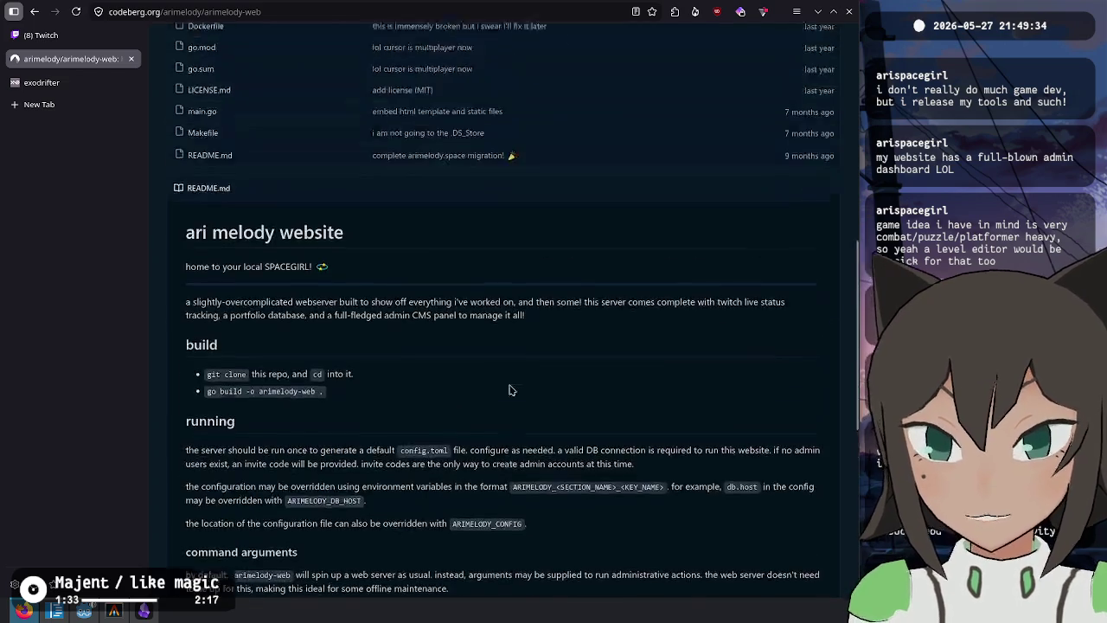
pyautogui.scroll(-10, 509, 386)
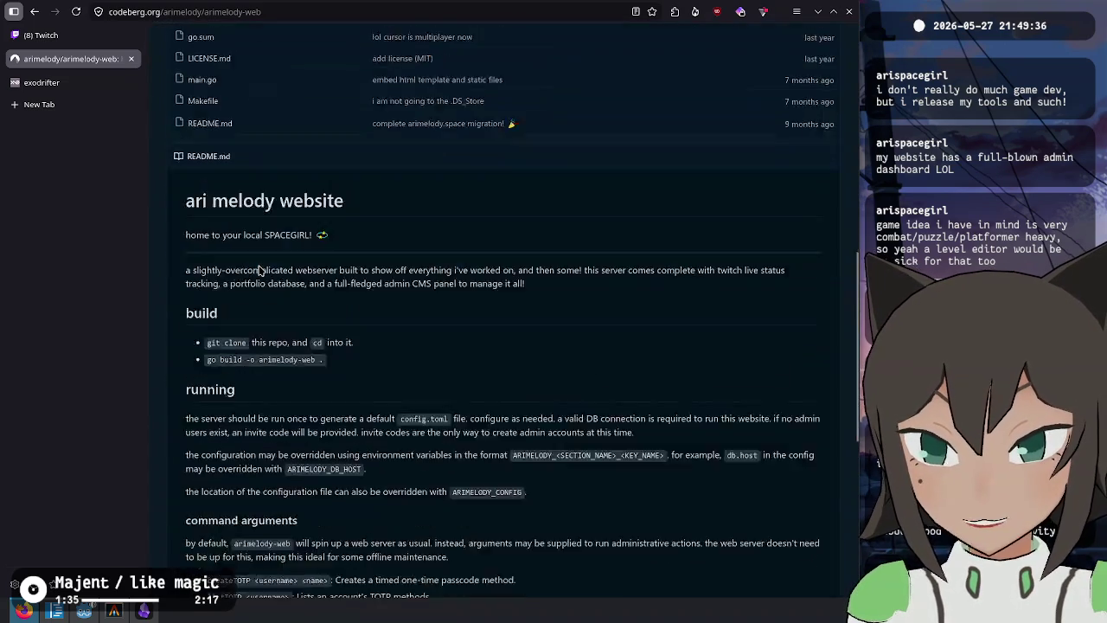
pyautogui.scroll(-3, 284, 416)
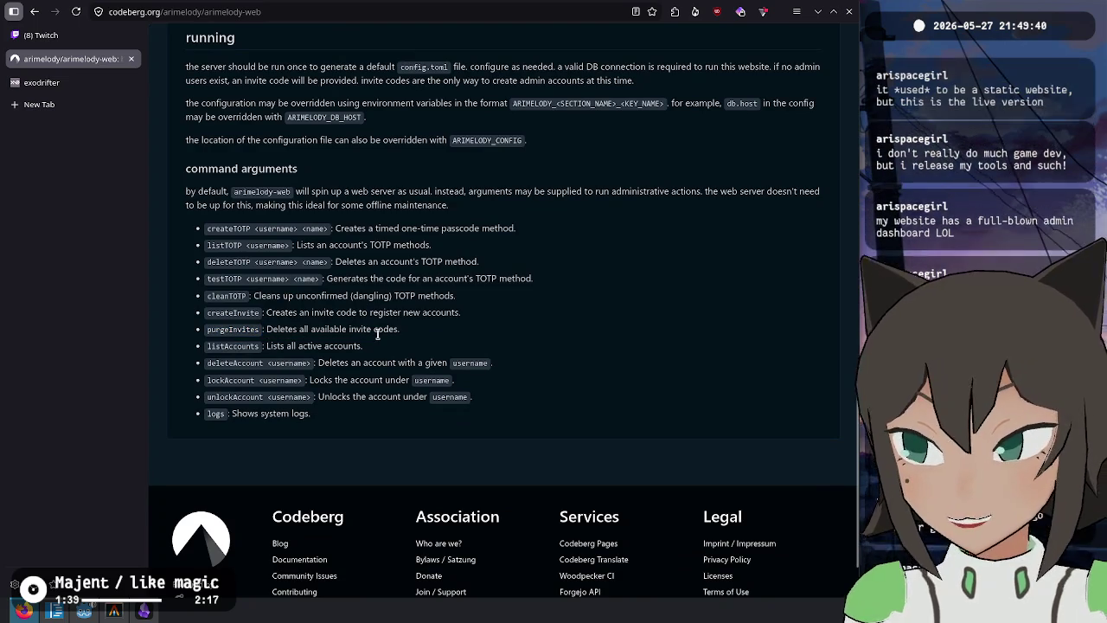
pyautogui.scroll(5, 407, 225)
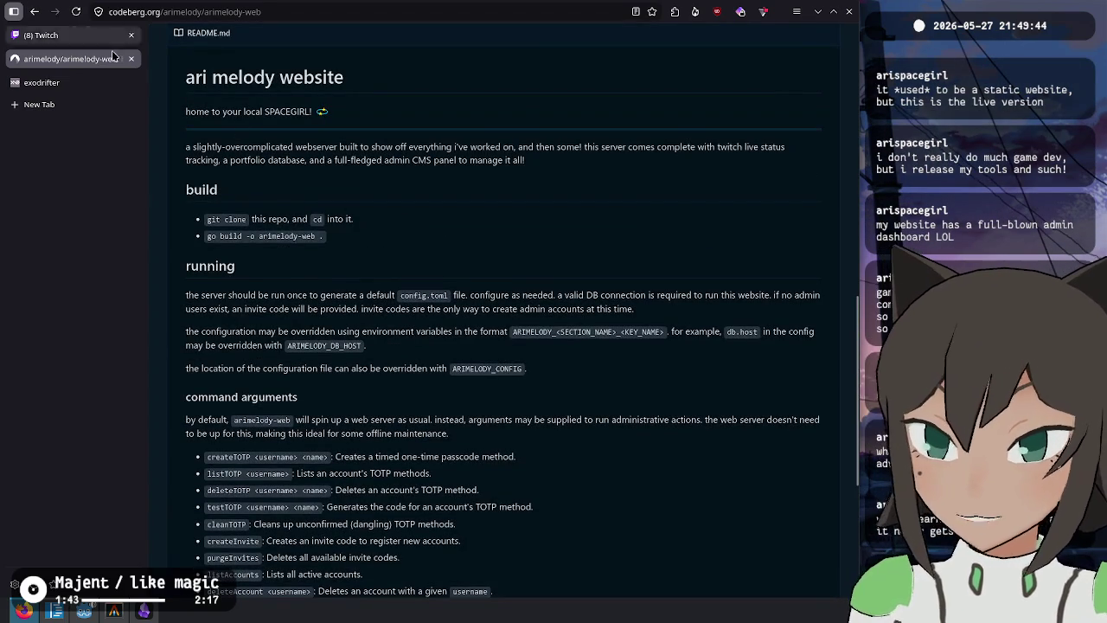
pyautogui.scroll(2, 450, 153)
pyautogui.scroll(12, 353, 371)
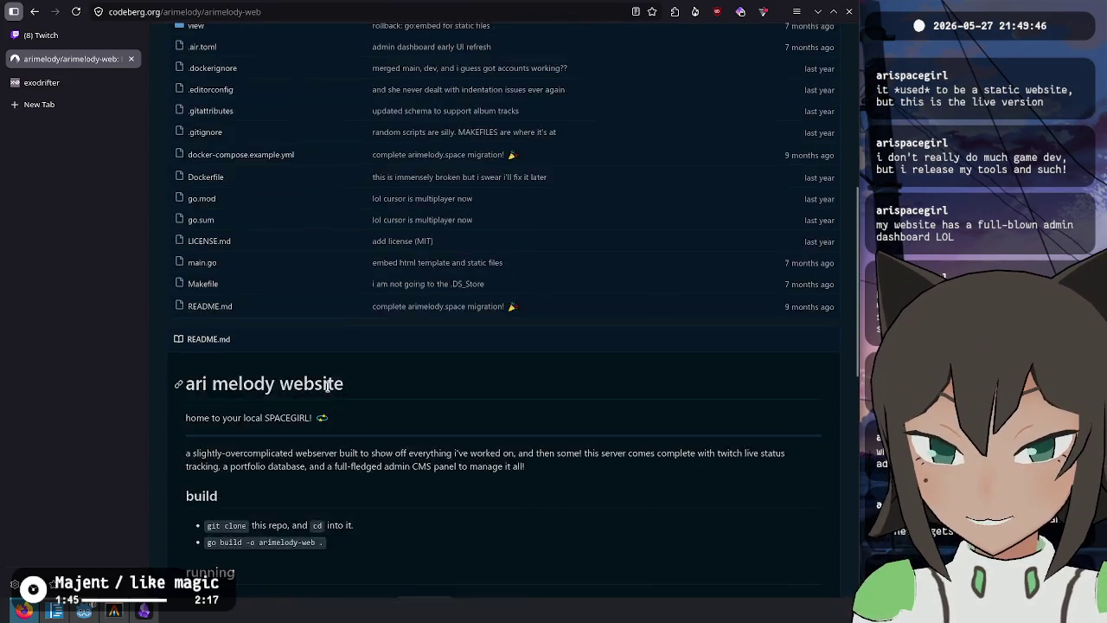
pyautogui.scroll(3, 208, 251)
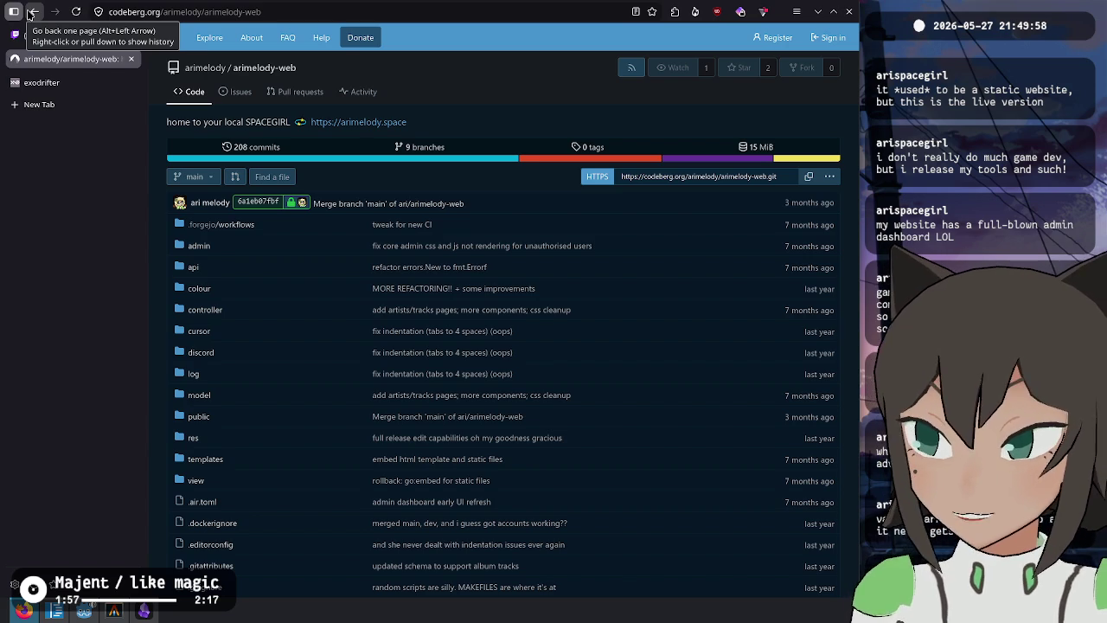
pyautogui.click(31, 12)
# Return to arimelody.space and scroll through its projects and 88x31 badge wall, then back up.
pyautogui.click(31, 12)
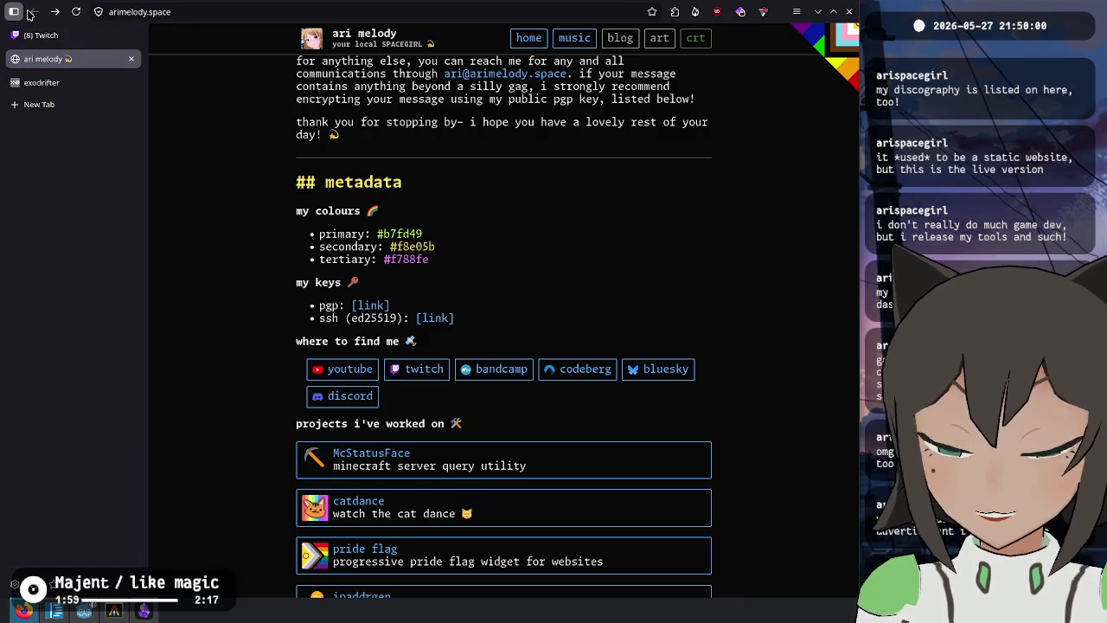
pyautogui.scroll(3, 715, 212)
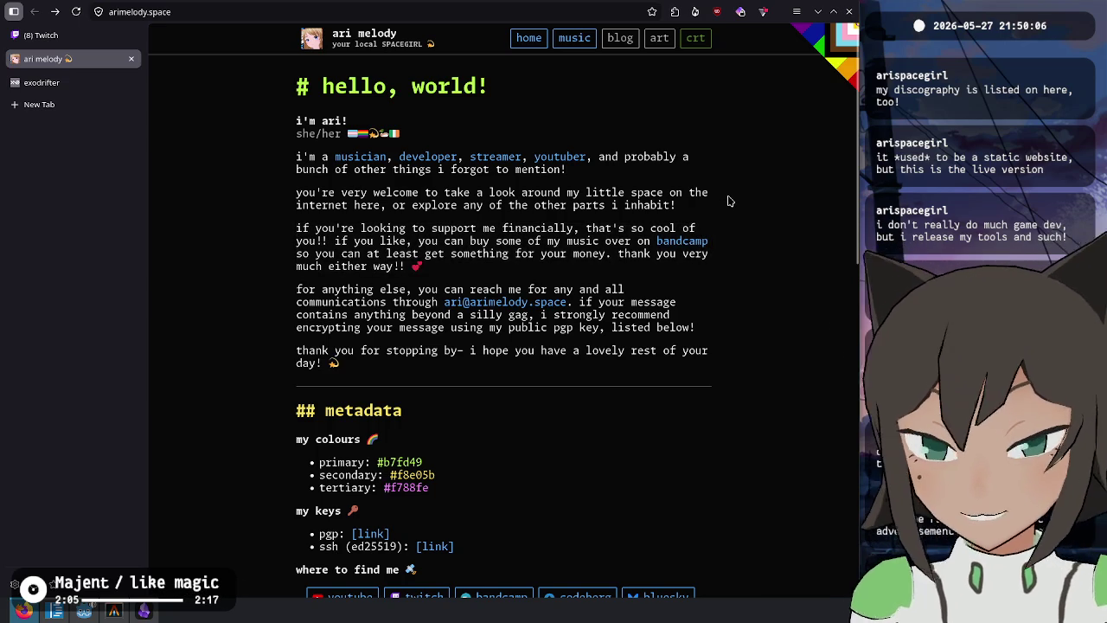
pyautogui.scroll(-5, 738, 199)
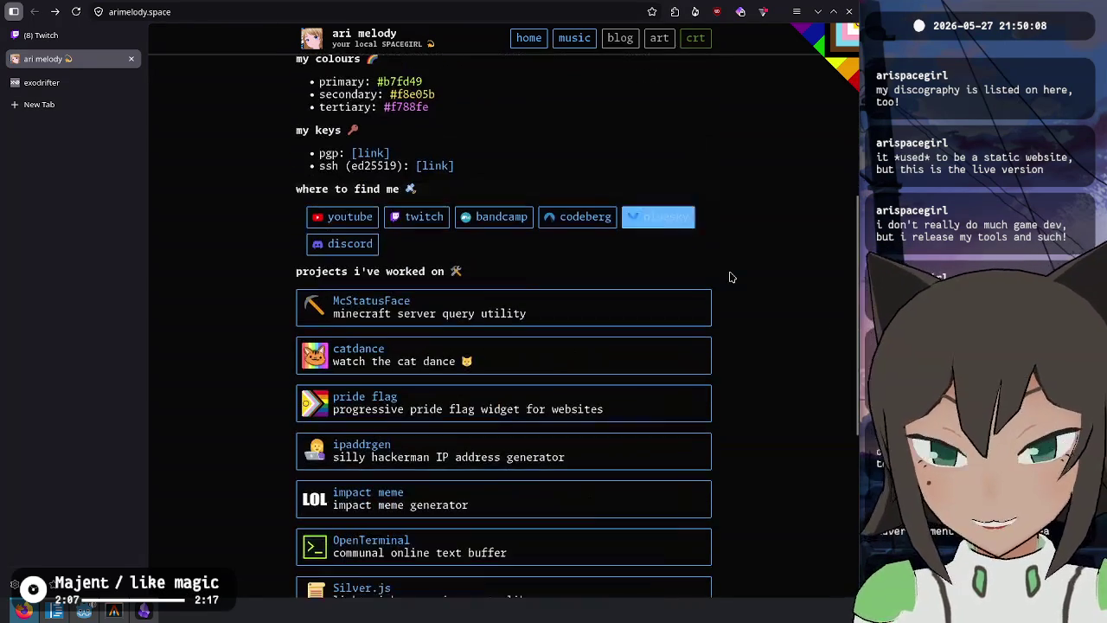
pyautogui.scroll(-2, 761, 290)
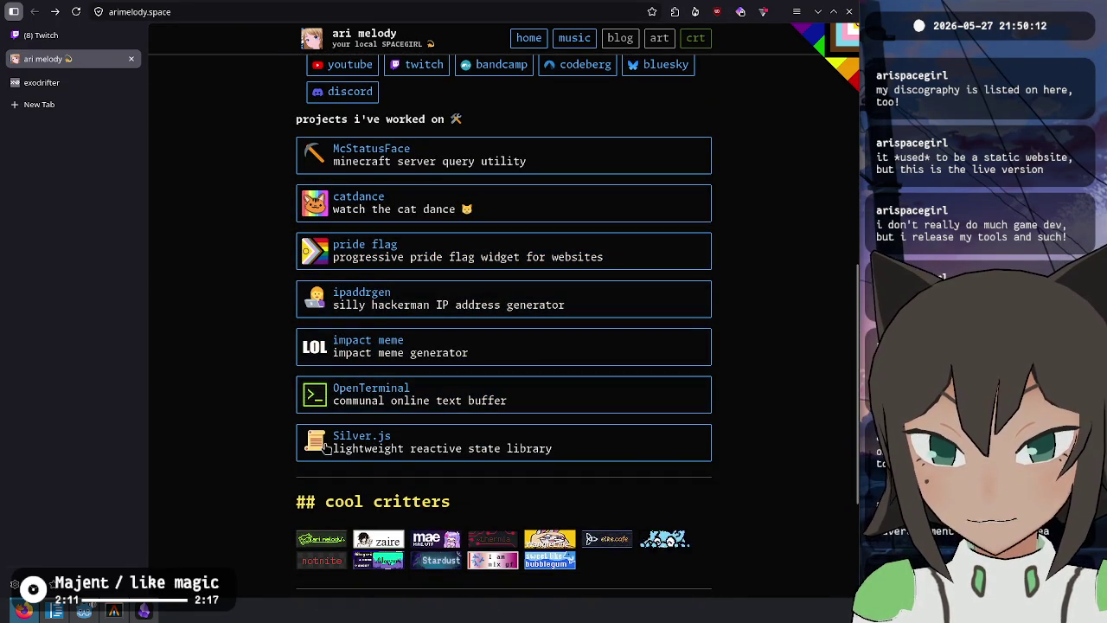
pyautogui.scroll(-2, 389, 445)
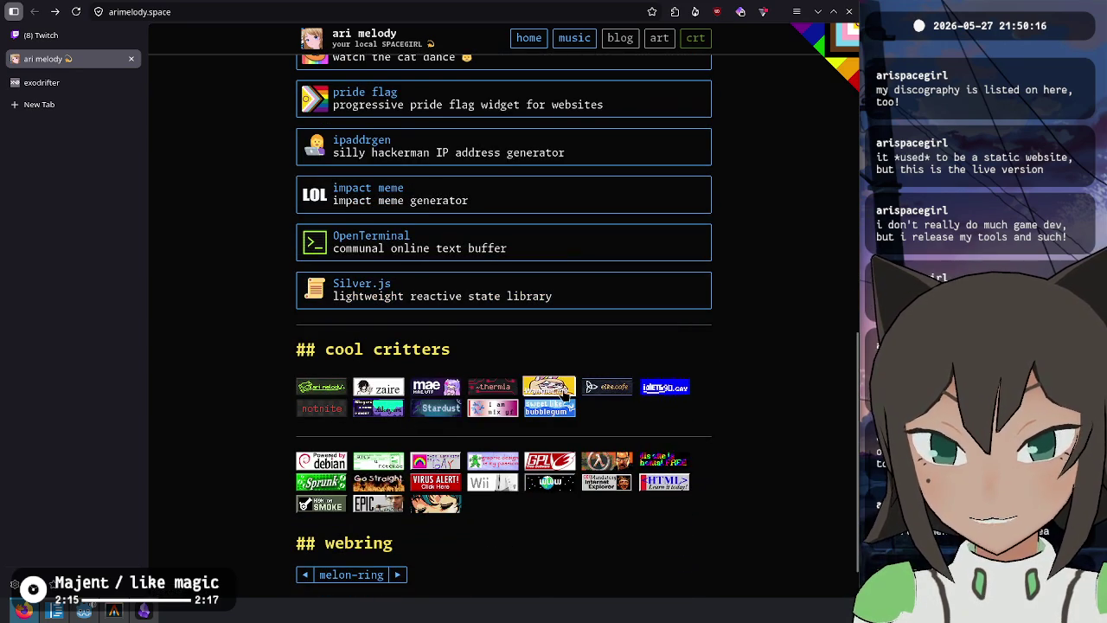
pyautogui.scroll(-1, 547, 417)
pyautogui.scroll(-1, 547, 417)
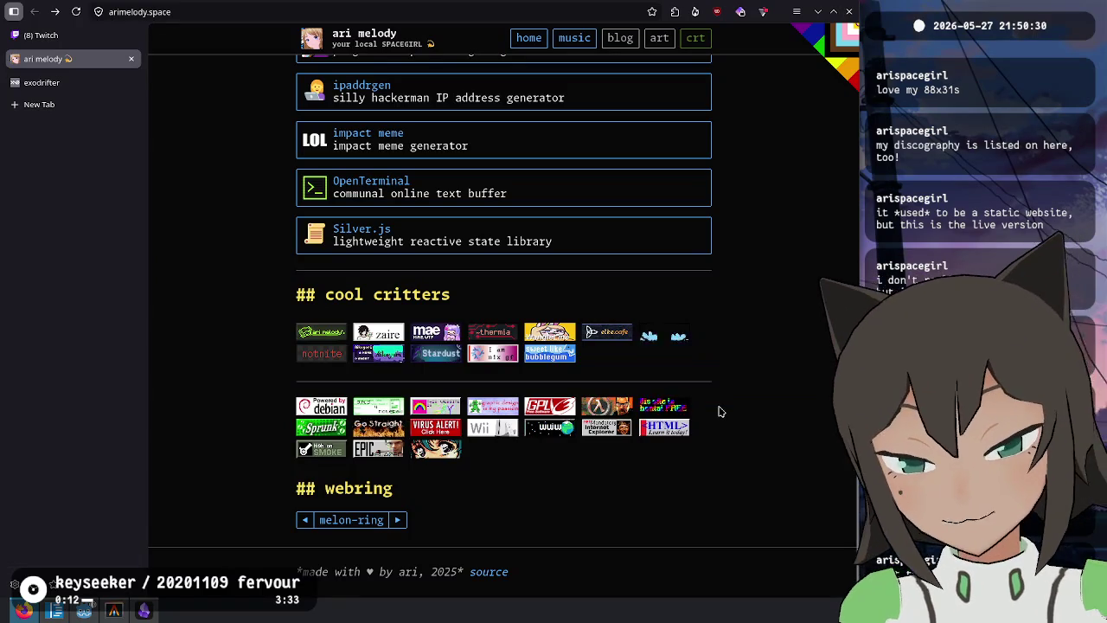
pyautogui.scroll(10, 718, 412)
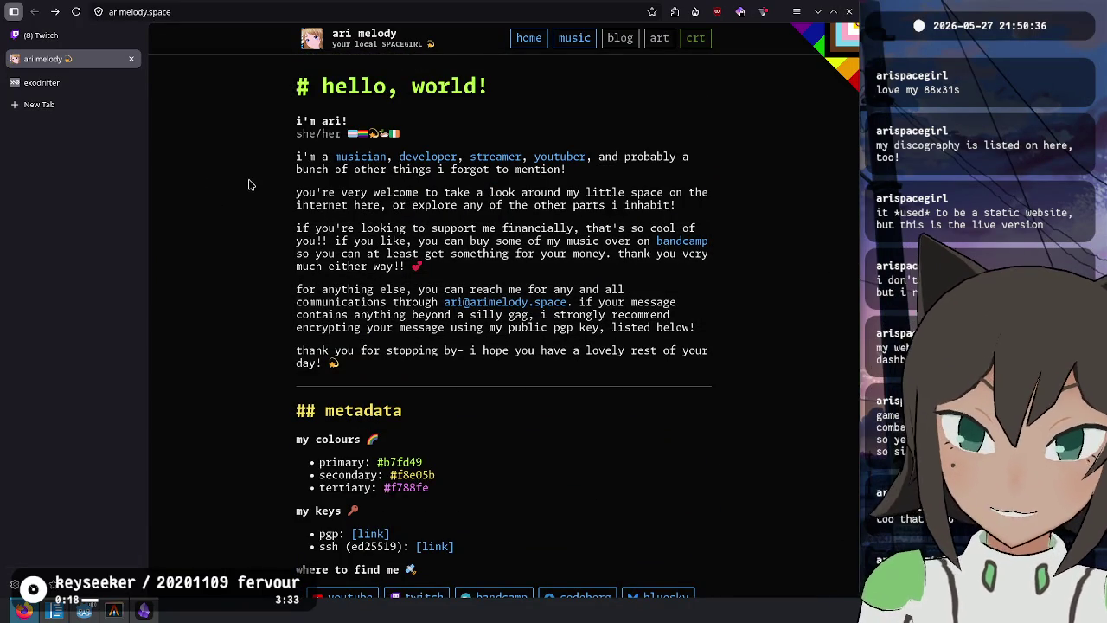
# View the arimelody.space my music page of releases.
pyautogui.click(568, 39)
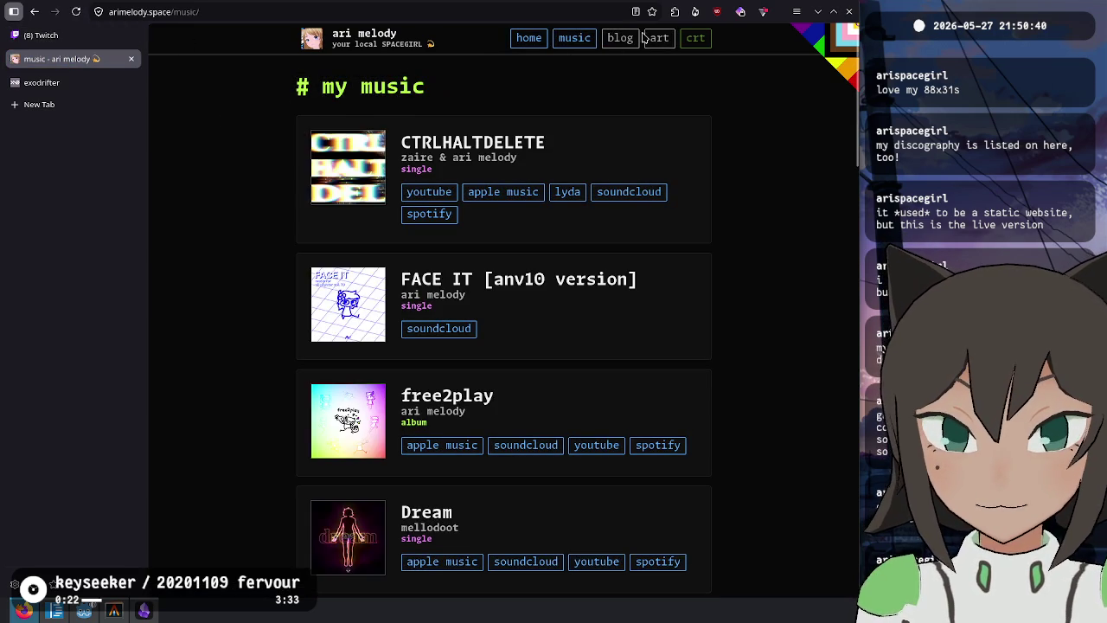
pyautogui.scroll(-15, 653, 53)
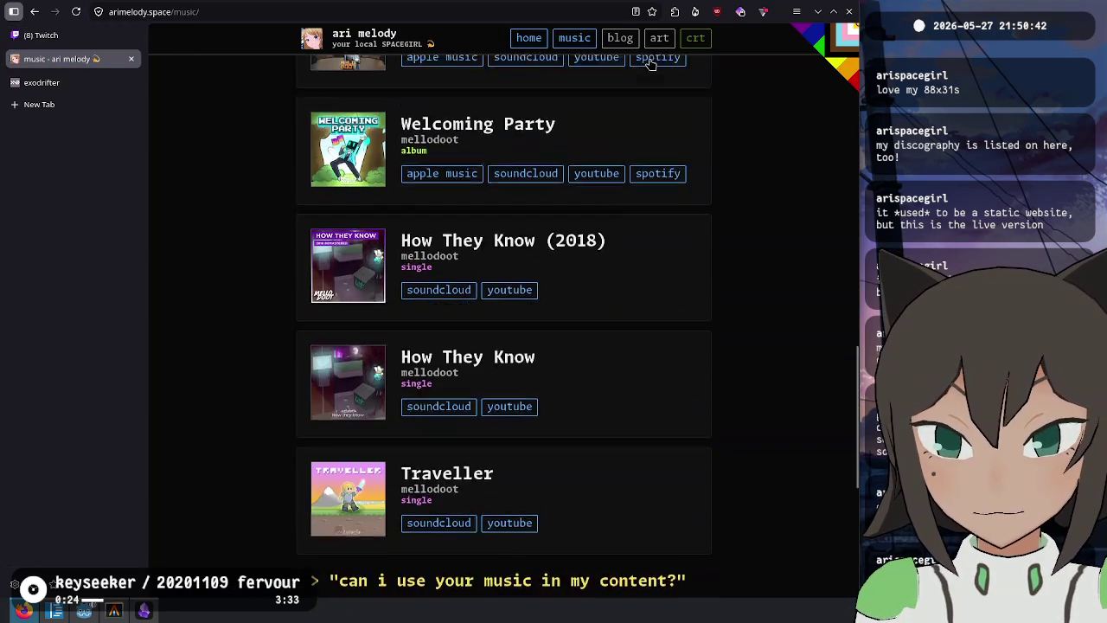
pyautogui.scroll(15, 650, 65)
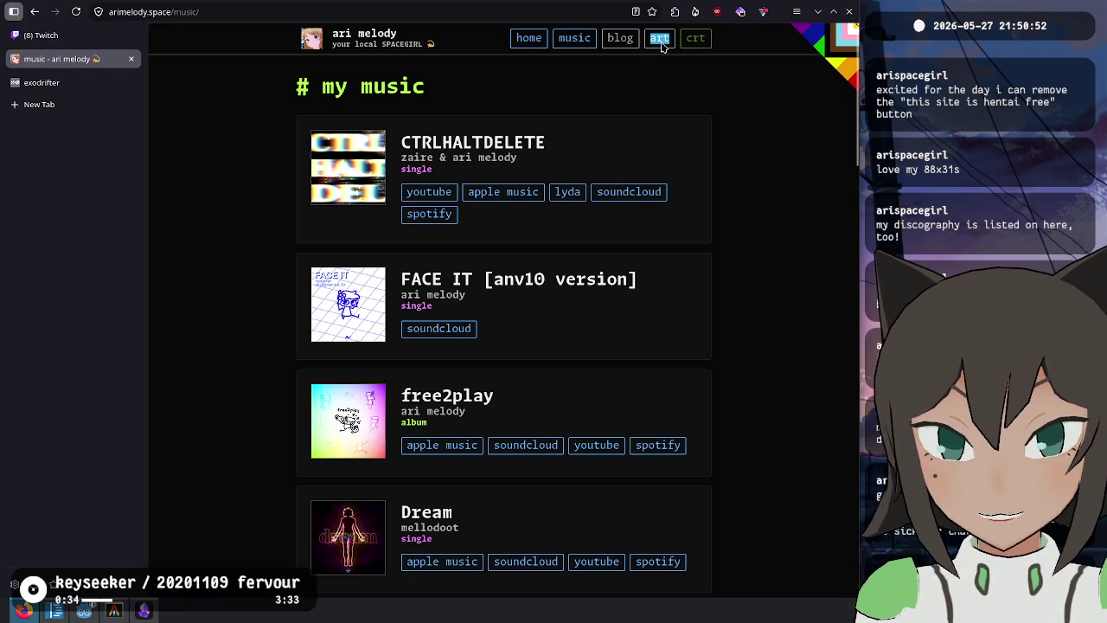
# Turn on the CRT effect, return to the home page, then close the arimelody.space tab.
pyautogui.click(696, 39)
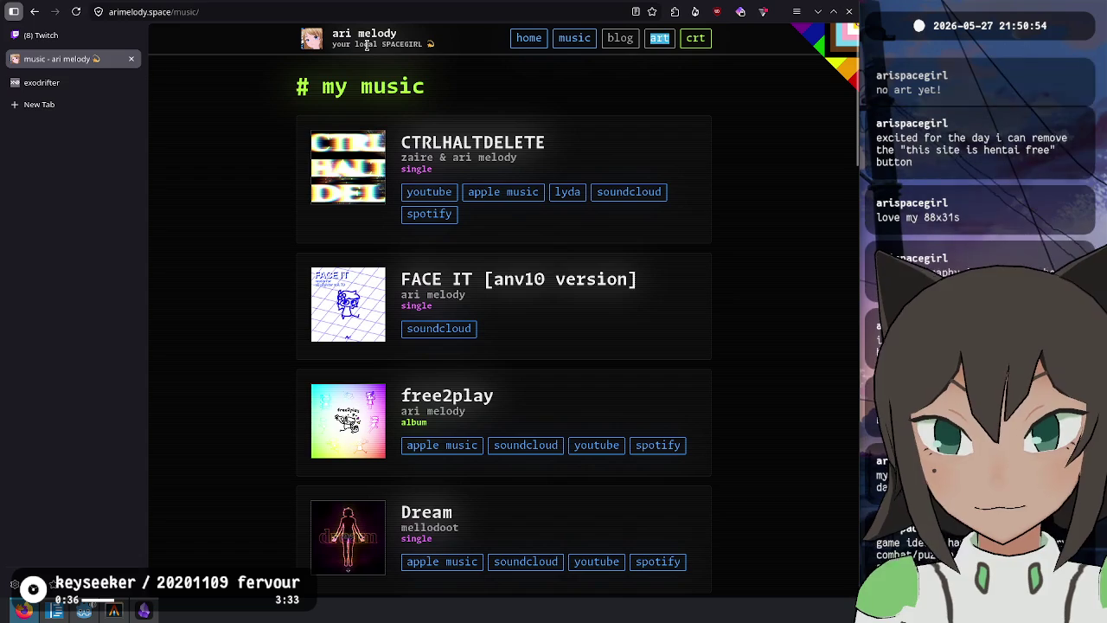
pyautogui.click(529, 38)
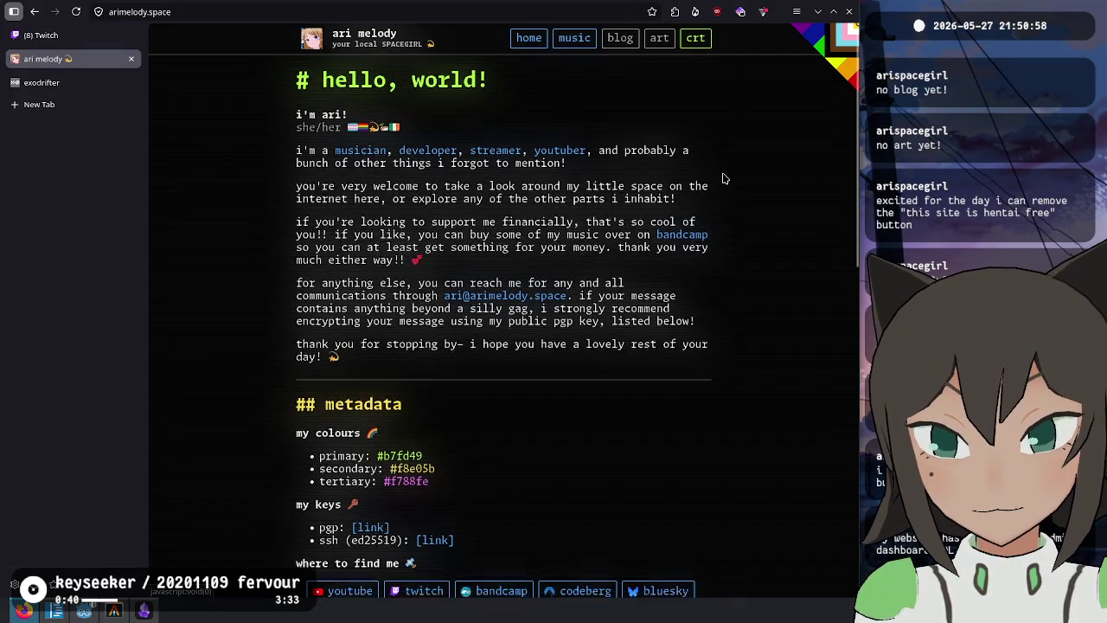
pyautogui.scroll(-8, 725, 179)
pyautogui.scroll(10, 638, 185)
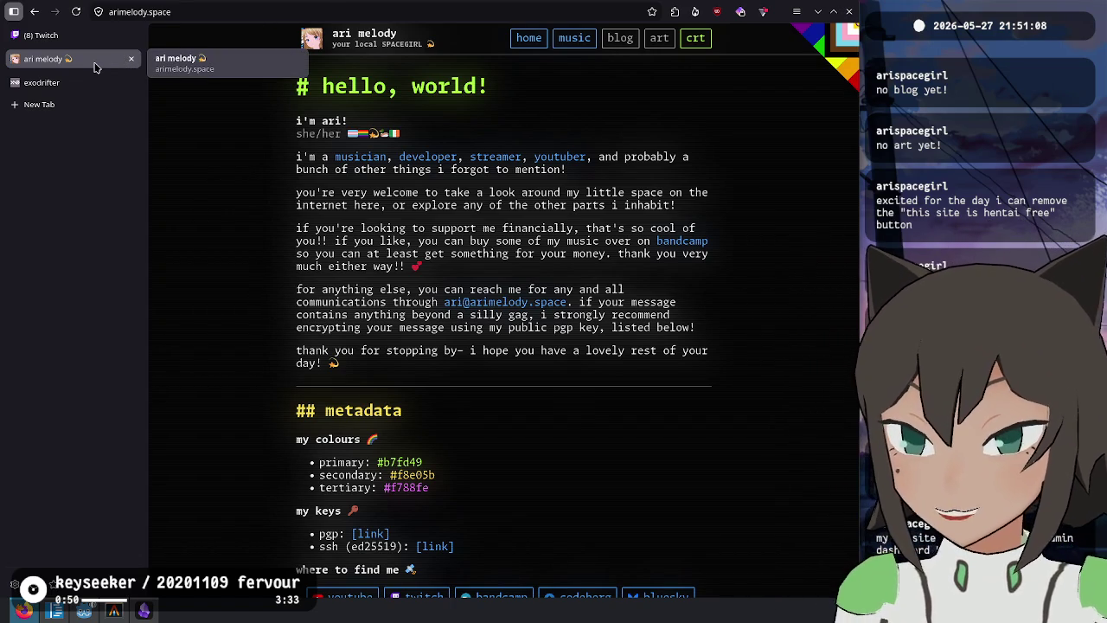
pyautogui.middleClick(96, 67)
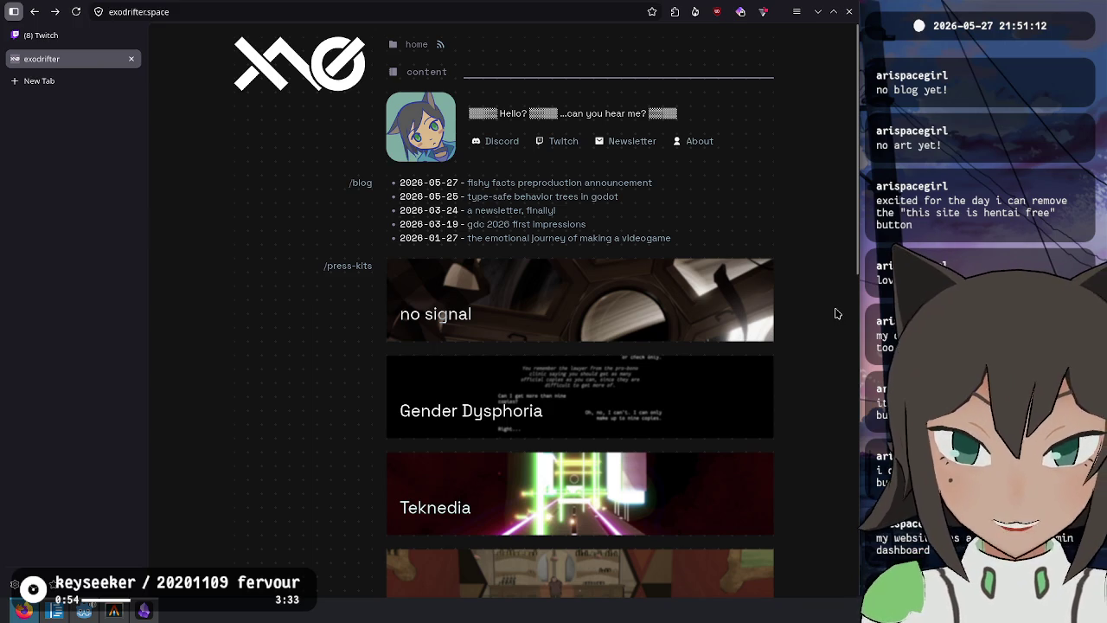
pyautogui.scroll(-10, 836, 307)
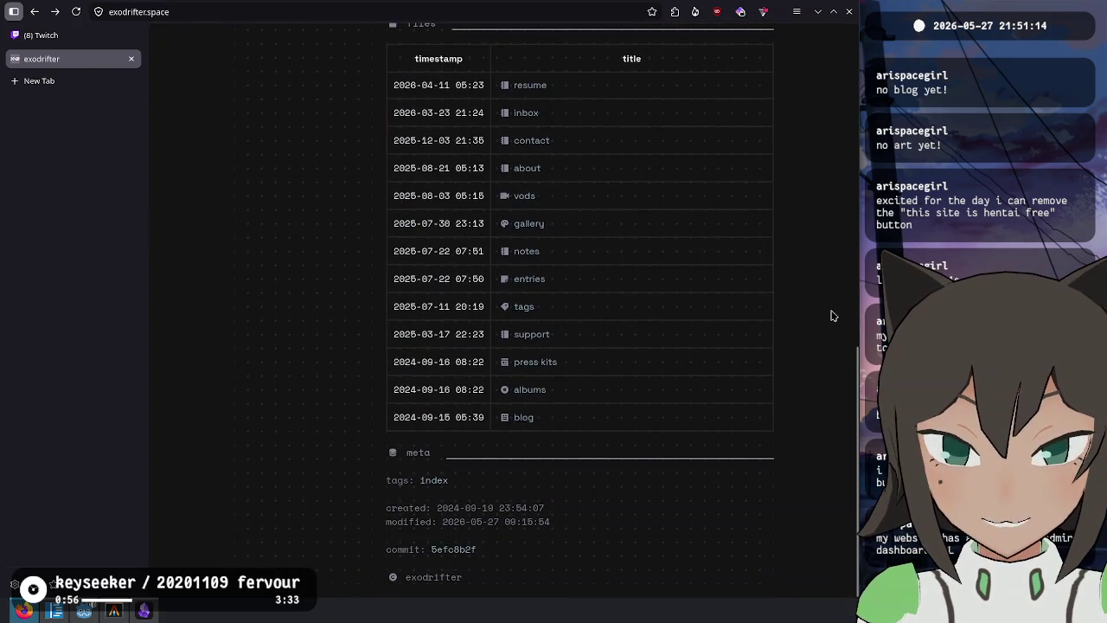
pyautogui.scroll(5, 834, 316)
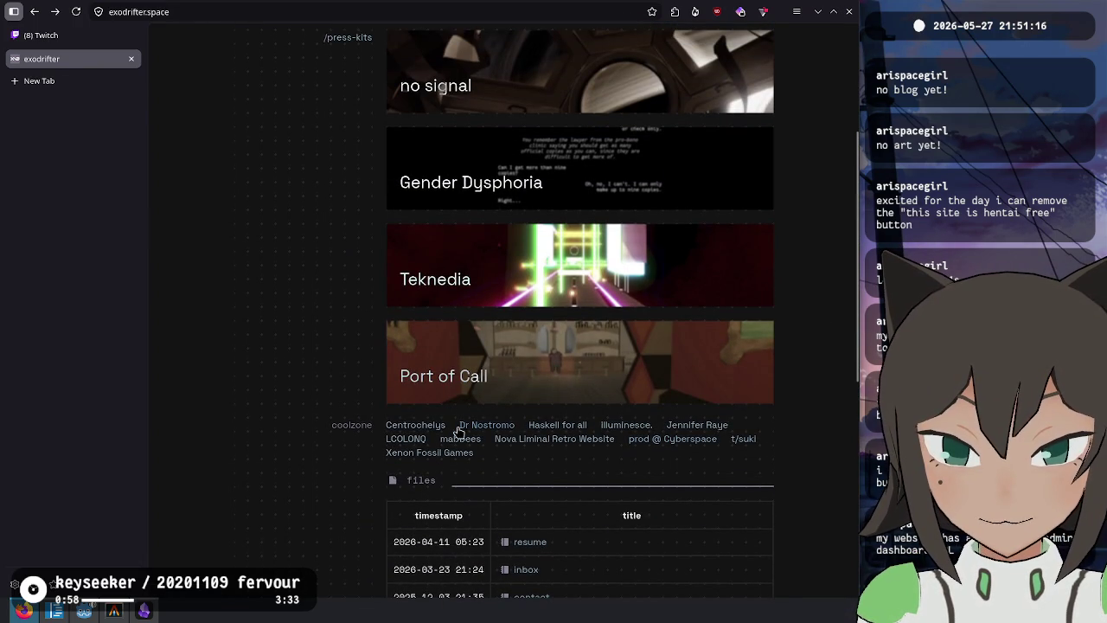
pyautogui.scroll(3, 673, 458)
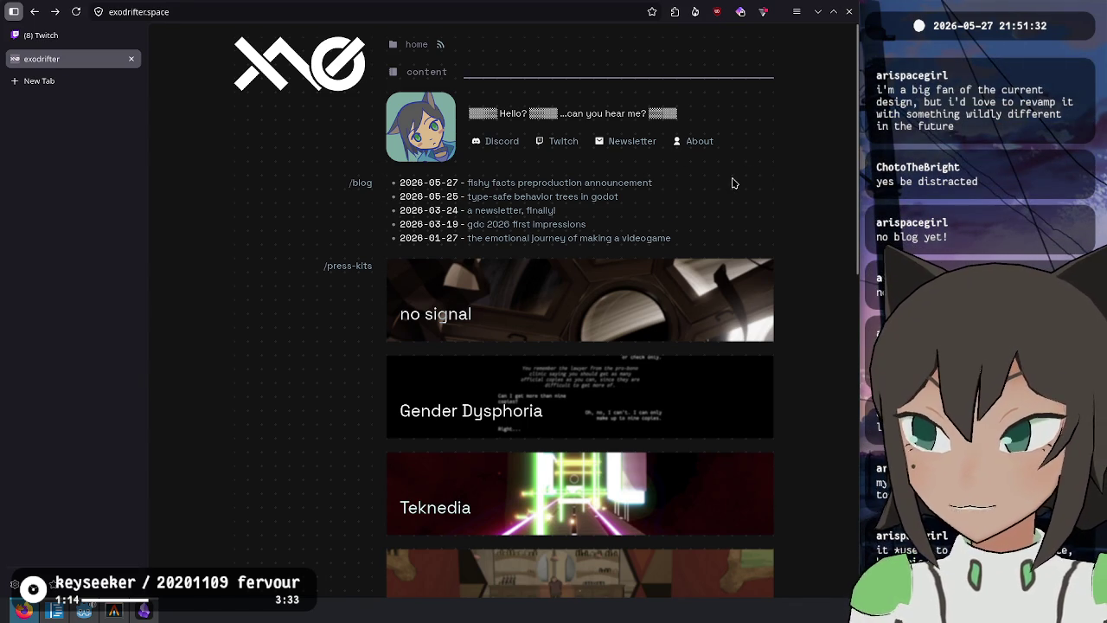
# Open the fishy facts preproduction post and highlight the reasons about employment and small games.
pyautogui.click(630, 183)
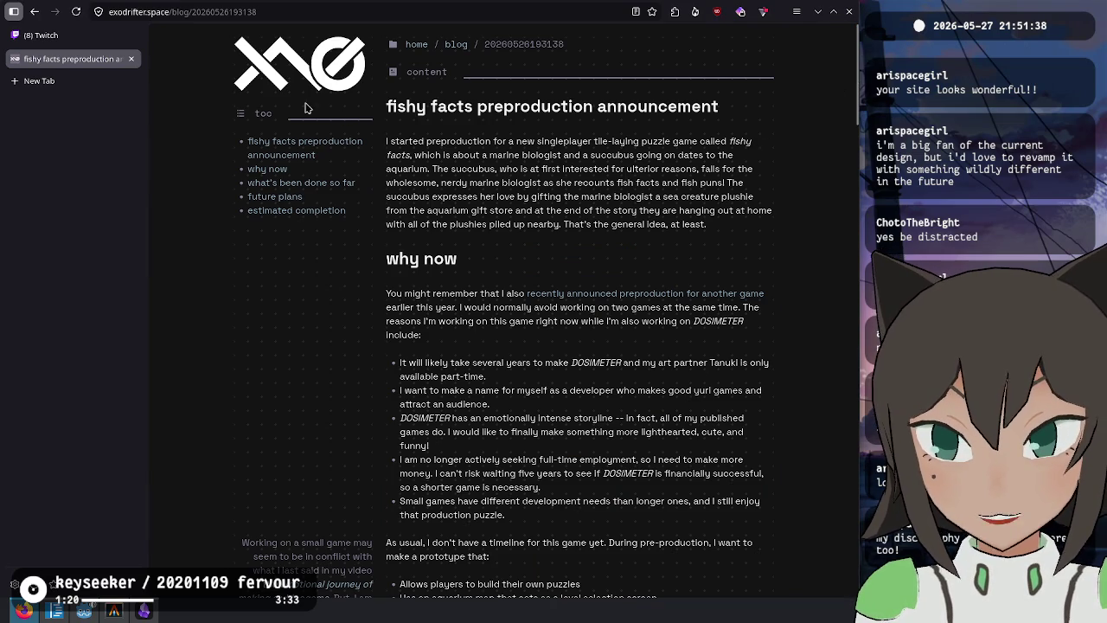
pyautogui.moveTo(524, 106)
pyautogui.mouseDown()
pyautogui.moveTo(542, 338)
pyautogui.moveTo(513, 432)
pyautogui.mouseUp()
pyautogui.scroll(-2, 504, 410)
pyautogui.scroll(-3, 506, 415)
pyautogui.click(349, 333)
pyautogui.moveTo(274, 313)
pyautogui.mouseDown()
pyautogui.moveTo(346, 359)
pyautogui.moveTo(351, 389)
pyautogui.mouseUp()
pyautogui.moveTo(430, 245)
pyautogui.mouseDown()
pyautogui.moveTo(426, 313)
pyautogui.moveTo(364, 313)
pyautogui.moveTo(354, 329)
pyautogui.mouseUp()
pyautogui.click(354, 329)
pyautogui.moveTo(451, 222); pyautogui.dragTo(323, 342)
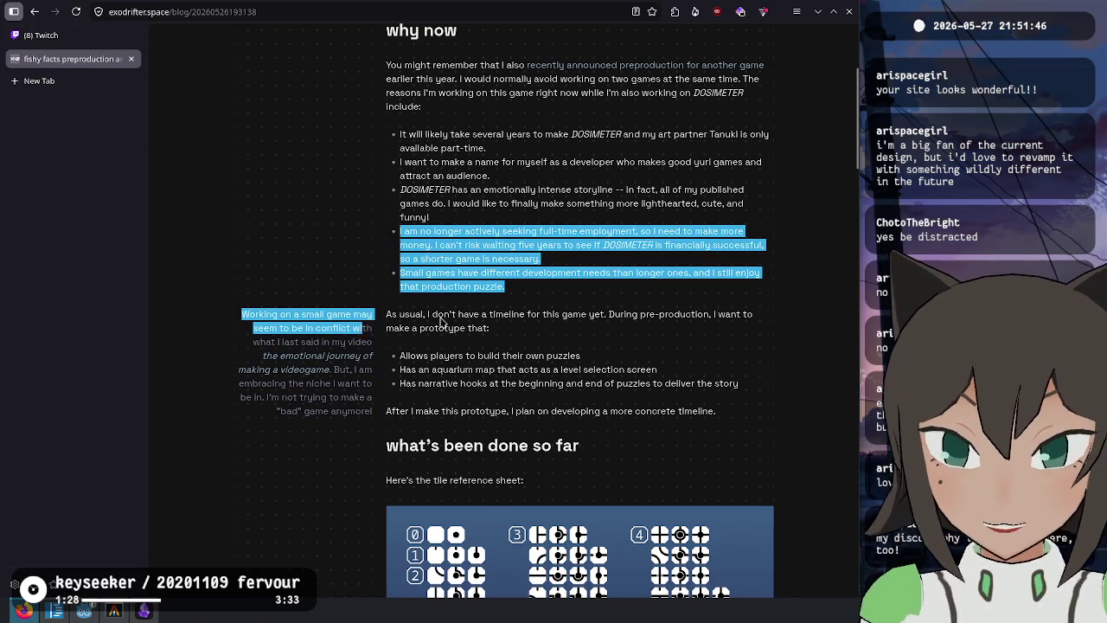
pyautogui.click(542, 331)
# Read the rest of the post down to the newsletter and meta section.
pyautogui.scroll(5, 539, 312)
pyautogui.keyDown('ctrl'); pyautogui.scroll(9, 495, 264); pyautogui.keyUp('ctrl')
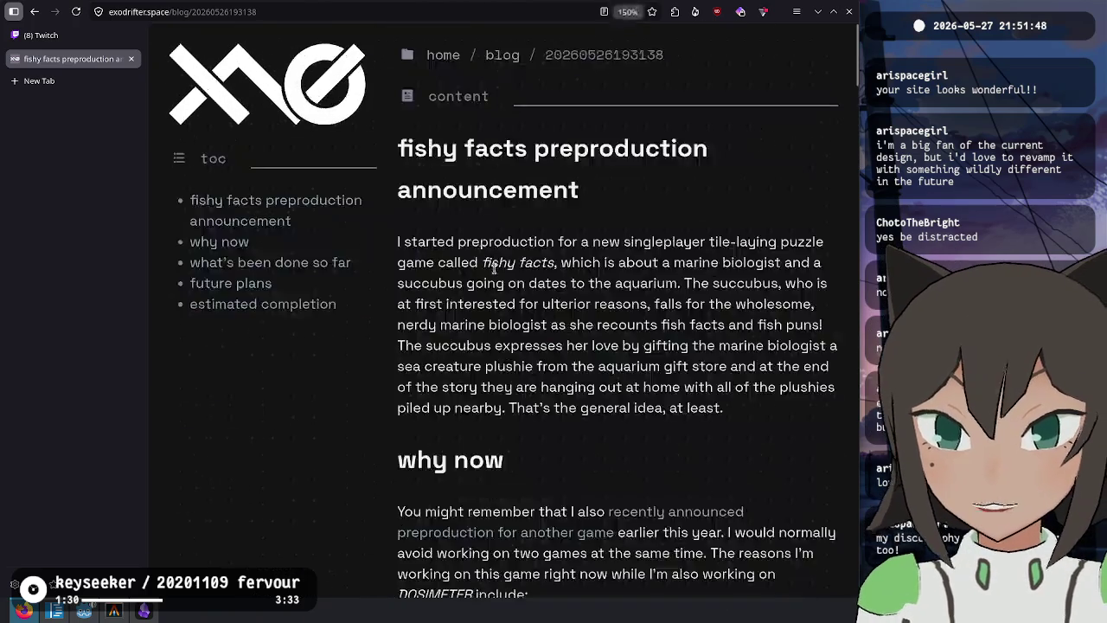
pyautogui.keyDown('ctrl'); pyautogui.scroll(-2, 523, 301); pyautogui.keyUp('ctrl')
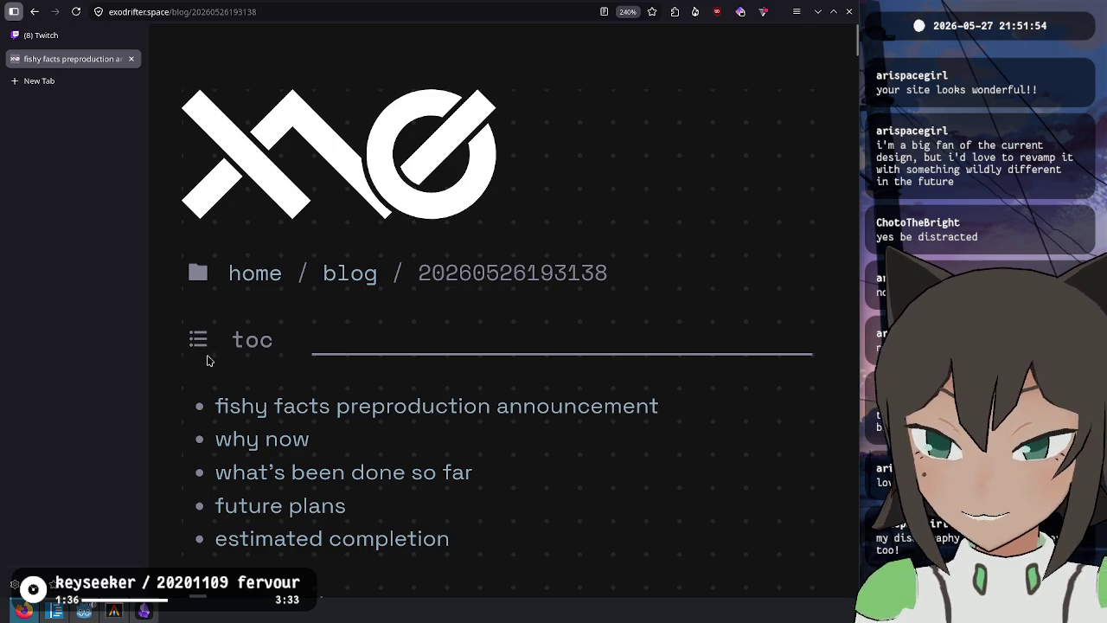
pyautogui.keyDown('ctrl'); pyautogui.scroll(-1, 430, 361); pyautogui.keyUp('ctrl')
pyautogui.scroll(-3, 601, 368)
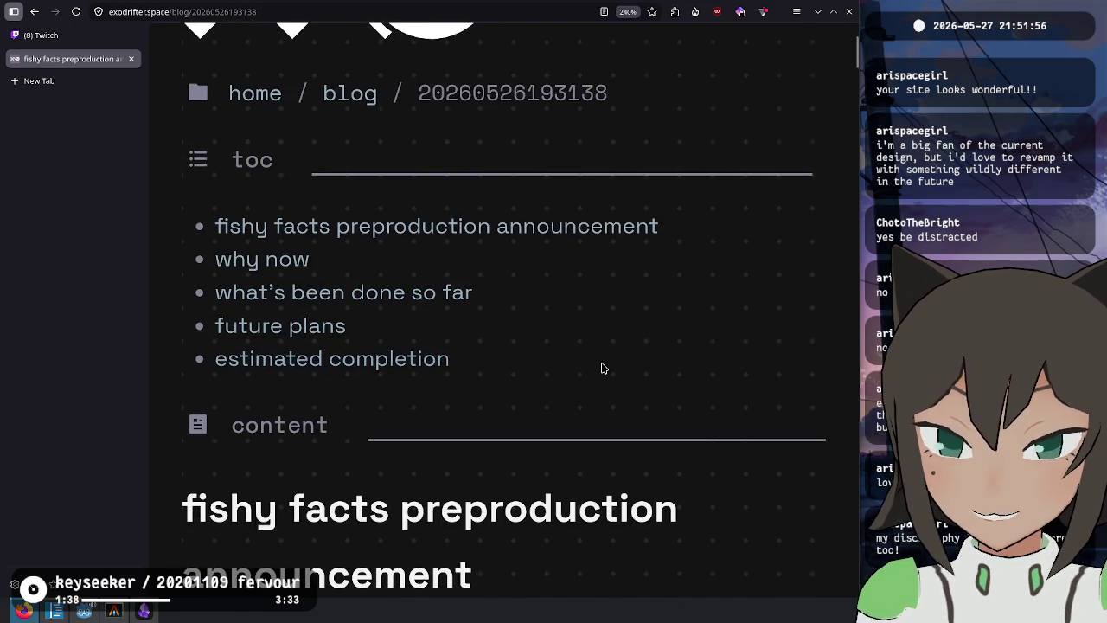
pyautogui.keyDown('ctrl'); pyautogui.scroll(-1, 467, 312); pyautogui.keyUp('ctrl')
pyautogui.keyDown('ctrl'); pyautogui.scroll(-1, 467, 312); pyautogui.keyUp('ctrl')
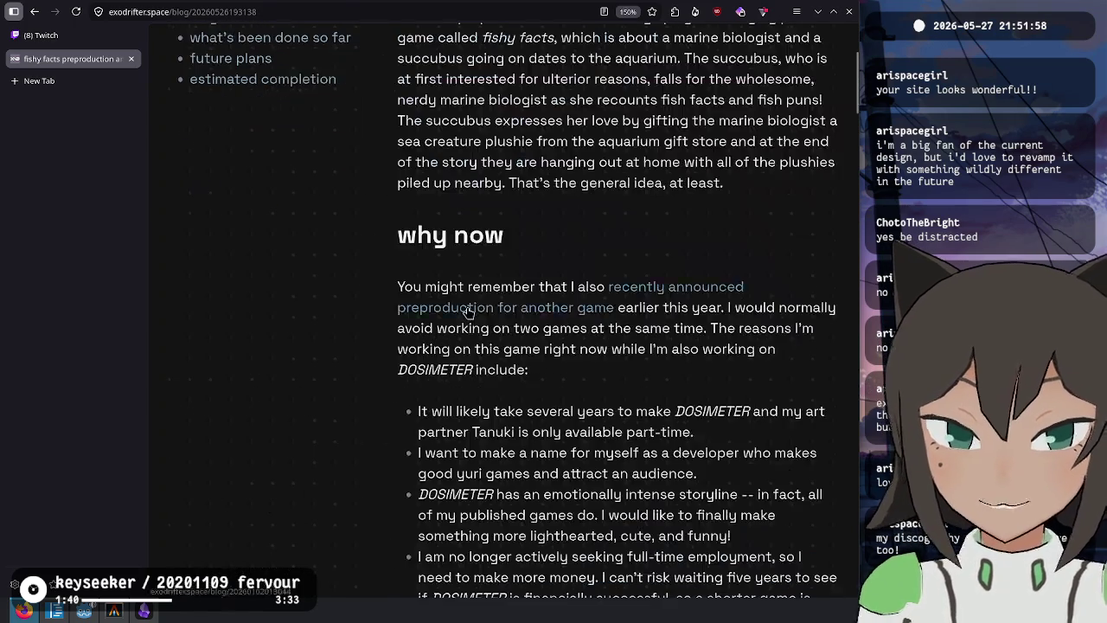
pyautogui.keyDown('ctrl'); pyautogui.scroll(-1, 467, 312); pyautogui.keyUp('ctrl')
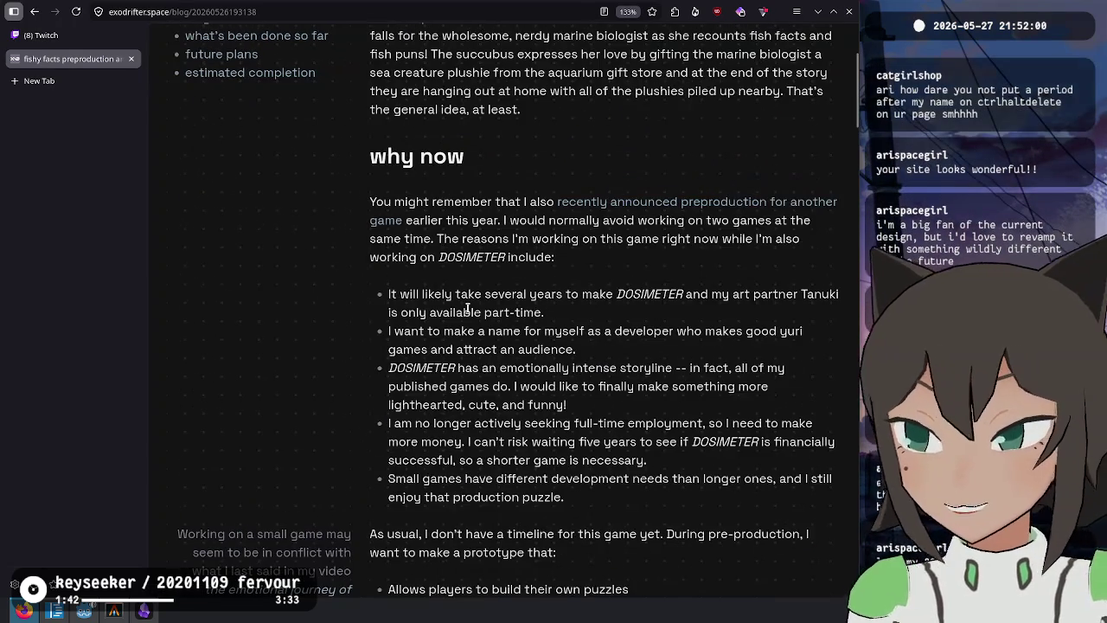
pyautogui.keyDown('ctrl'); pyautogui.scroll(-3, 635, 345); pyautogui.keyUp('ctrl')
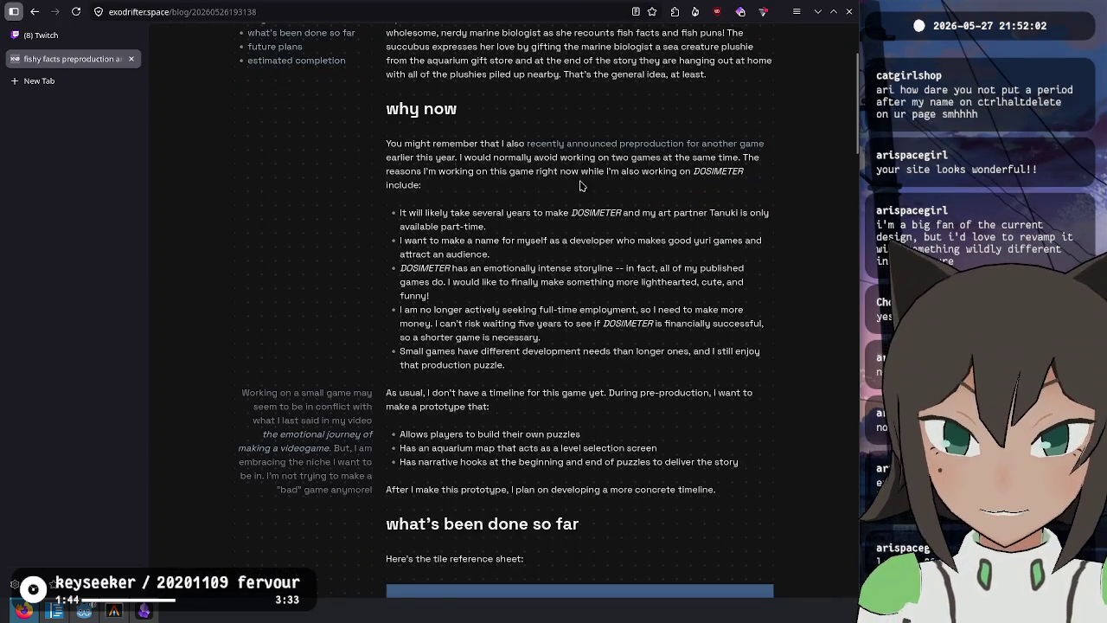
pyautogui.scroll(3, 581, 185)
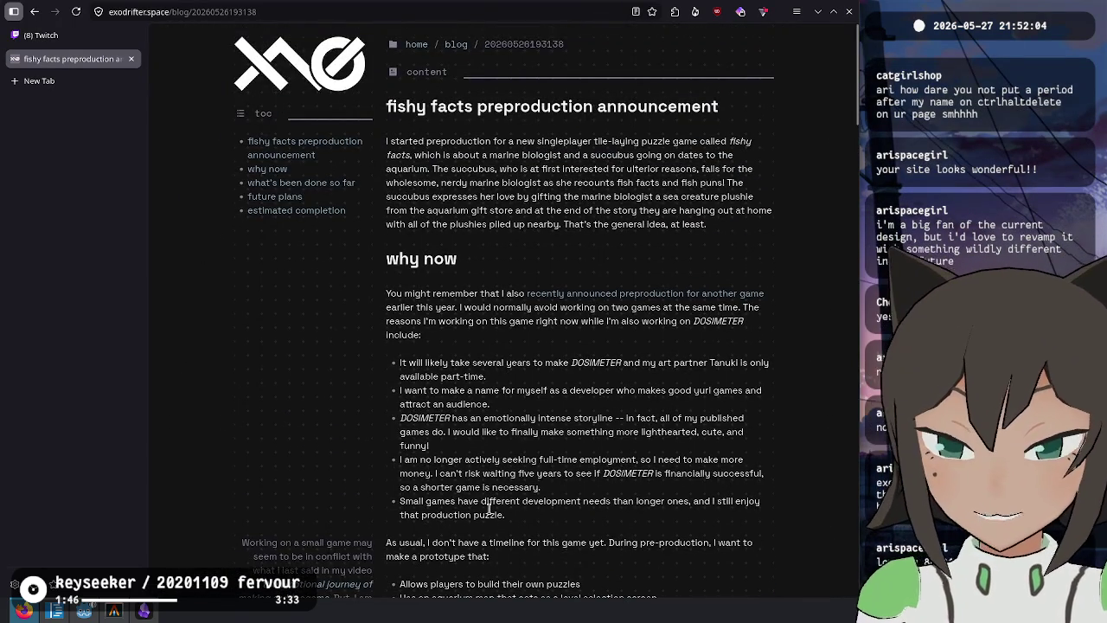
pyautogui.scroll(-3, 489, 507)
pyautogui.moveTo(441, 182)
pyautogui.mouseDown()
pyautogui.moveTo(433, 256)
pyautogui.moveTo(440, 184)
pyautogui.moveTo(325, 264)
pyautogui.moveTo(441, 184)
pyautogui.mouseUp()
pyautogui.scroll(-15, 489, 253)
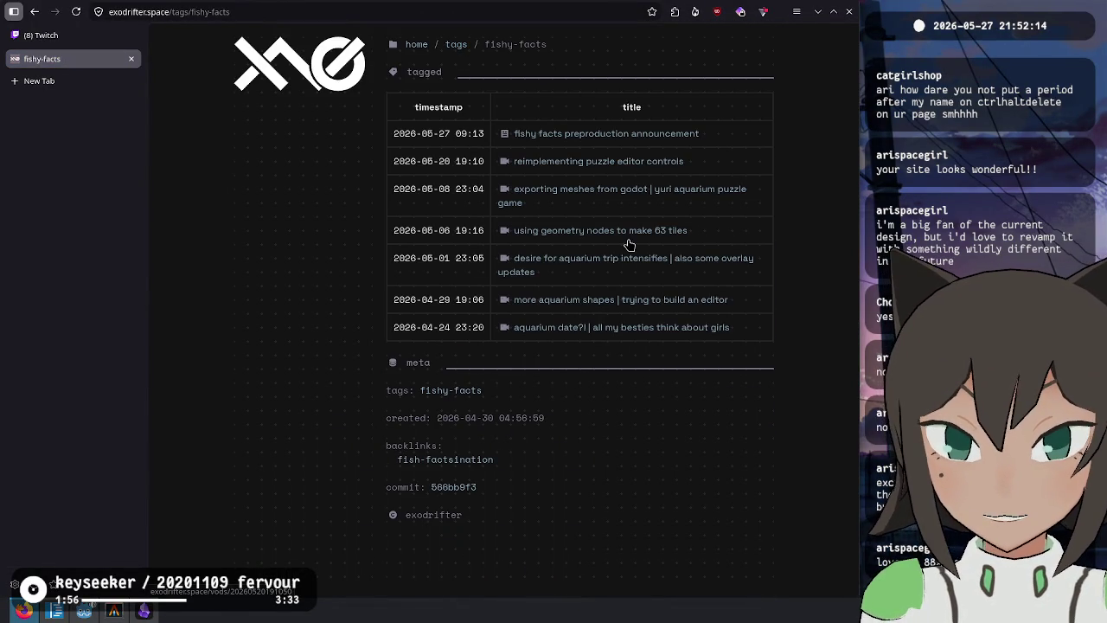
# Go from the home page through the vods listing to 'reimplementing puzzle editor controls'.
pyautogui.click(417, 45)
pyautogui.scroll(-10, 479, 274)
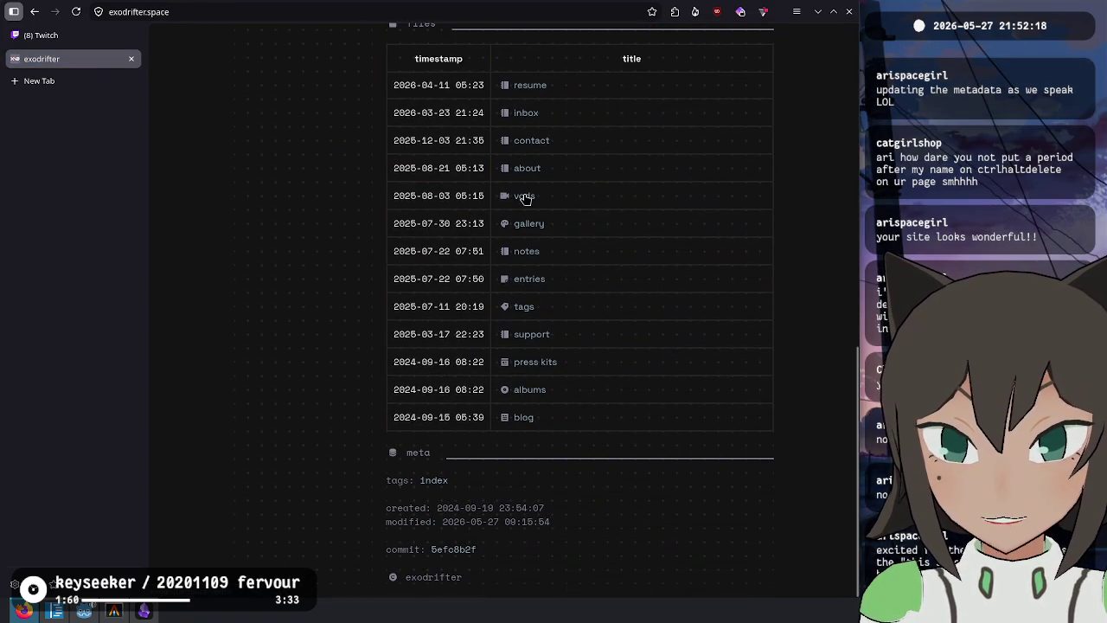
pyautogui.click(524, 197)
pyautogui.click(650, 141)
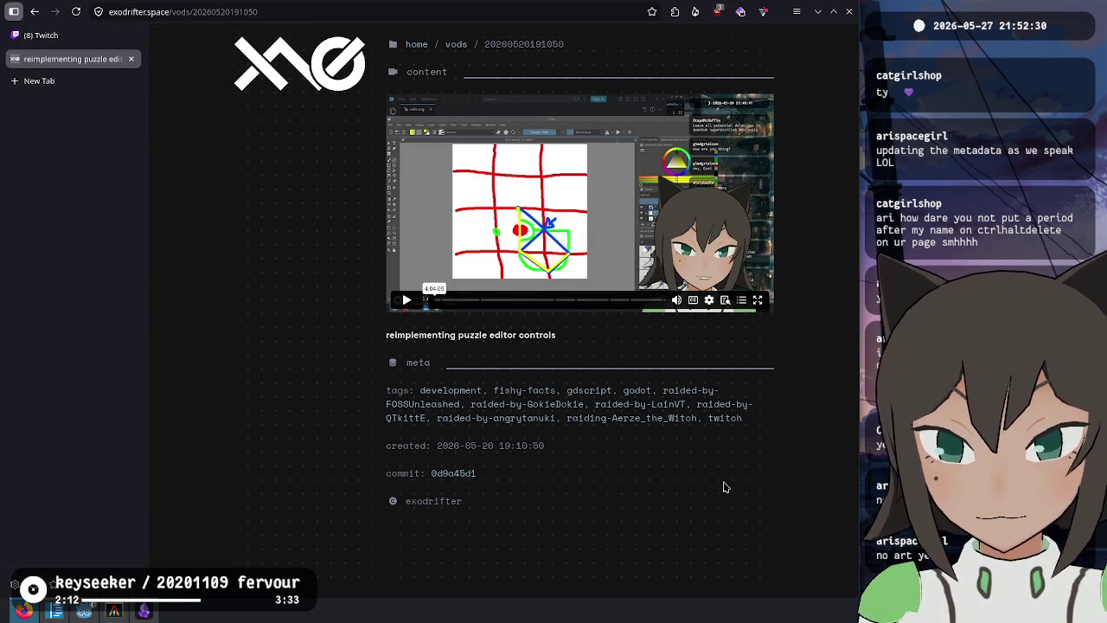
# Browse the VOD's raided-by-LainVT and raiding-Aerze_the_Witch tag pages, returning to the VOD.
pyautogui.click(652, 405)
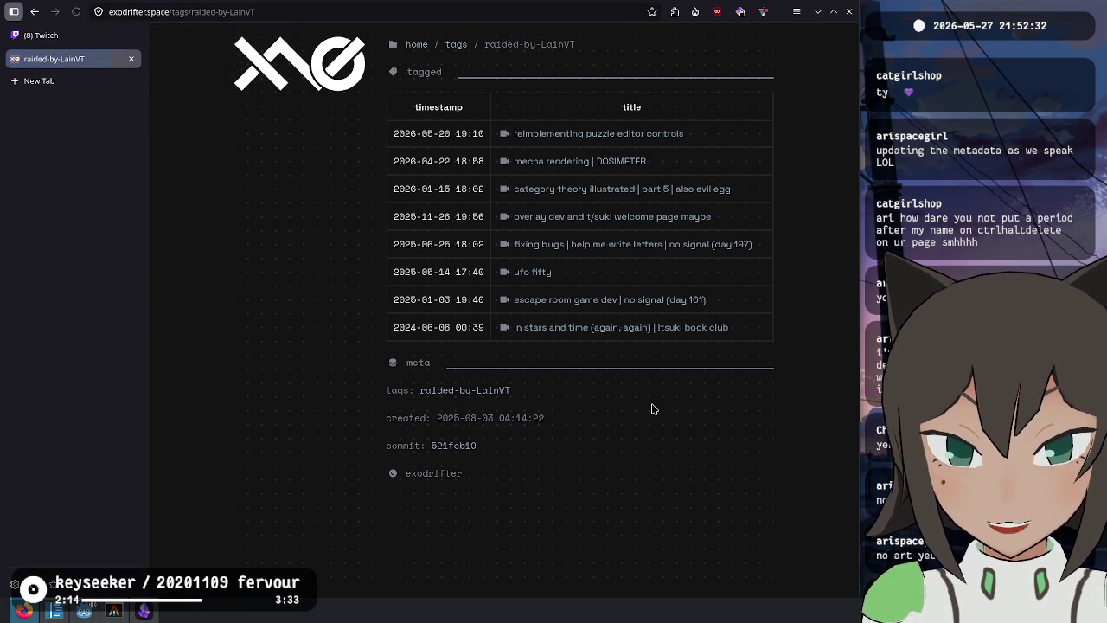
pyautogui.rightClick(792, 105)
pyautogui.click(783, 141)
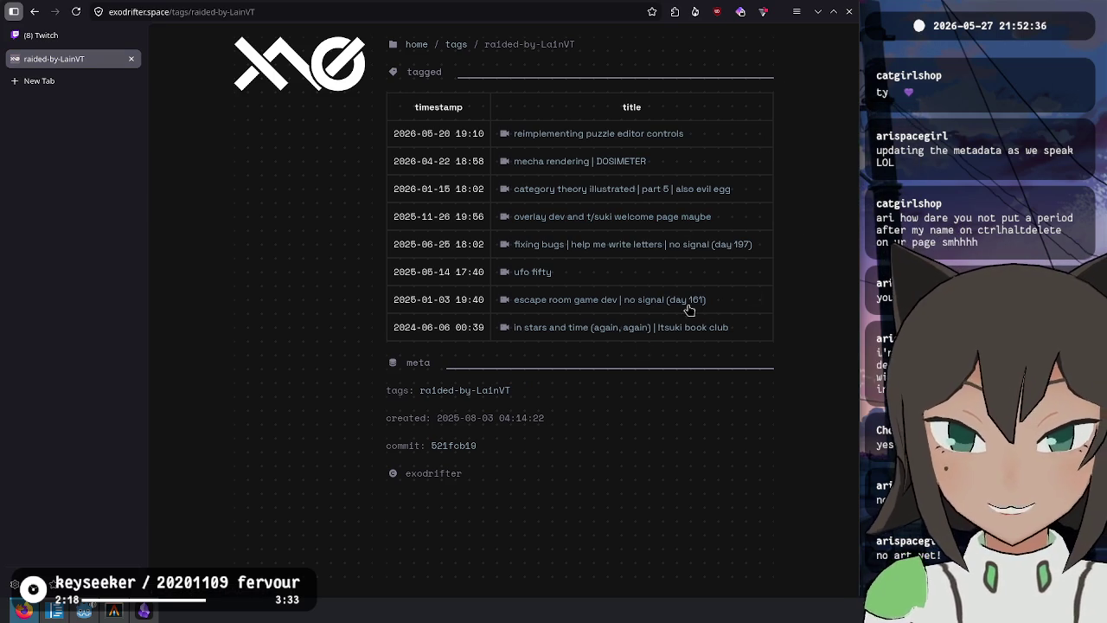
pyautogui.click(616, 143)
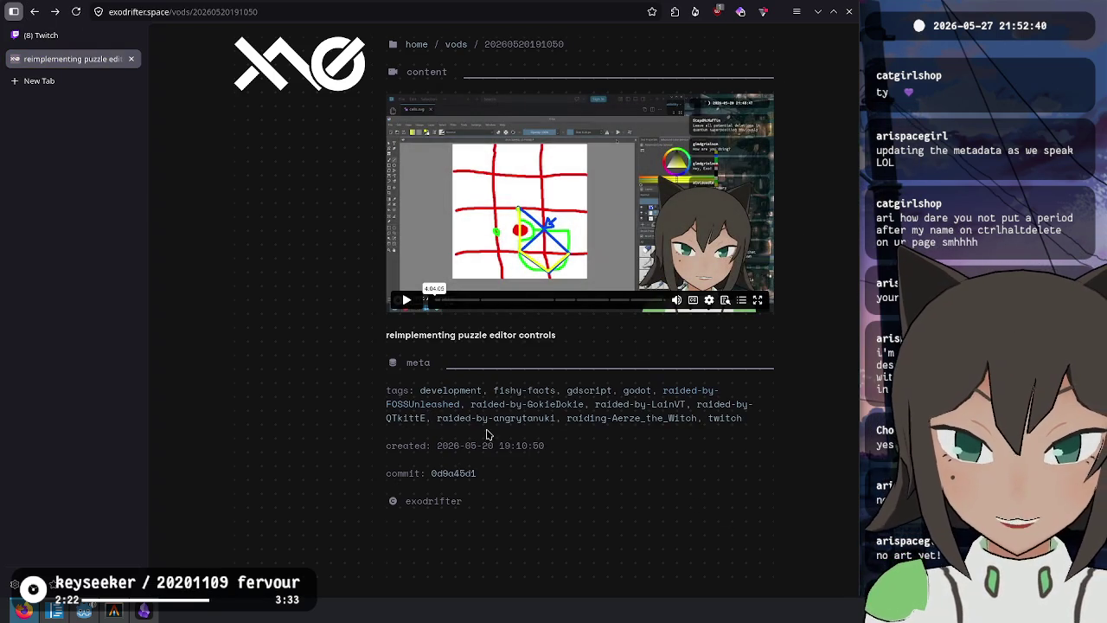
pyautogui.click(634, 419)
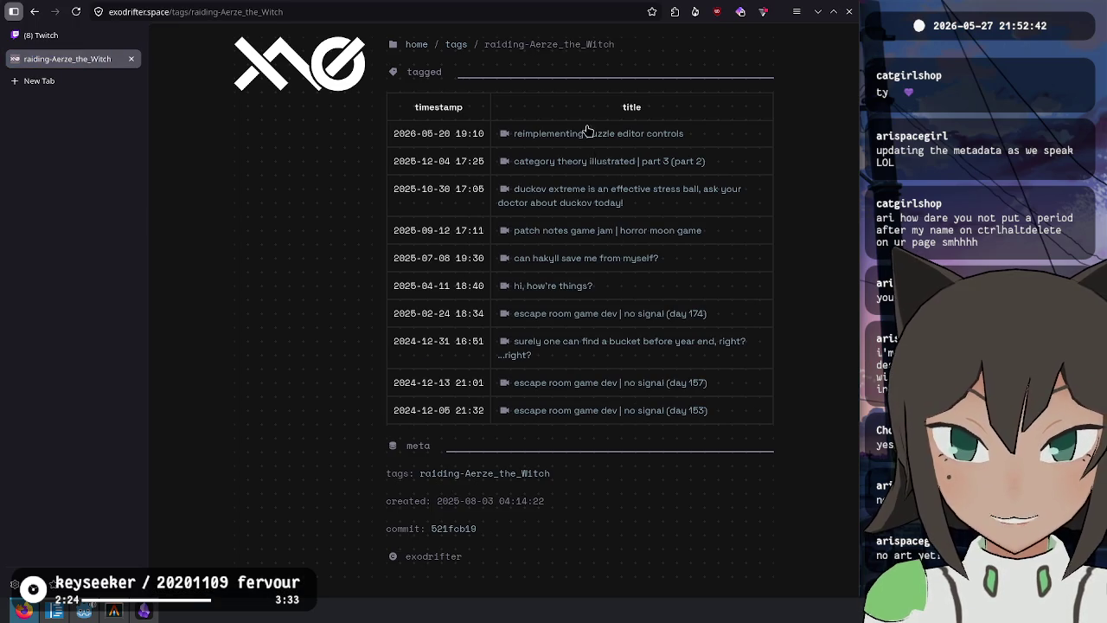
pyautogui.moveTo(455, 145); pyautogui.dragTo(455, 416)
pyautogui.click(202, 148)
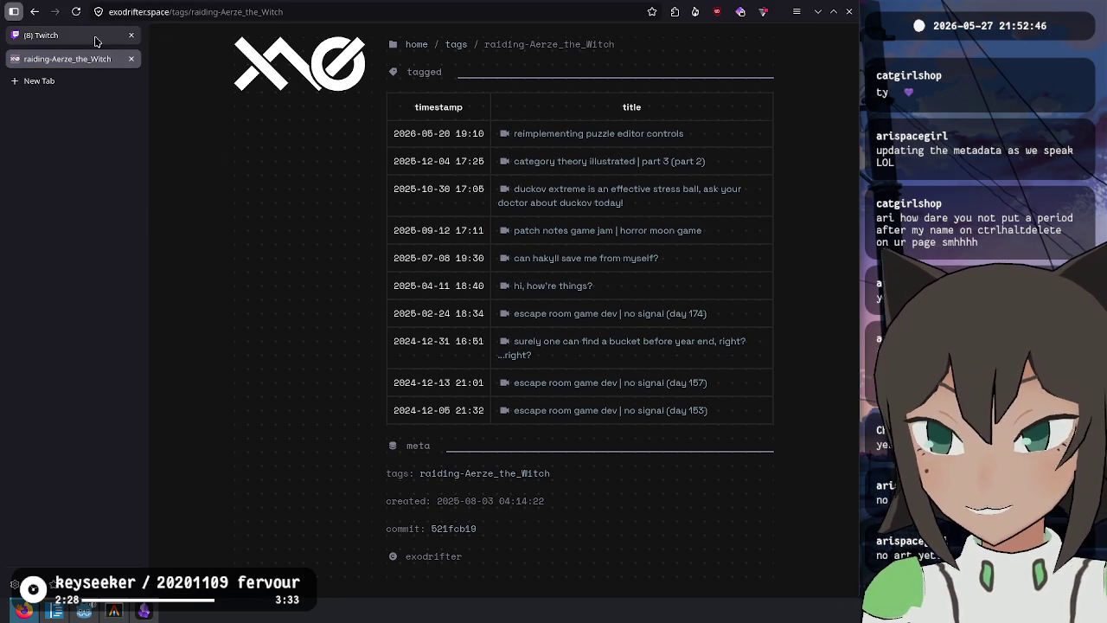
pyautogui.click(34, 11)
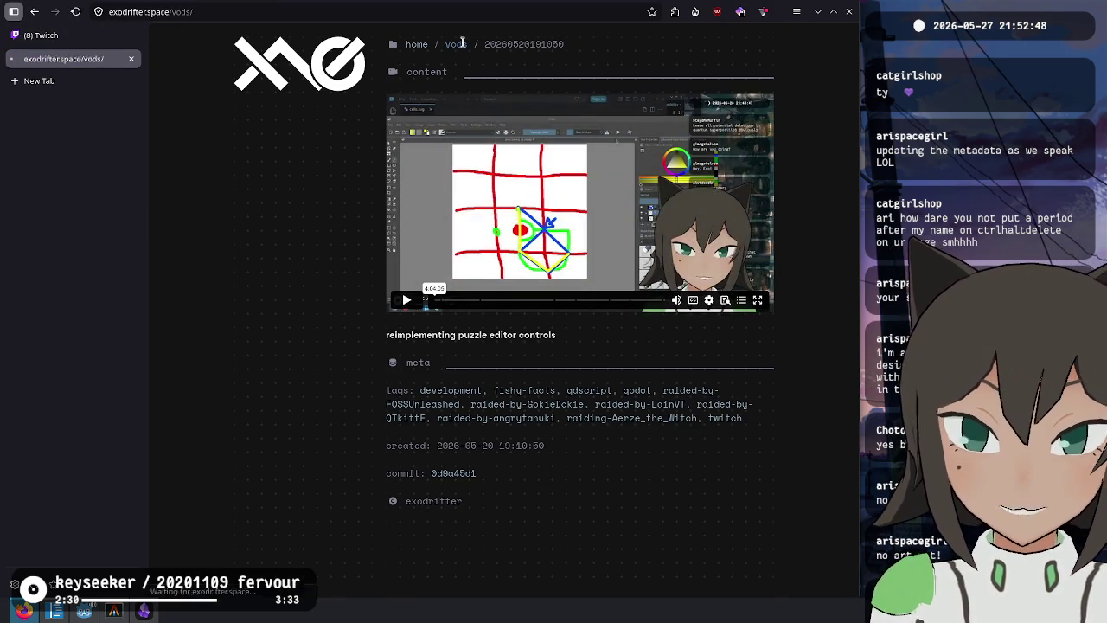
# Show the video's chapter list, then open the 'the emotional journey of making a videogame' post.
pyautogui.click(463, 43)
pyautogui.click(35, 11)
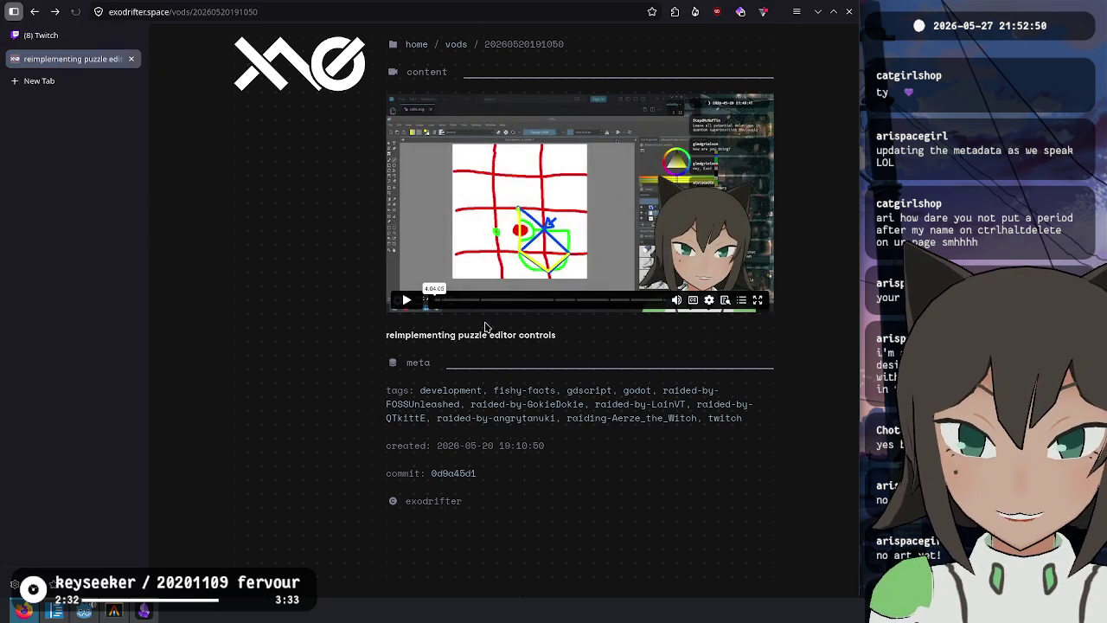
pyautogui.click(742, 301)
pyautogui.scroll(-5, 744, 173)
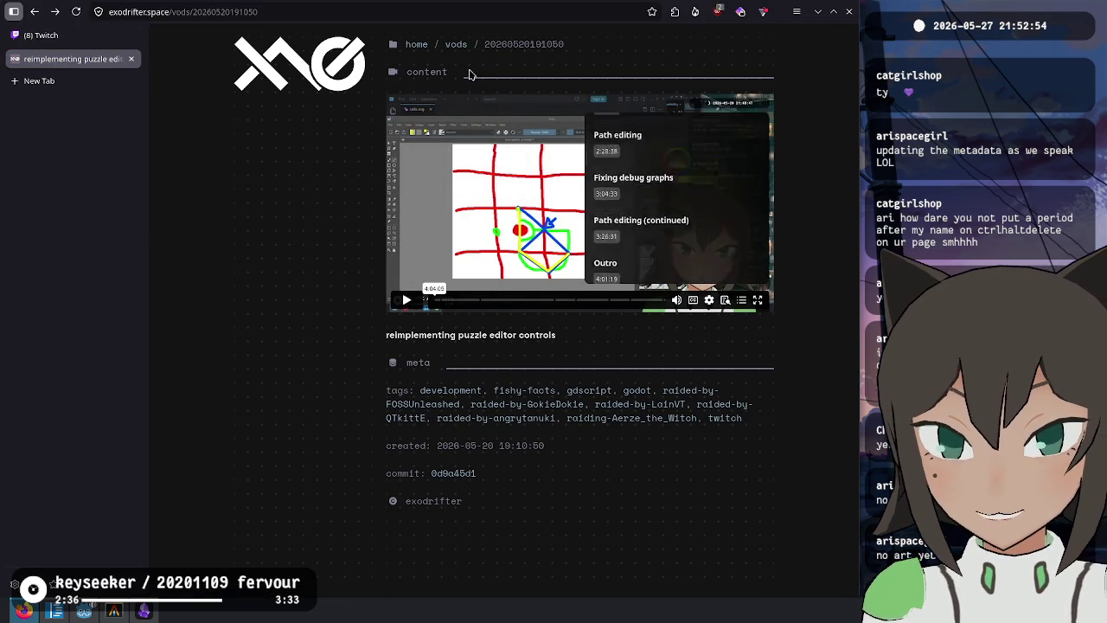
pyautogui.click(456, 44)
pyautogui.click(416, 43)
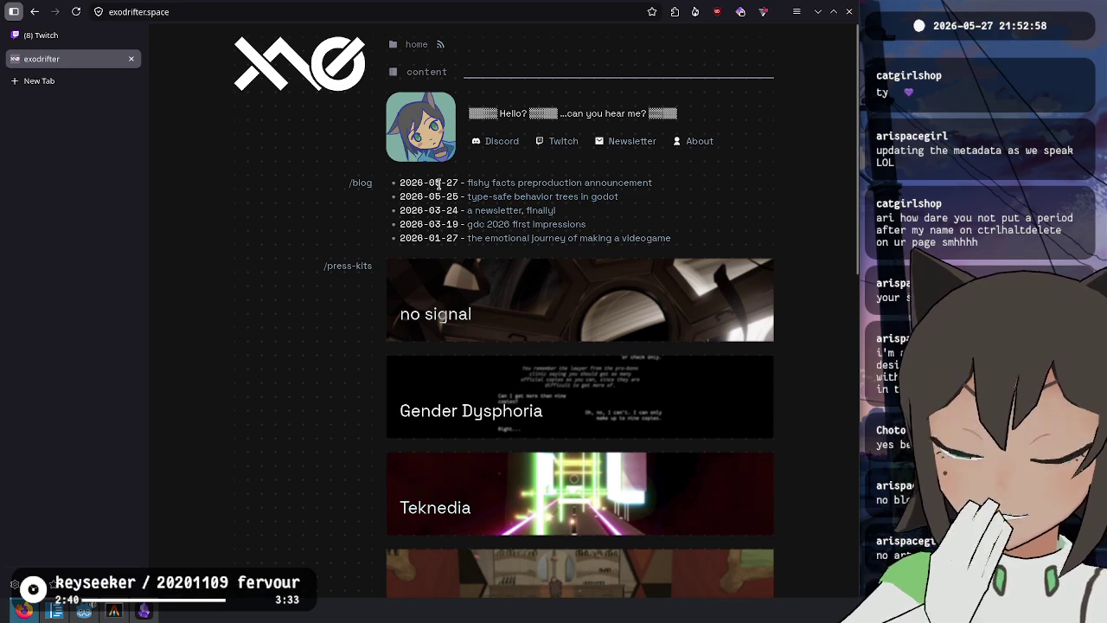
pyautogui.click(525, 240)
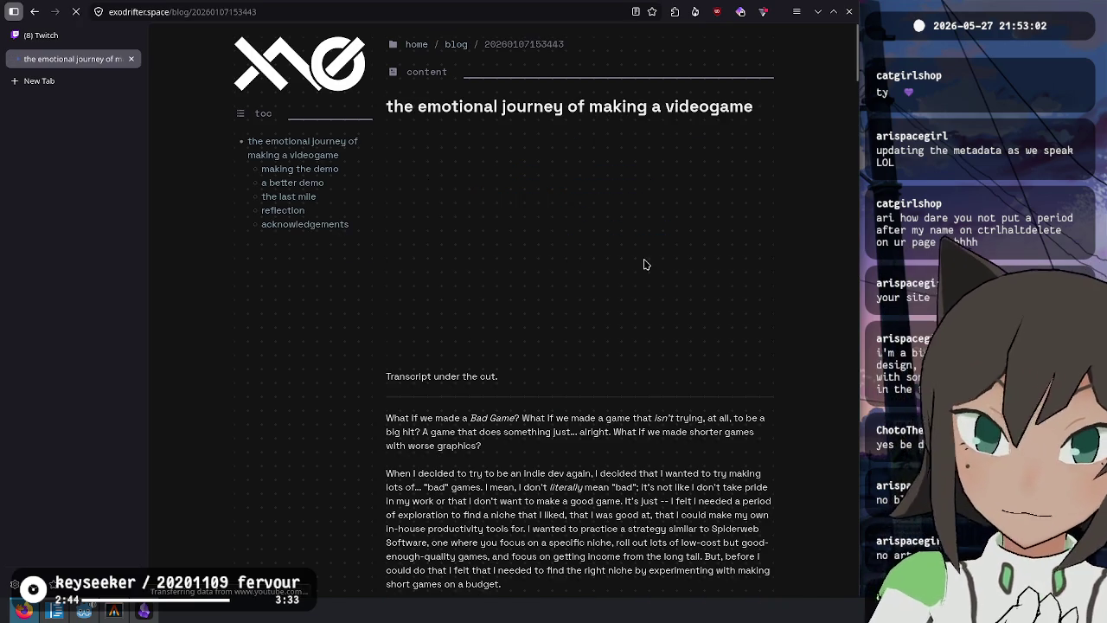
# Finish scrolling through the current post and go back to the exodrifter.space home page.
pyautogui.scroll(-10, 582, 162)
pyautogui.scroll(-20, 583, 162)
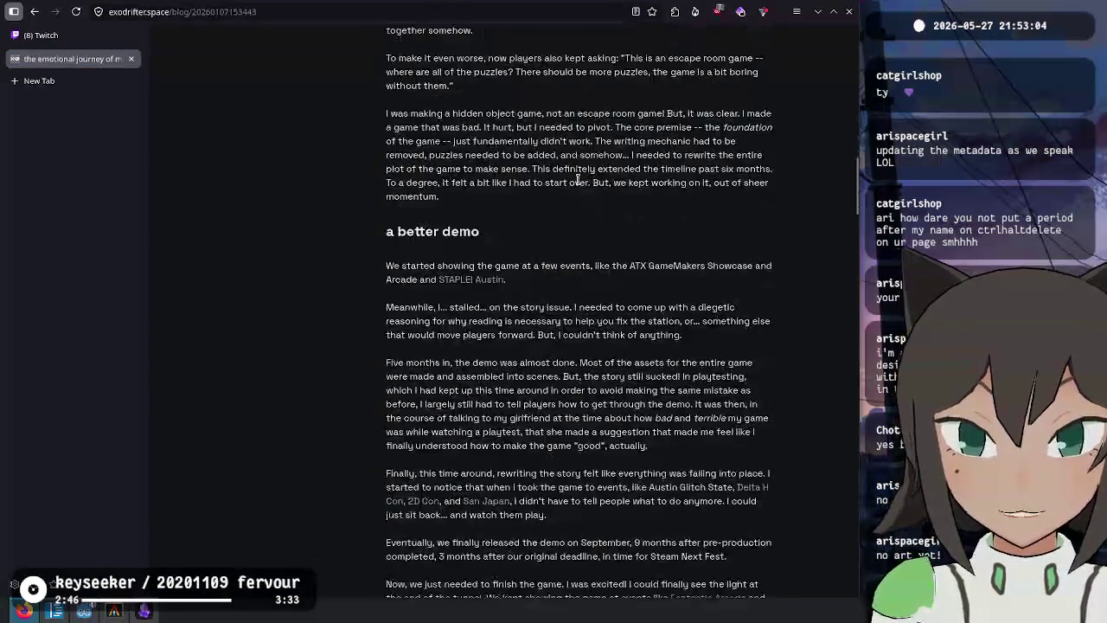
pyautogui.scroll(-20, 601, 296)
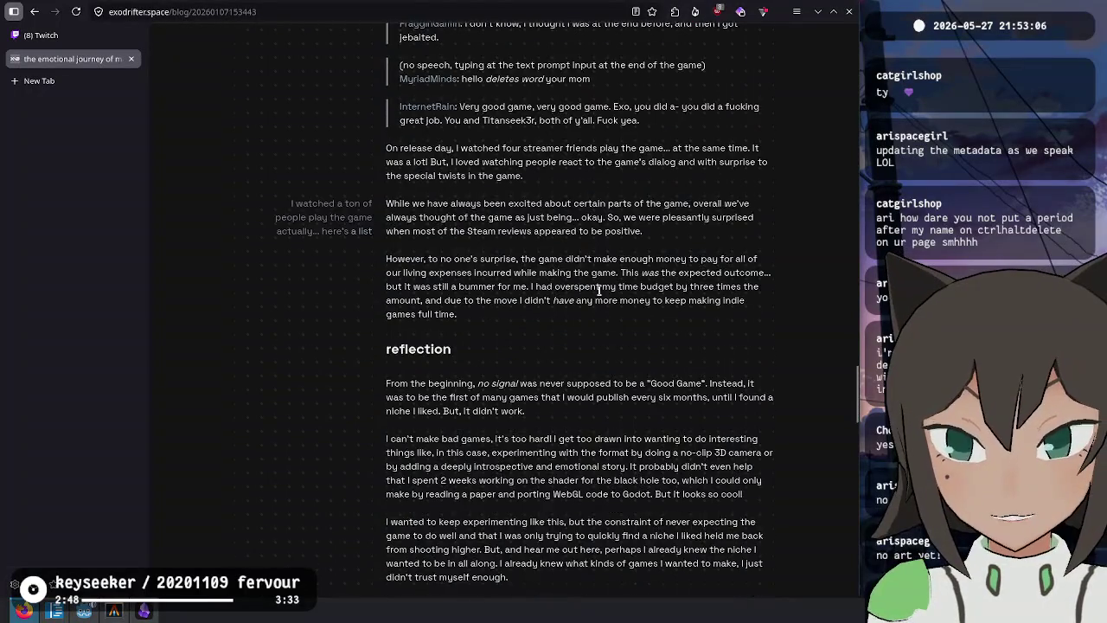
pyautogui.scroll(-5, 594, 299)
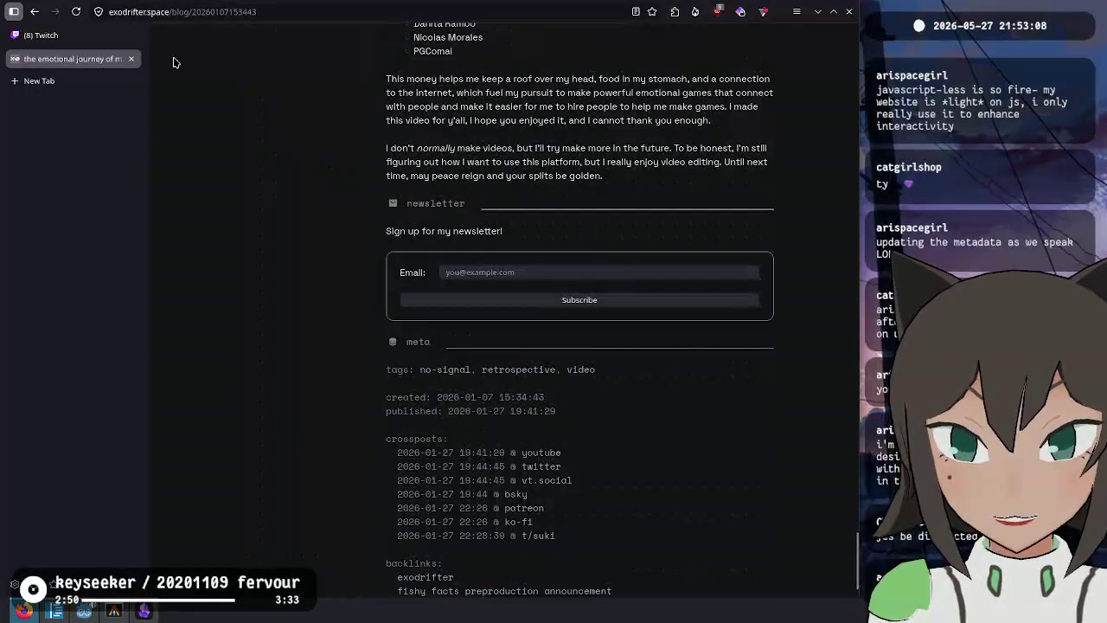
pyautogui.click(35, 11)
pyautogui.click(16, 13)
pyautogui.click(14, 11)
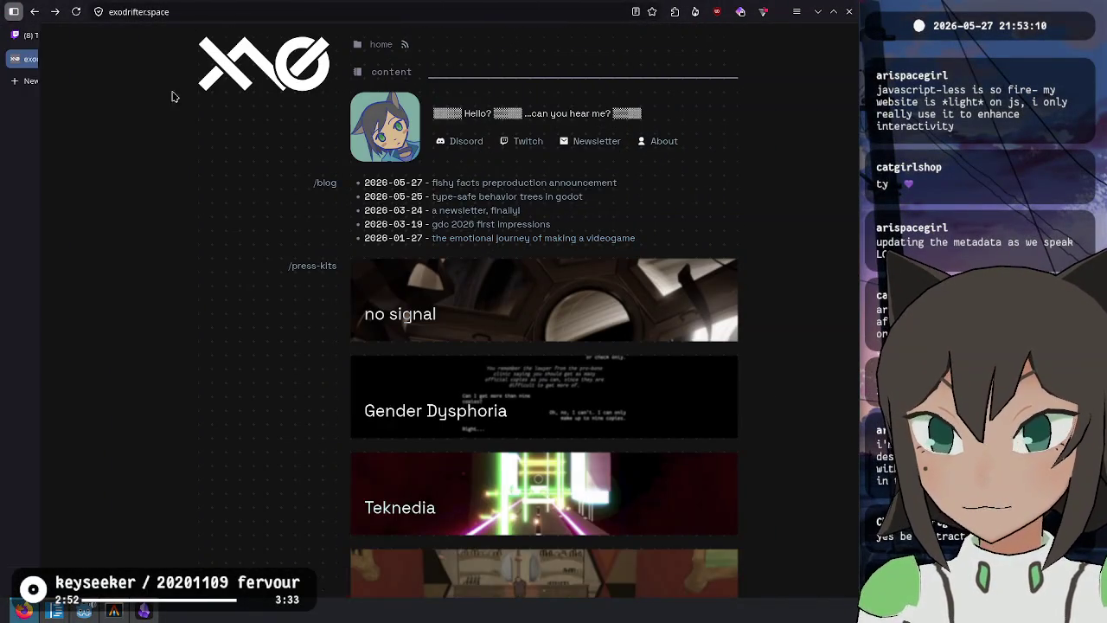
# Open the blog index and read the 'new website, and the Bad Shape' post.
pyautogui.click(363, 184)
pyautogui.scroll(-3, 602, 300)
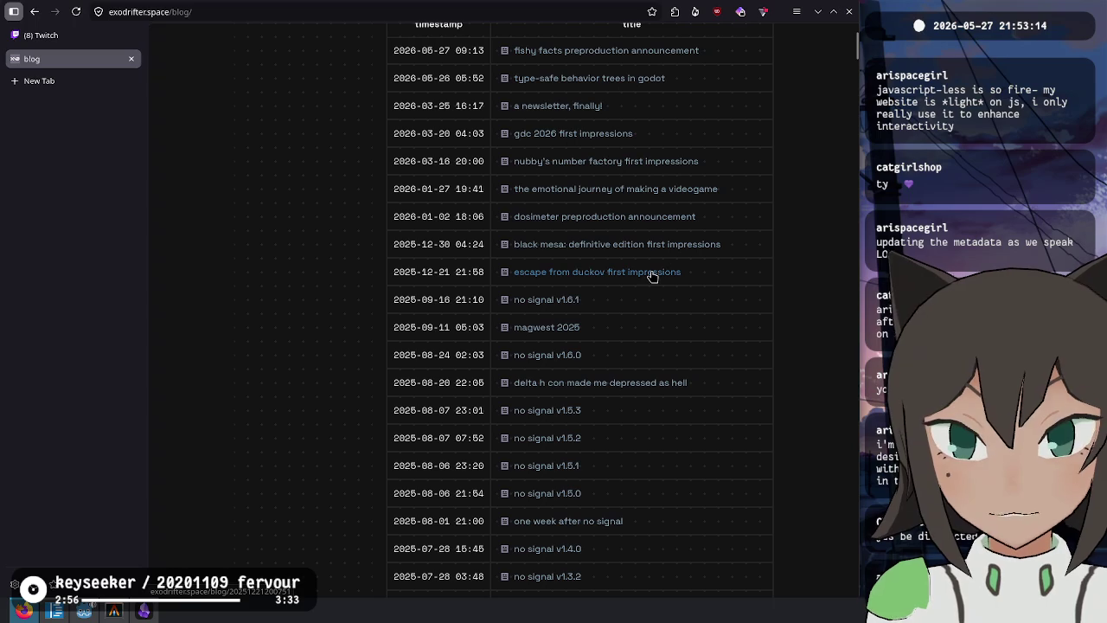
pyautogui.scroll(-6, 645, 376)
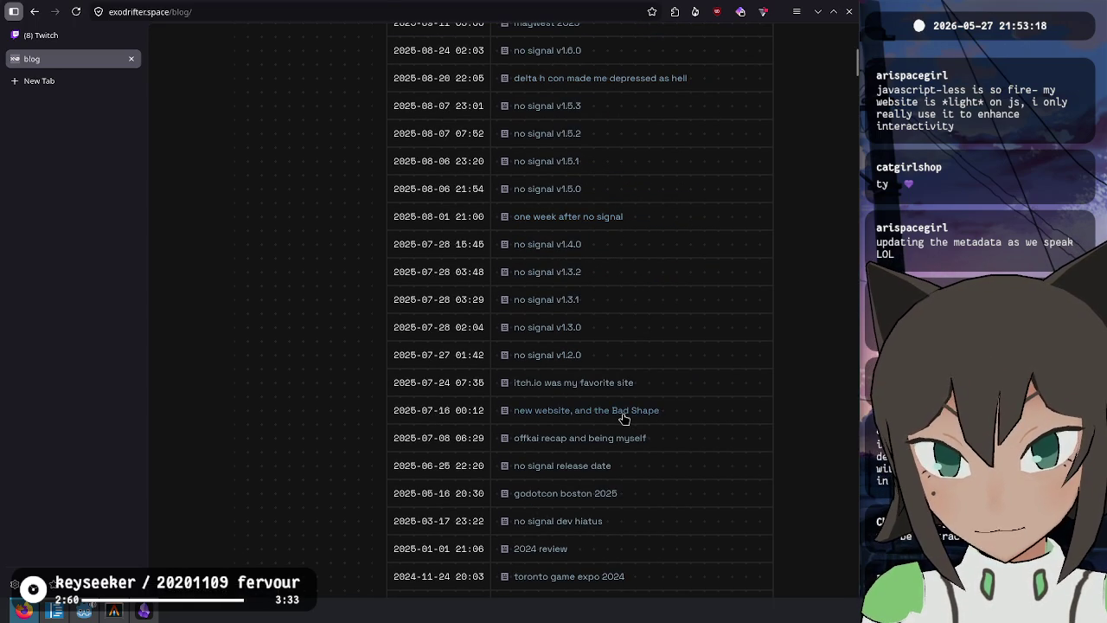
pyautogui.click(625, 408)
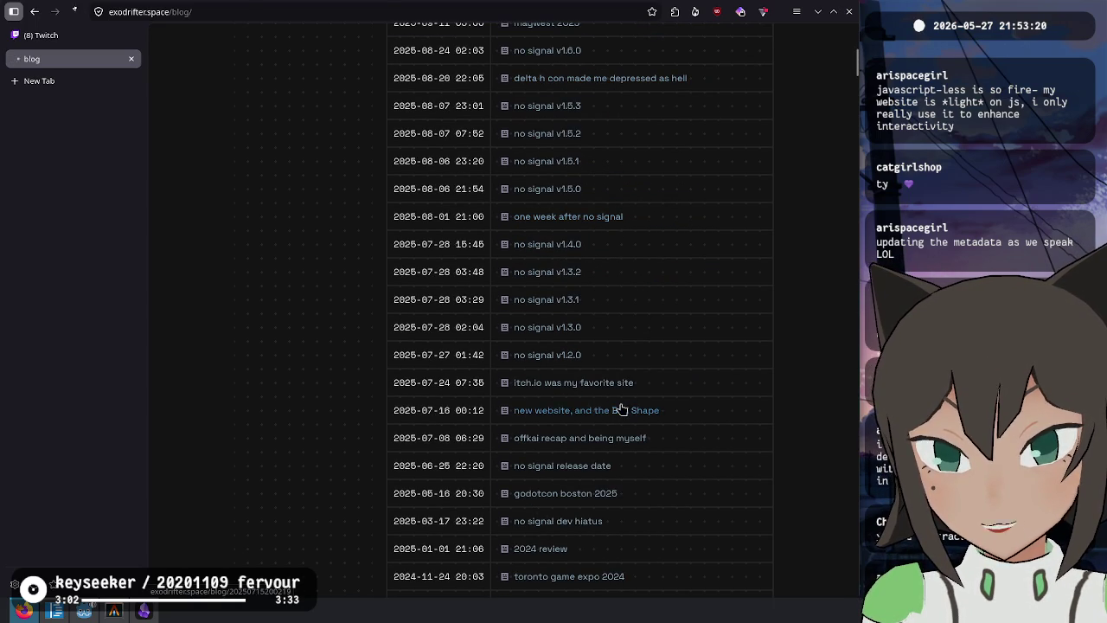
pyautogui.scroll(-5, 633, 257)
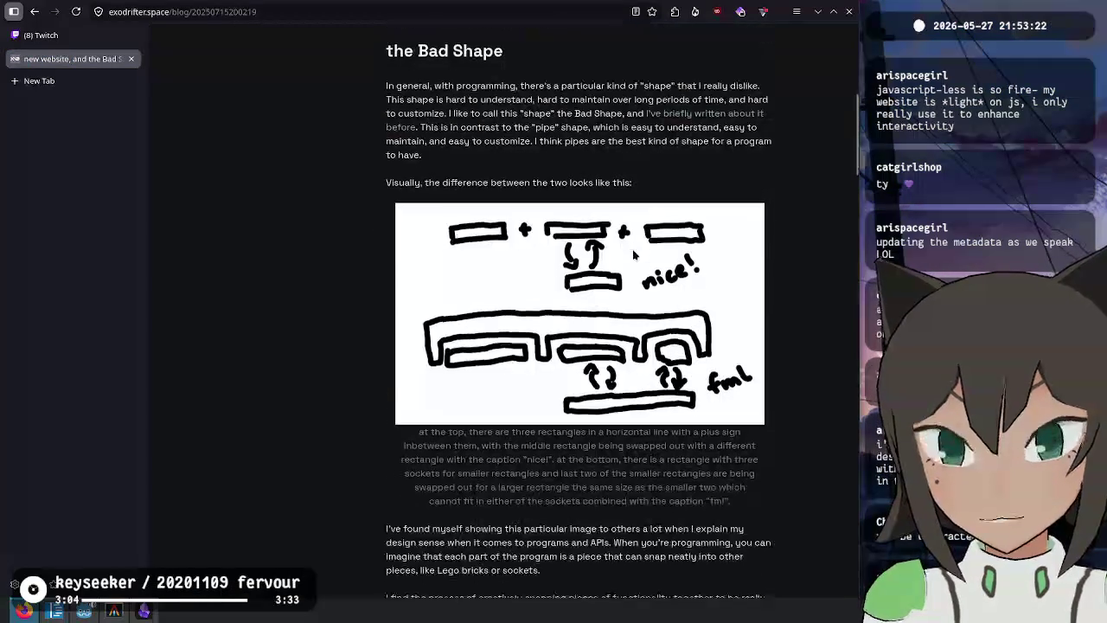
pyautogui.scroll(-5, 633, 252)
pyautogui.scroll(-15, 633, 252)
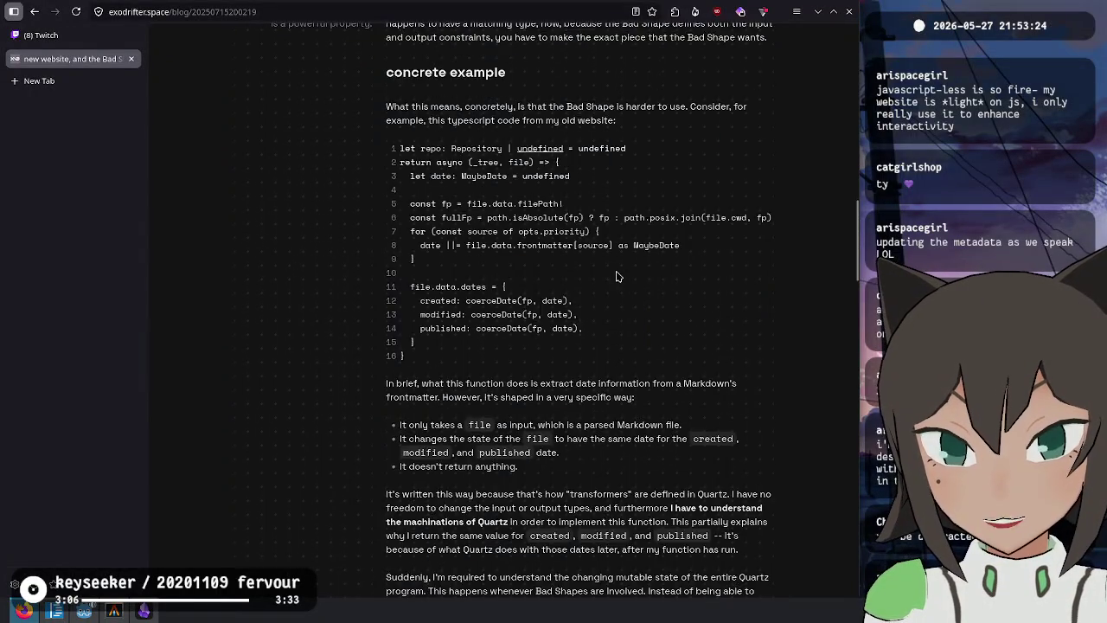
pyautogui.press('Home')
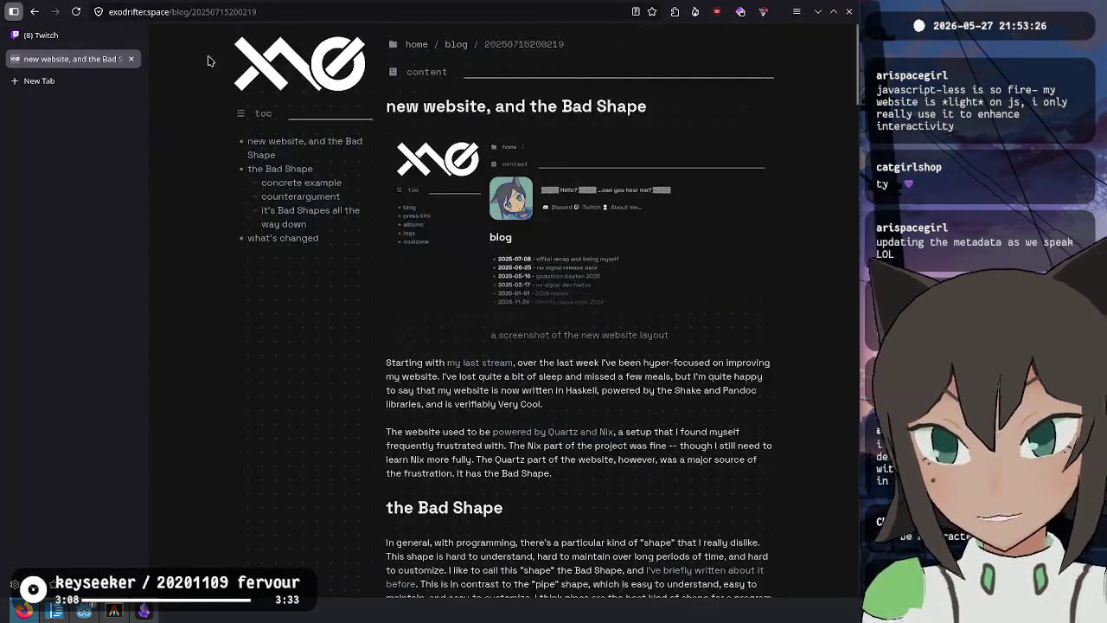
# Return to the home page and scroll down to its files table.
pyautogui.click(235, 70)
pyautogui.scroll(-4, 510, 350)
pyautogui.scroll(-3, 510, 350)
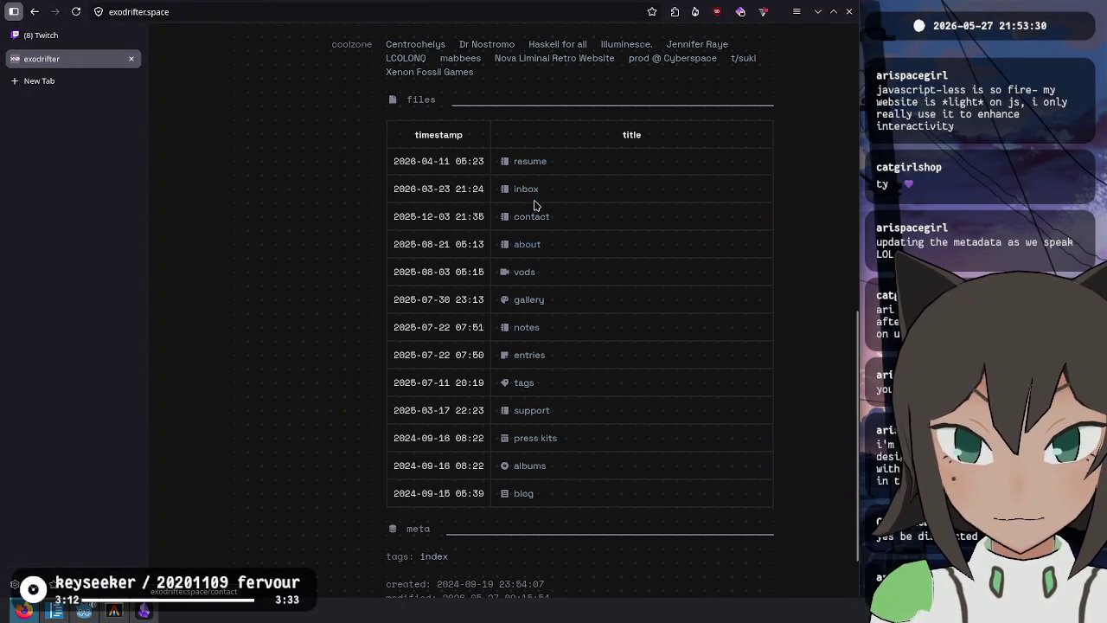
# Open the notes listing and read the 'Cannot pull public Docker images' note.
pyautogui.click(527, 328)
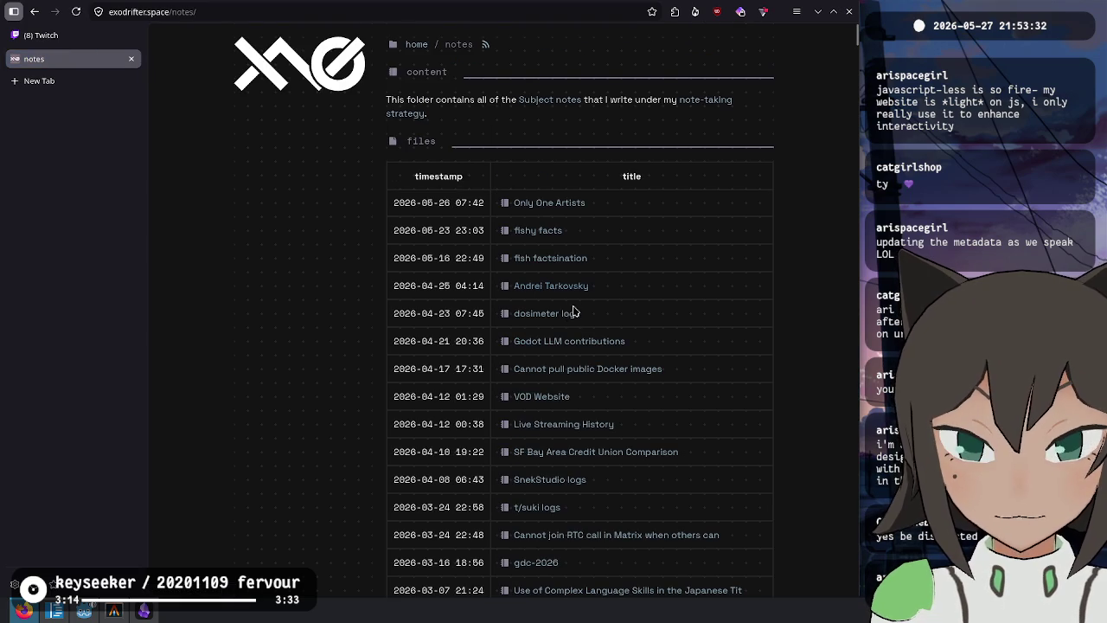
pyautogui.scroll(-3, 558, 217)
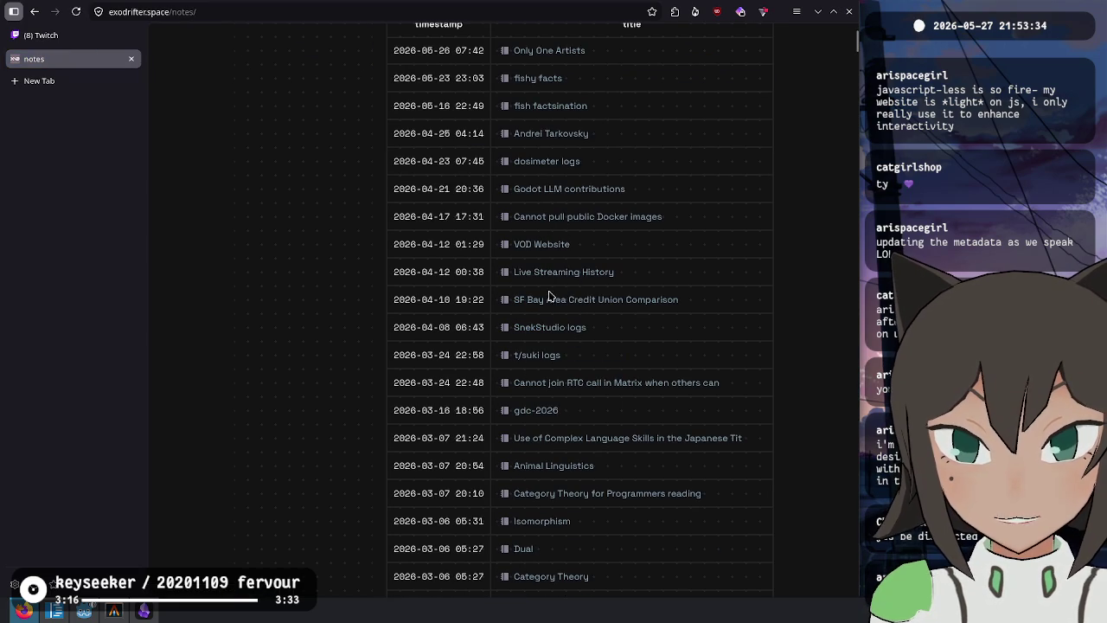
pyautogui.click(546, 224)
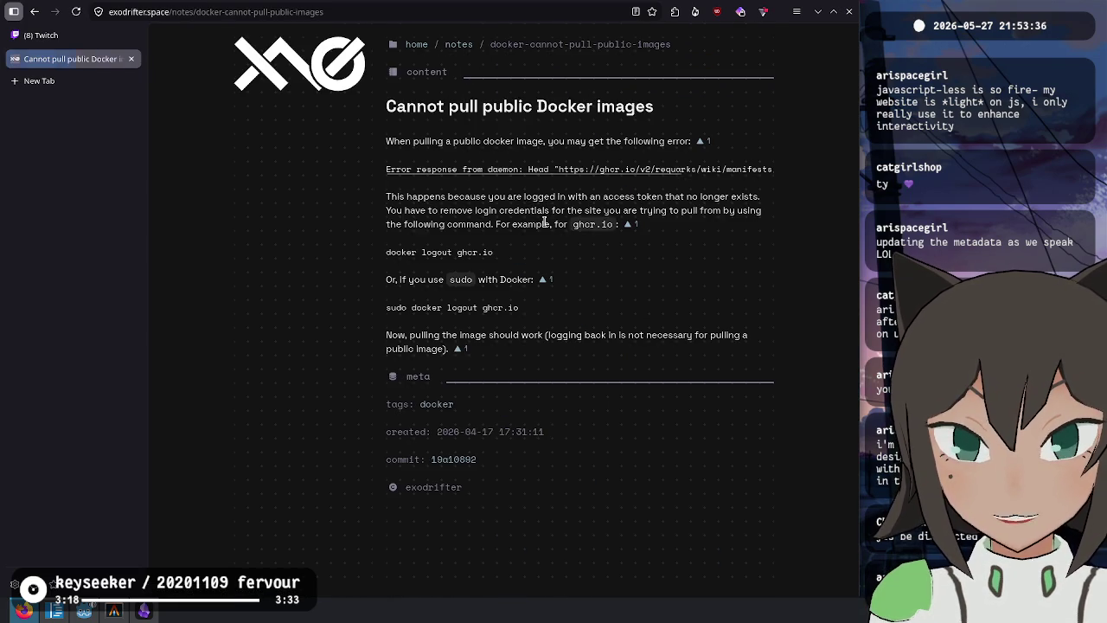
pyautogui.moveTo(400, 146)
pyautogui.mouseDown()
pyautogui.moveTo(644, 149)
pyautogui.moveTo(610, 156)
pyautogui.mouseUp()
pyautogui.moveTo(487, 164)
pyautogui.mouseDown()
pyautogui.moveTo(568, 210)
pyautogui.moveTo(542, 224)
pyautogui.mouseUp()
pyautogui.moveTo(435, 198)
pyautogui.mouseDown()
pyautogui.moveTo(558, 212)
pyautogui.moveTo(658, 279)
pyautogui.mouseUp()
pyautogui.click(698, 237)
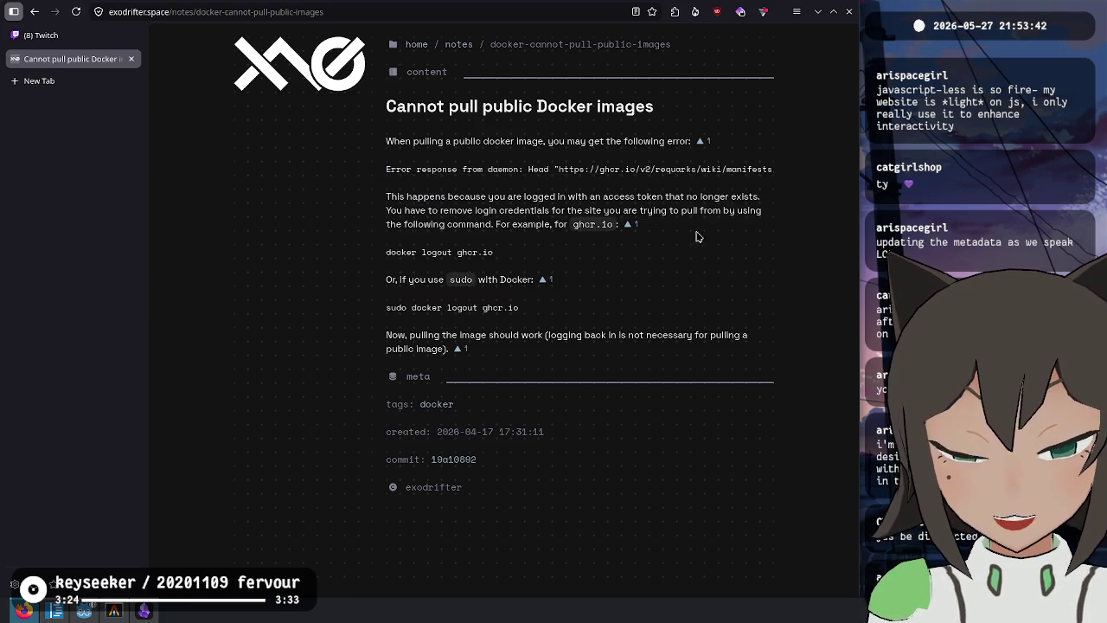
# Read the entry linked from the Docker note, then go back to the notes list.
pyautogui.click(702, 143)
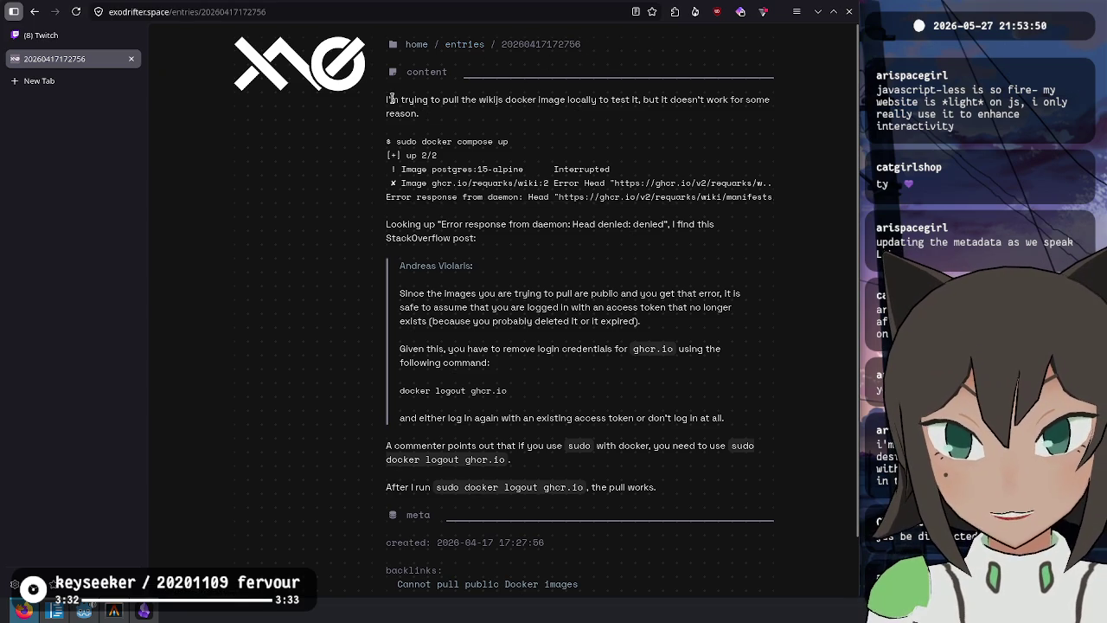
pyautogui.moveTo(387, 99)
pyautogui.mouseDown()
pyautogui.moveTo(510, 391)
pyautogui.moveTo(680, 472)
pyautogui.mouseUp()
pyautogui.click(679, 474)
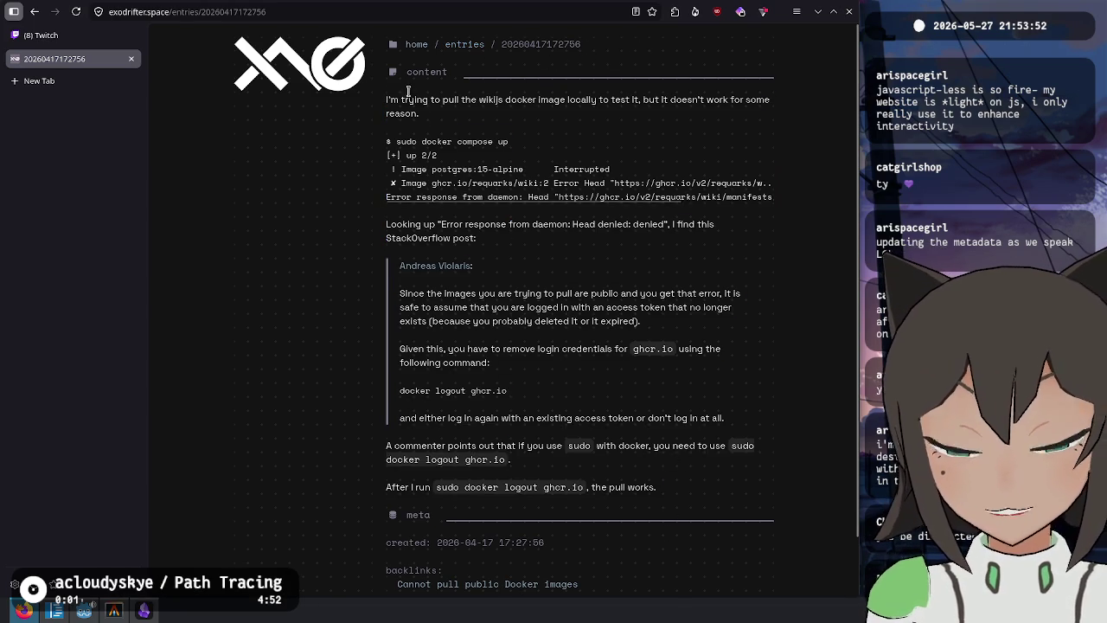
pyautogui.click(35, 12)
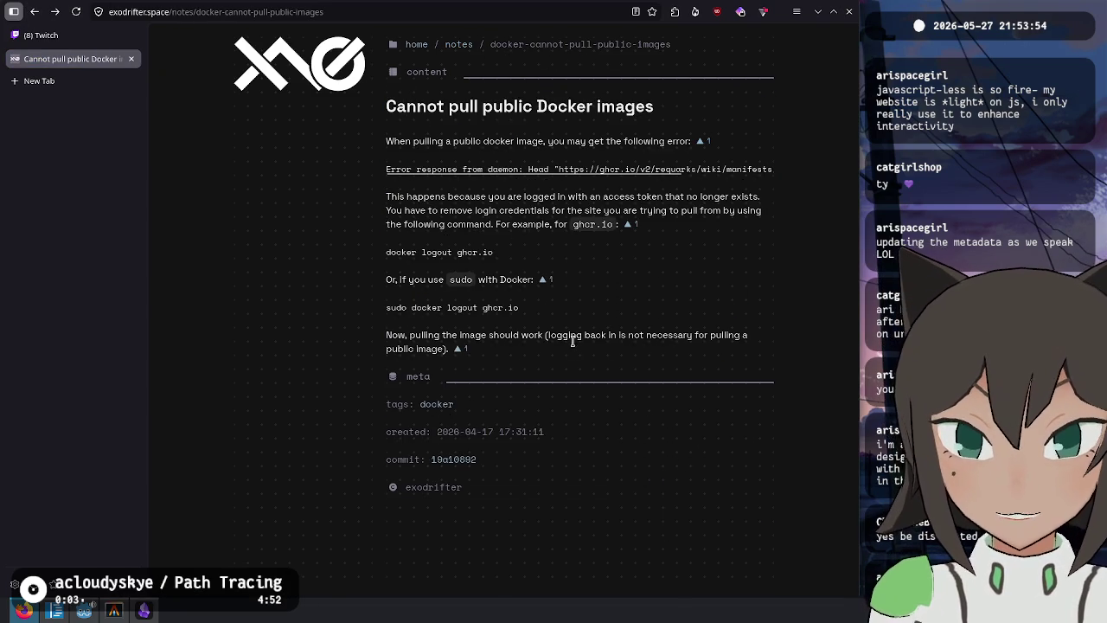
pyautogui.click(34, 12)
# Scroll the notes list and open 'RichTextLabel lags on first draw'.
pyautogui.scroll(-15, 730, 346)
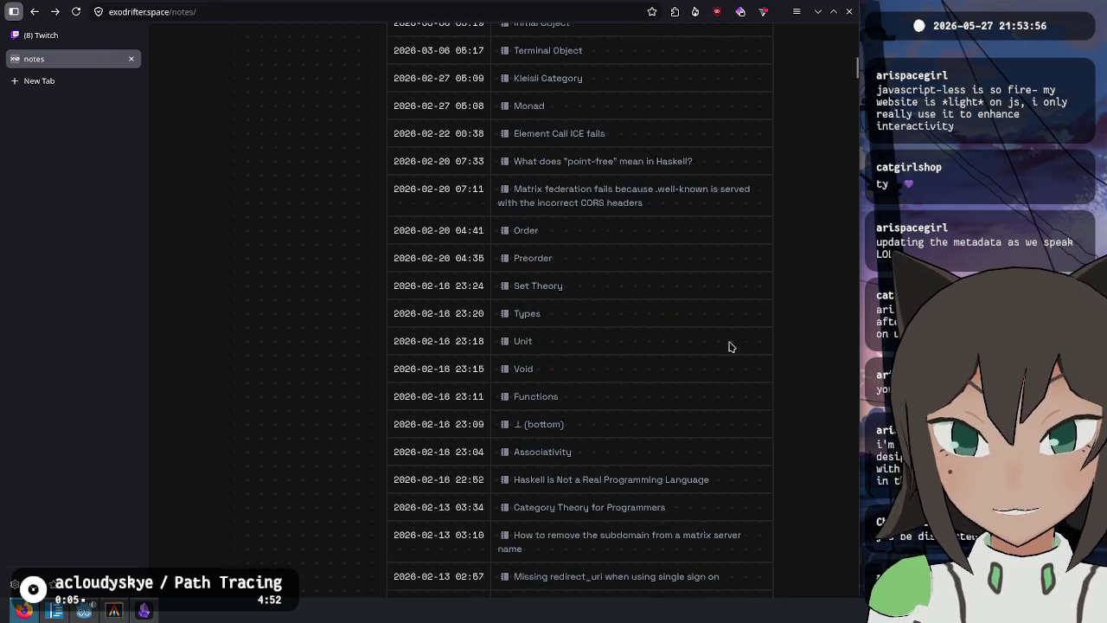
pyautogui.scroll(-10, 739, 361)
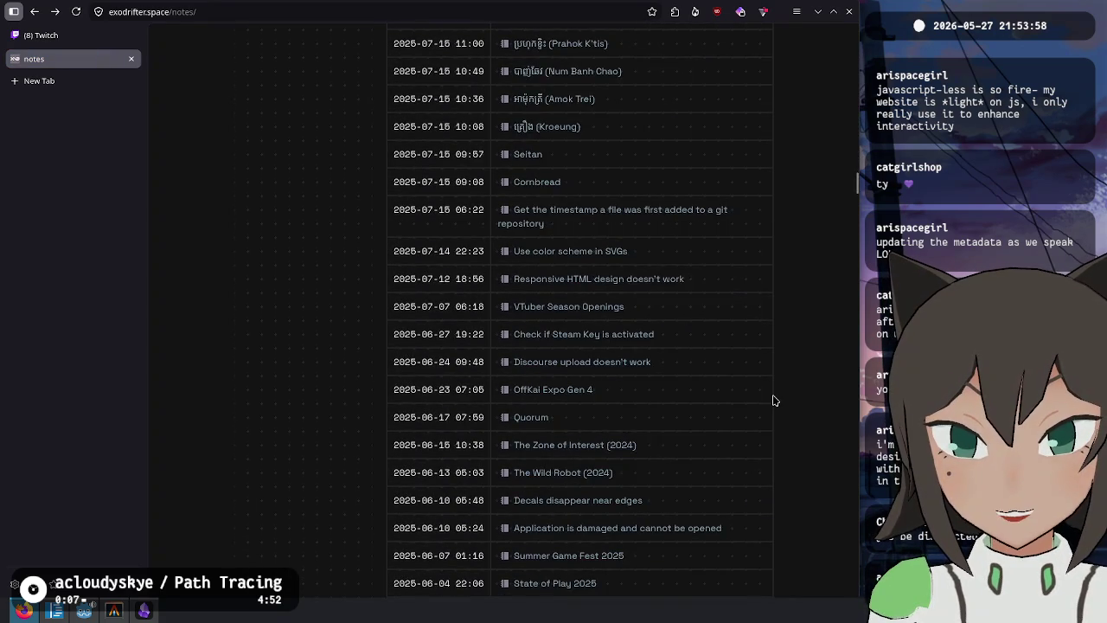
pyautogui.scroll(-10, 774, 401)
pyautogui.scroll(-20, 771, 392)
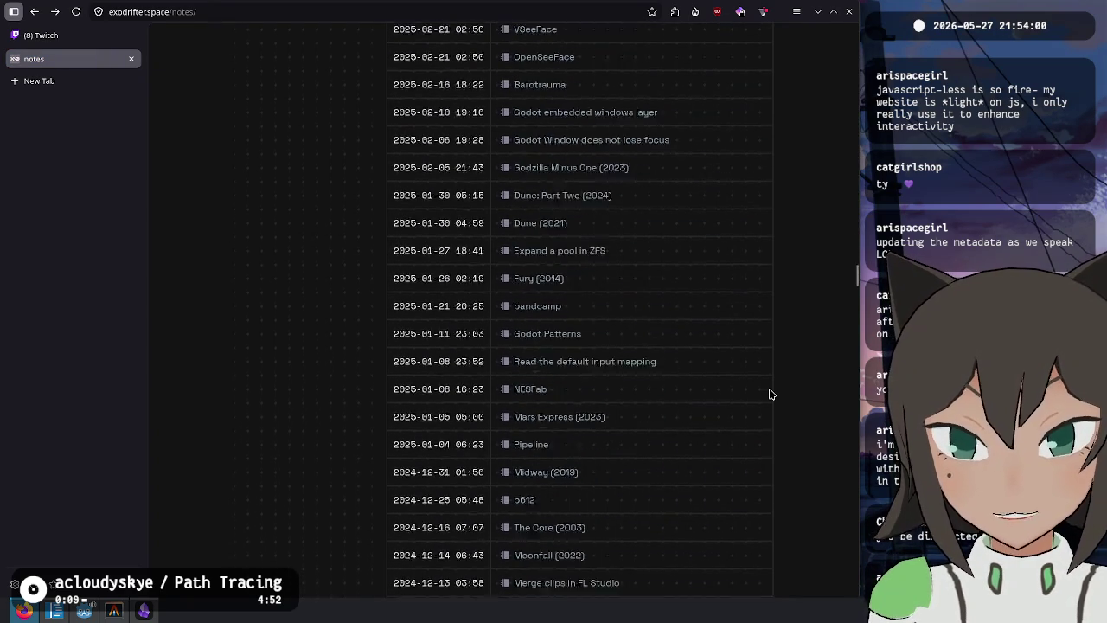
pyautogui.scroll(-12, 770, 394)
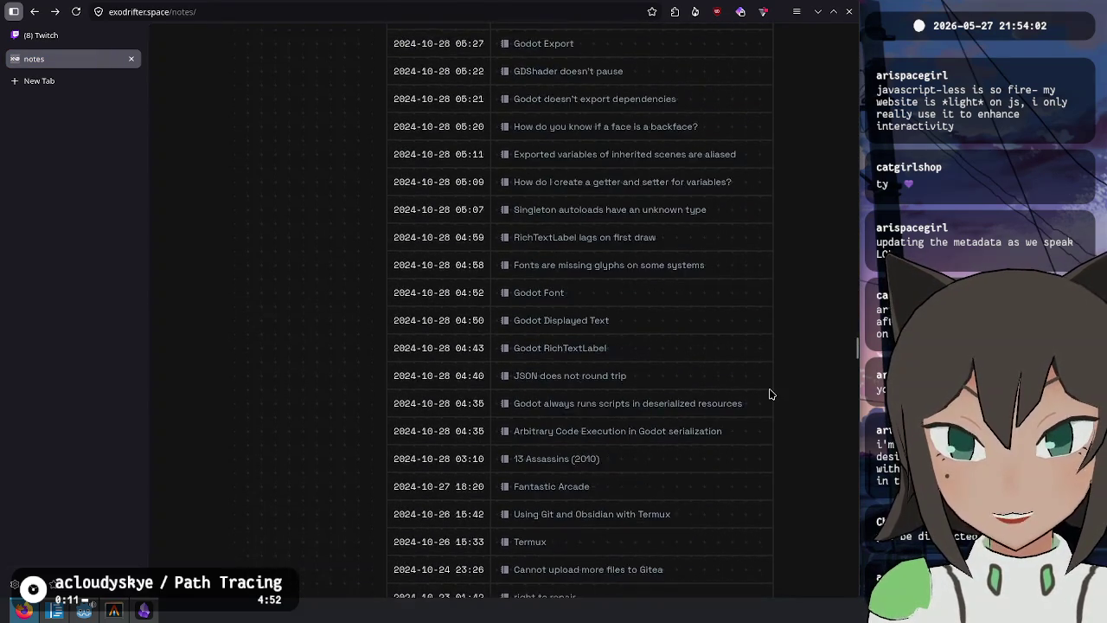
pyautogui.scroll(4, 609, 317)
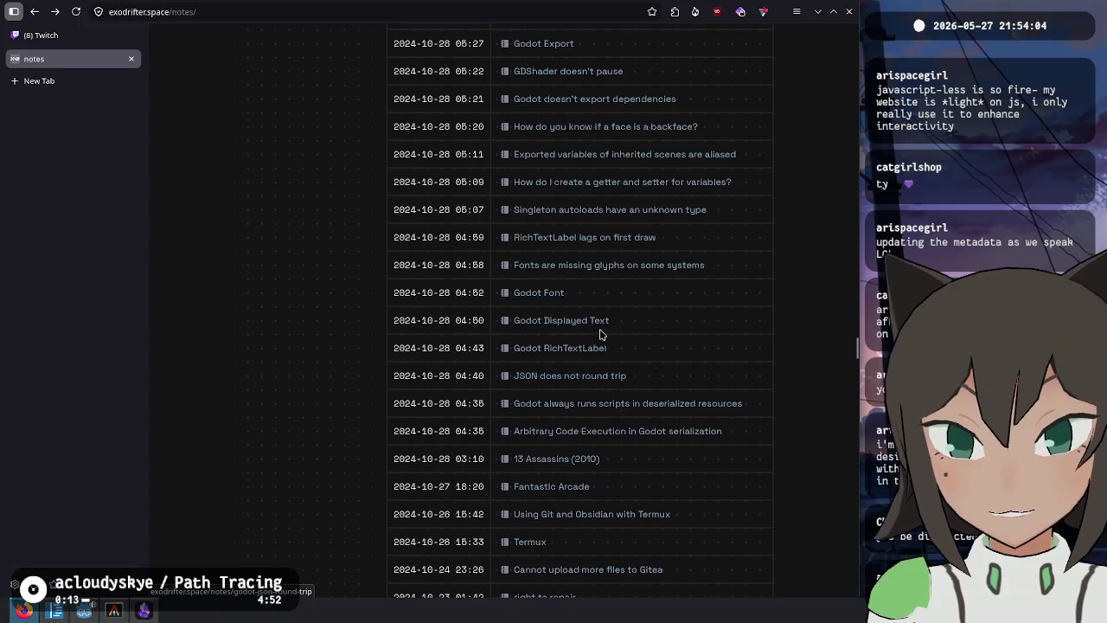
pyautogui.click(597, 244)
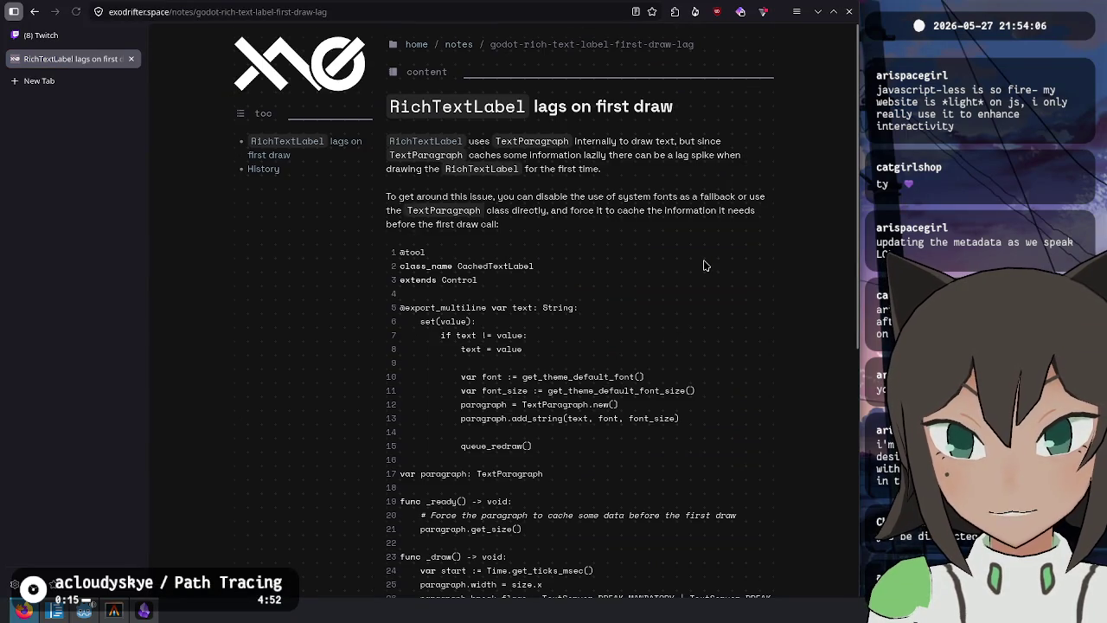
# Read the RichTextLabel note down to its History timestamps.
pyautogui.scroll(-9, 662, 320)
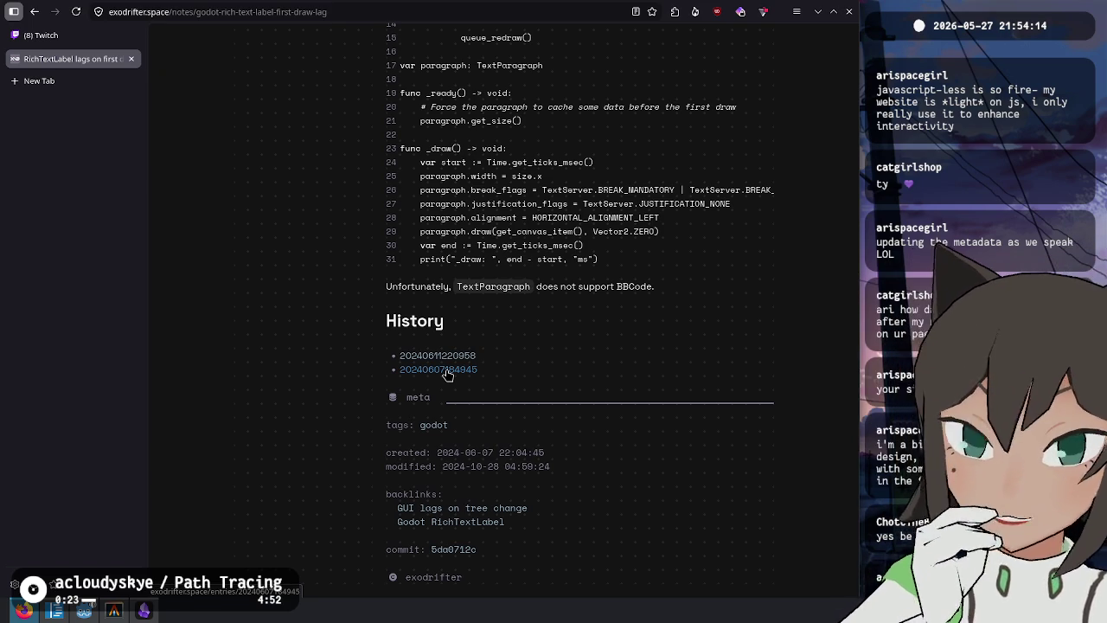
pyautogui.scroll(5, 741, 359)
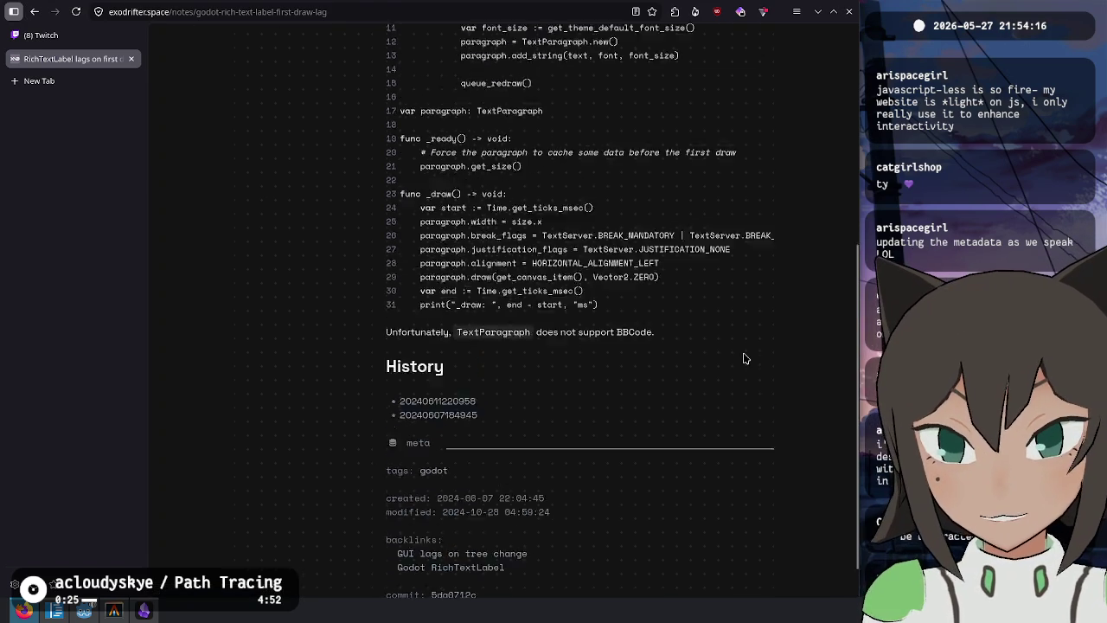
pyautogui.scroll(-5, 645, 180)
pyautogui.scroll(5, 497, 254)
pyautogui.moveTo(508, 115); pyautogui.dragTo(605, 485)
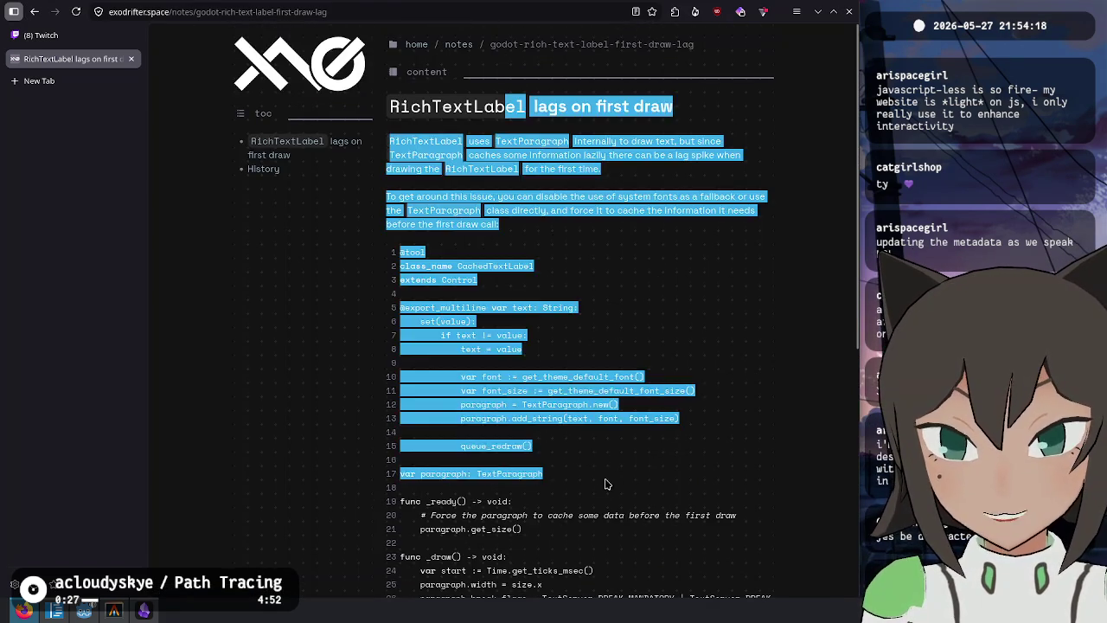
pyautogui.scroll(-5, 597, 450)
pyautogui.moveTo(512, 372)
pyautogui.mouseDown()
pyautogui.moveTo(361, 353)
pyautogui.moveTo(381, 353)
pyautogui.mouseUp()
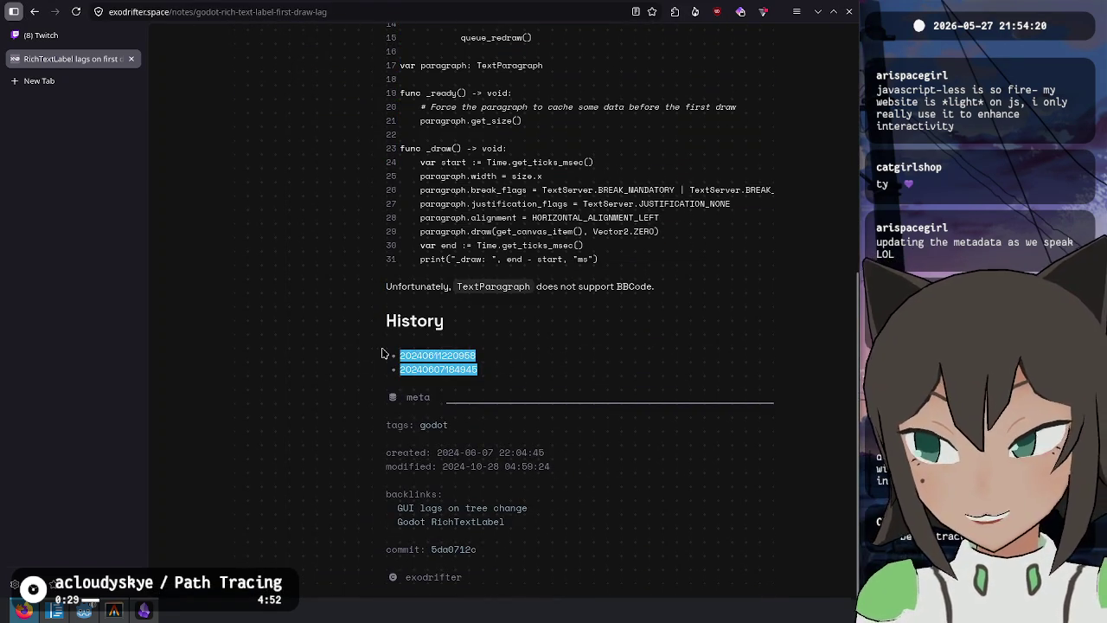
pyautogui.click(594, 361)
pyautogui.click(35, 11)
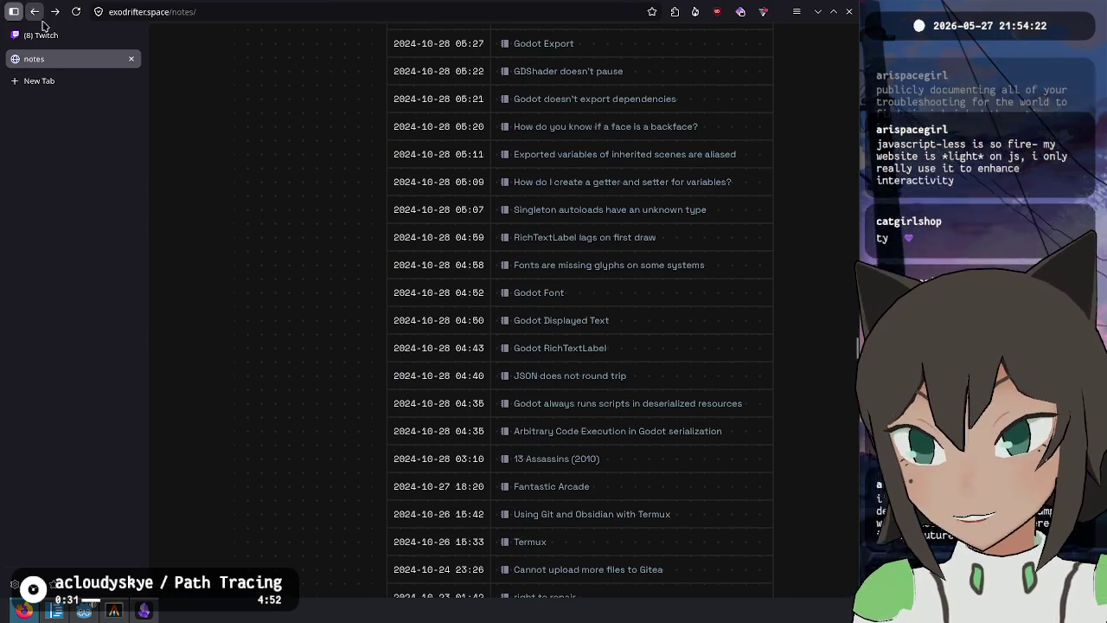
pyautogui.scroll(-5, 684, 333)
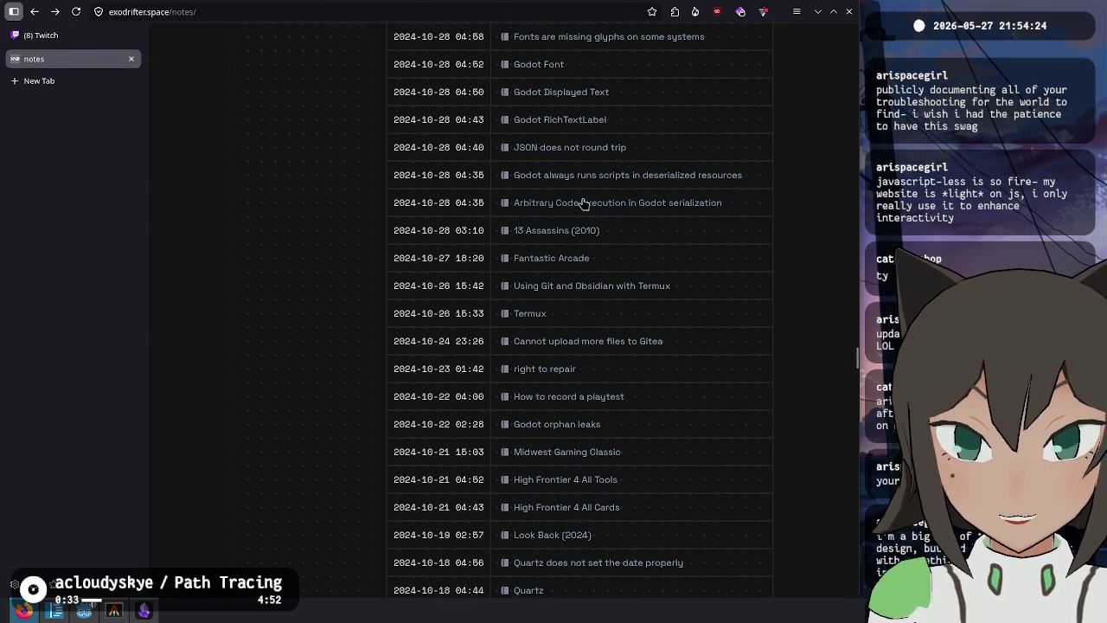
pyautogui.moveTo(422, 147); pyautogui.dragTo(684, 205)
pyautogui.click(475, 141)
pyautogui.moveTo(392, 141); pyautogui.dragTo(781, 168)
pyautogui.click(749, 176)
pyautogui.click(732, 170)
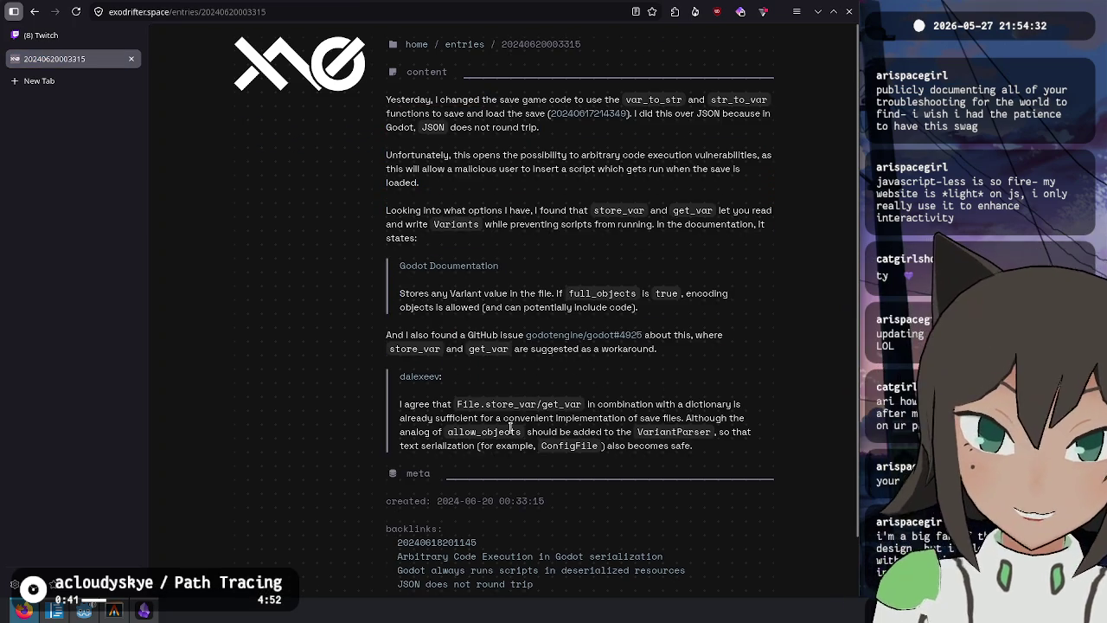
pyautogui.click(347, 65)
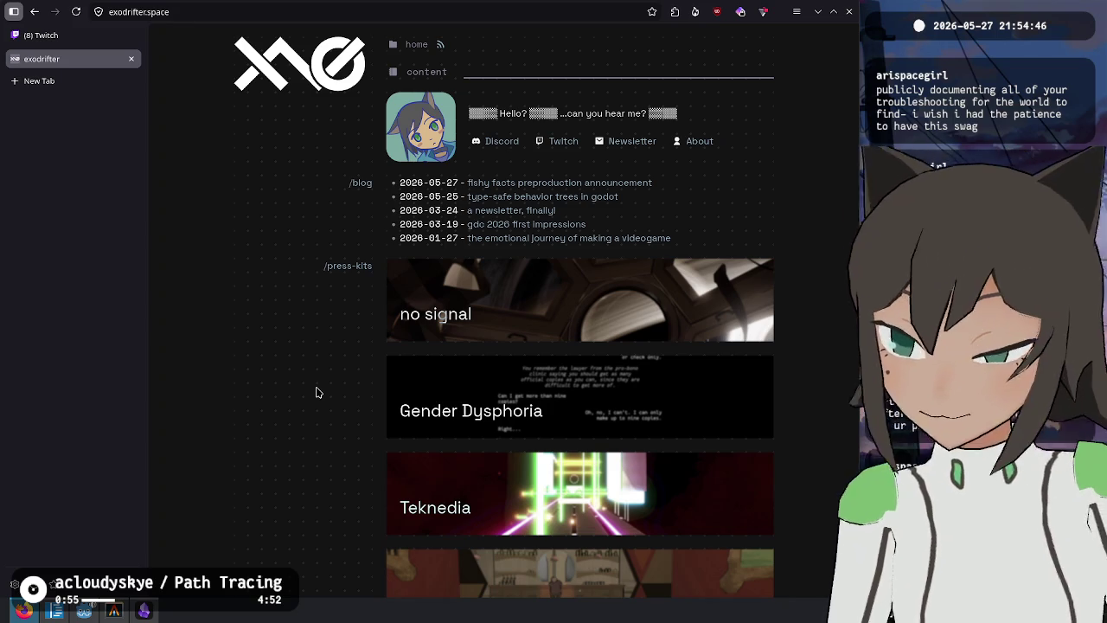
pyautogui.press('XF86AudioMicMute')
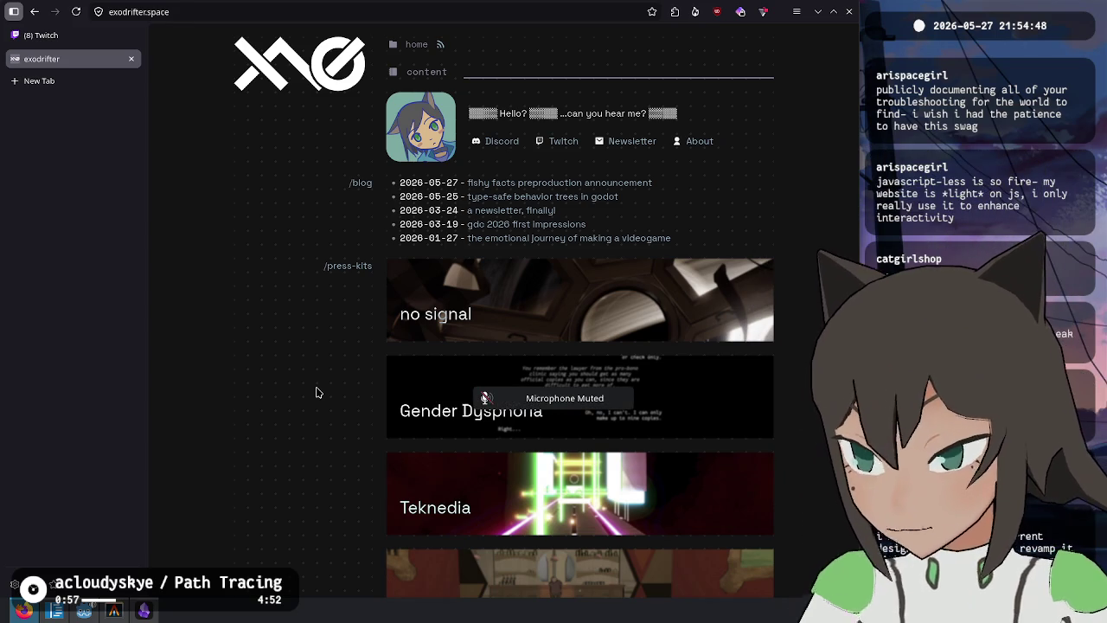
pyautogui.press('XF86AudioMicMute')
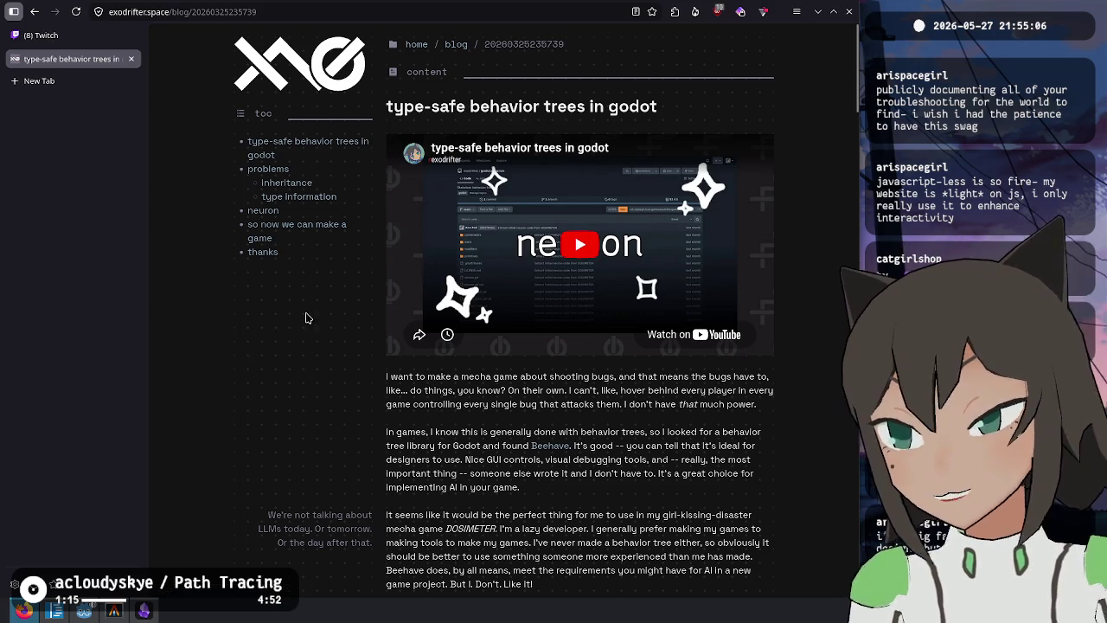
pyautogui.scroll(-15, 467, 338)
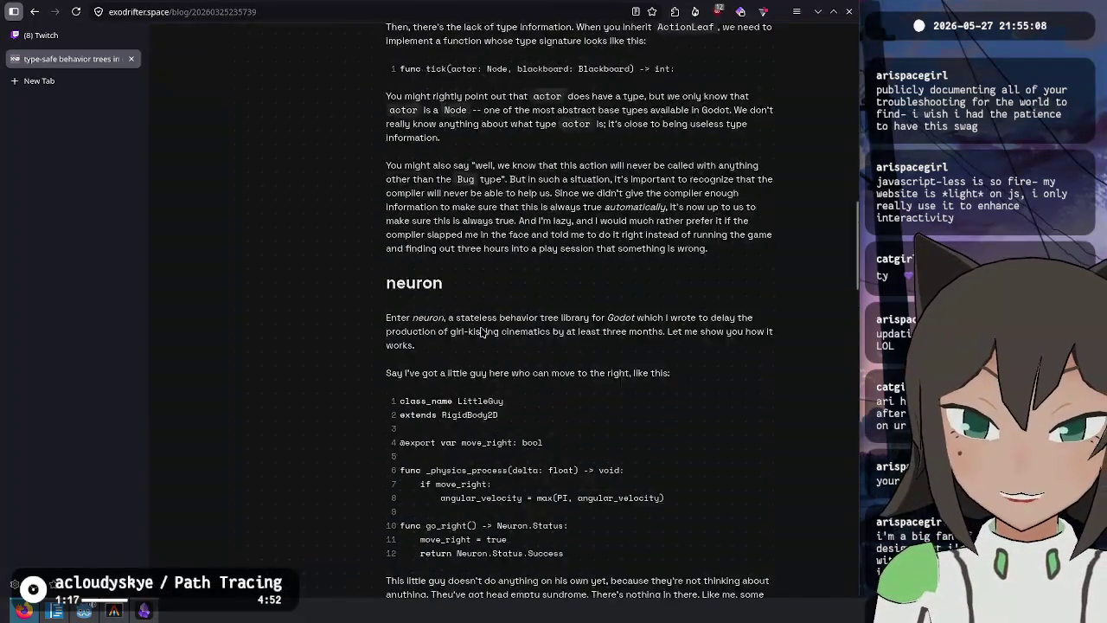
pyautogui.scroll(15, 384, 285)
pyautogui.click(278, 74)
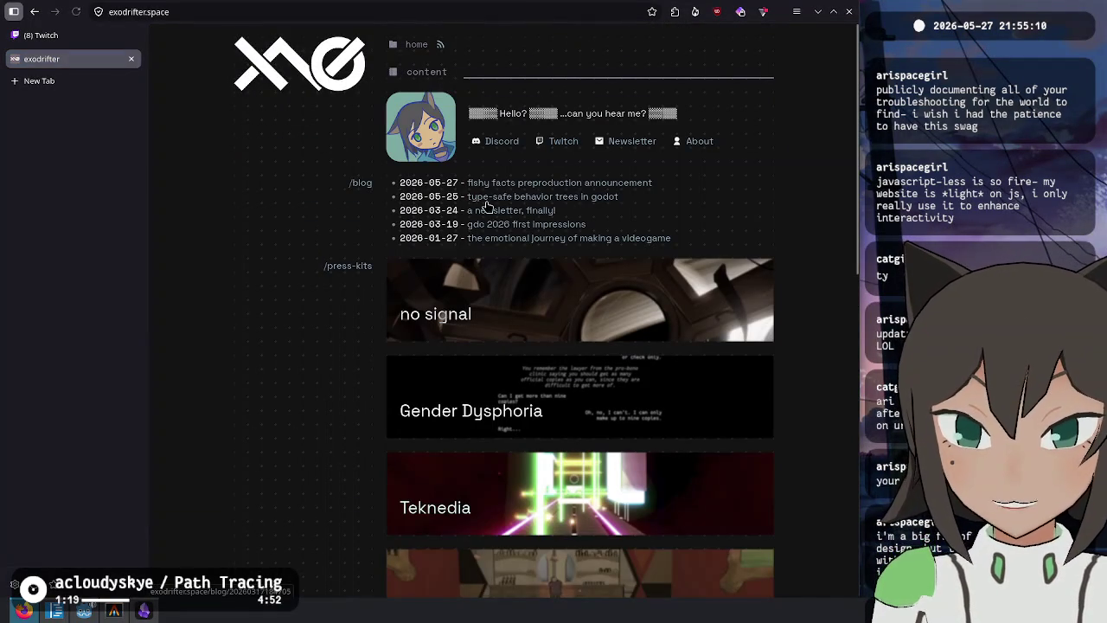
pyautogui.click(191, 10)
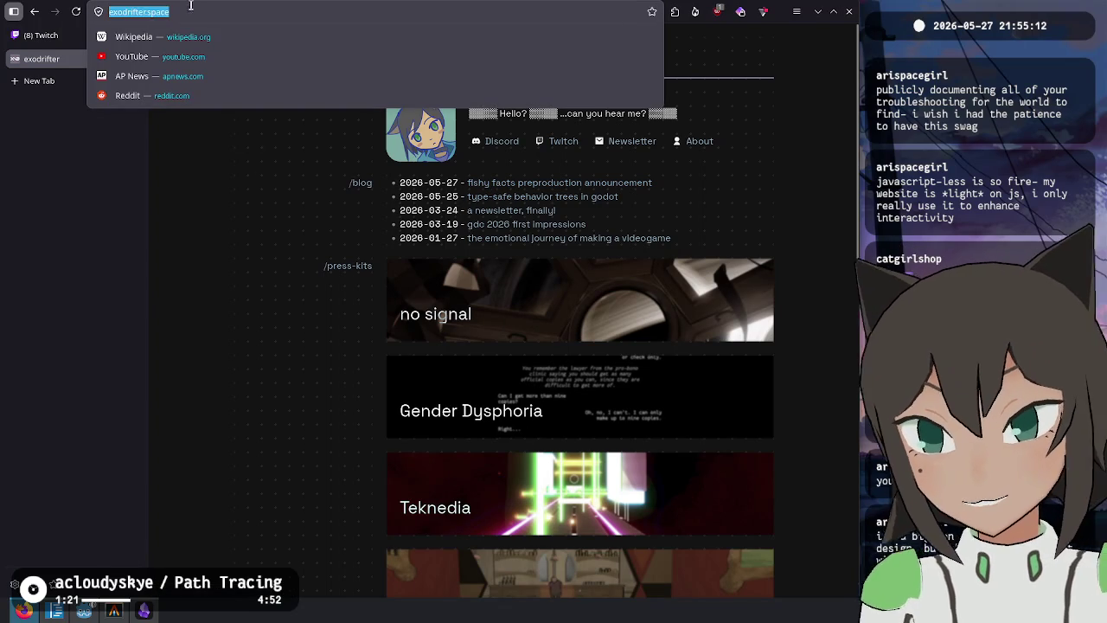
pyautogui.write('style.c')
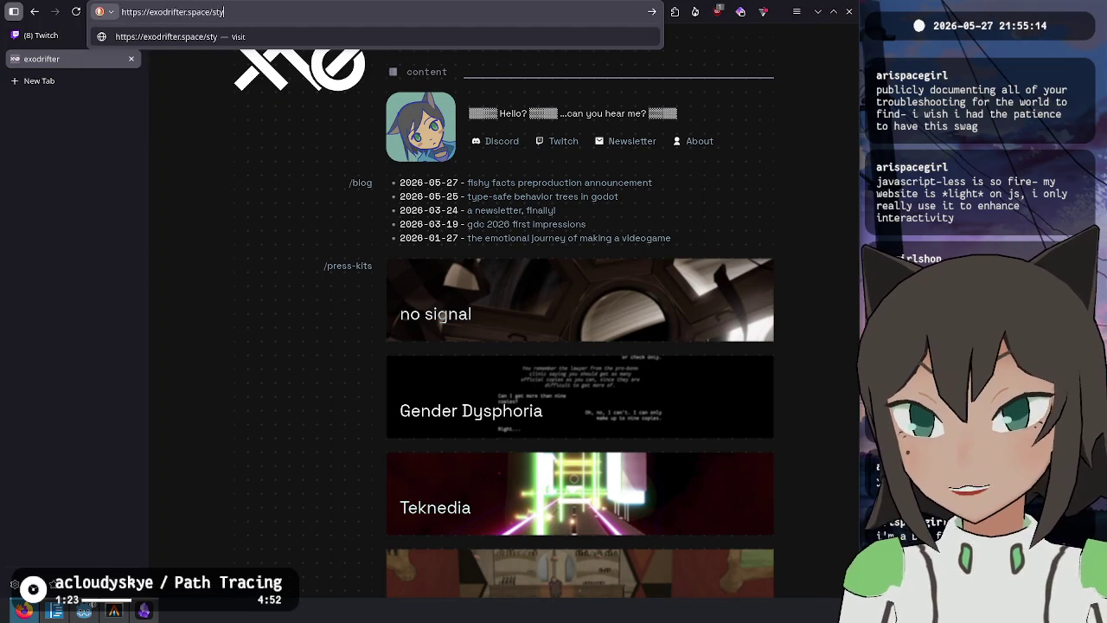
pyautogui.write('ss')
pyautogui.press('Return')
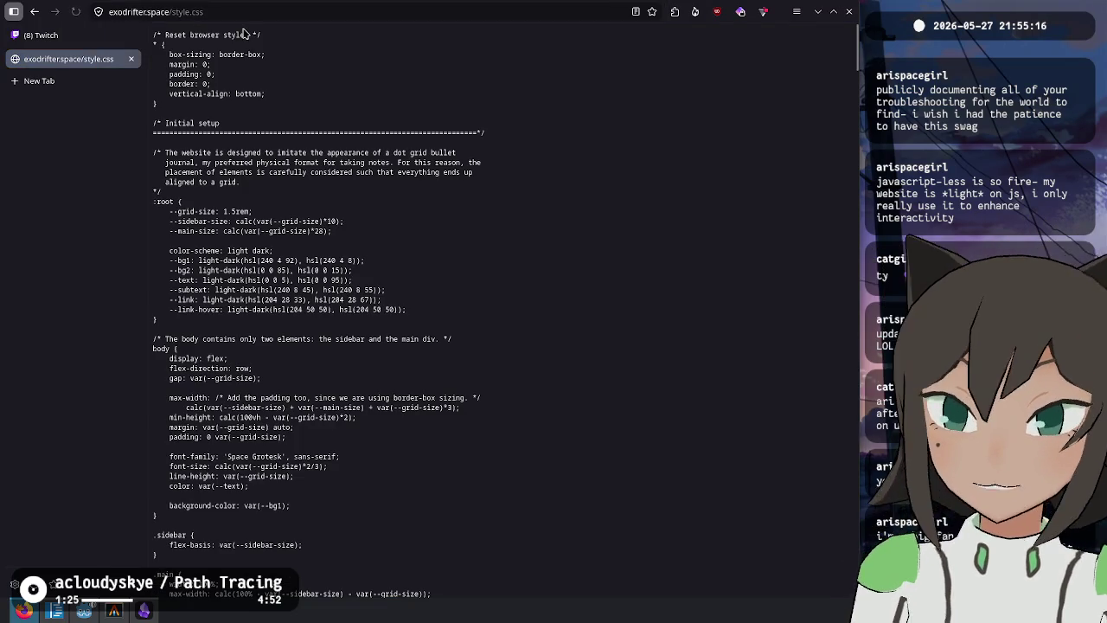
pyautogui.hotkey('ctrl', '+')
pyautogui.hotkey('ctrl', '+')
pyautogui.hotkey('ctrl', '+')
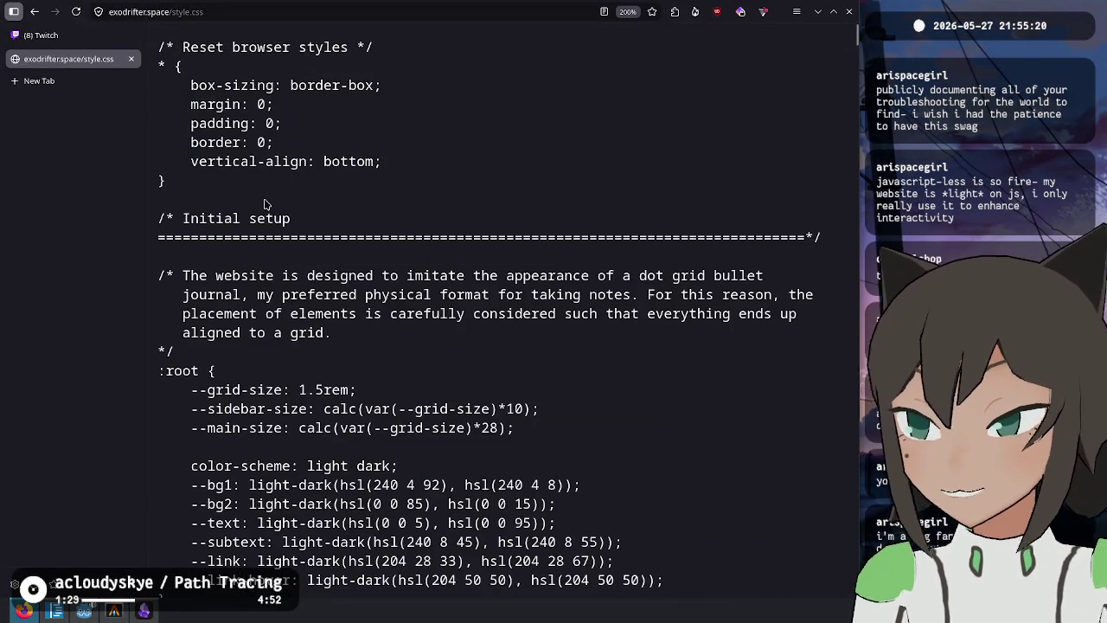
pyautogui.moveTo(181, 276)
pyautogui.mouseDown()
pyautogui.moveTo(353, 284)
pyautogui.moveTo(423, 348)
pyautogui.moveTo(412, 330)
pyautogui.mouseUp()
pyautogui.click(391, 340)
pyautogui.scroll(-5, 391, 340)
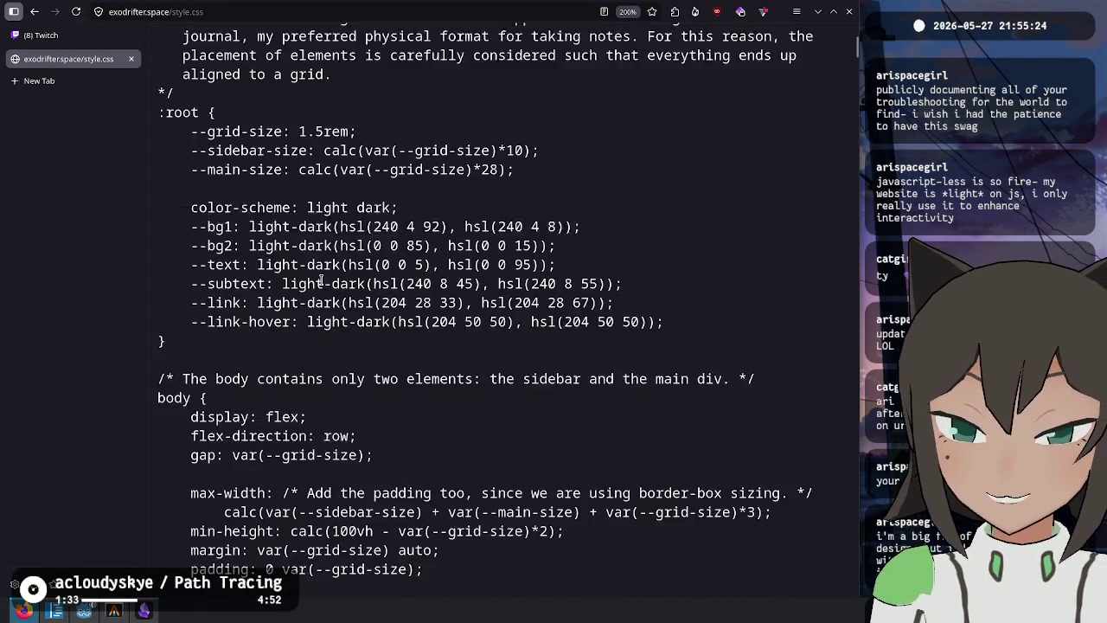
pyautogui.moveTo(257, 191); pyautogui.dragTo(511, 437)
pyautogui.click(329, 268)
pyautogui.scroll(-5, 197, 291)
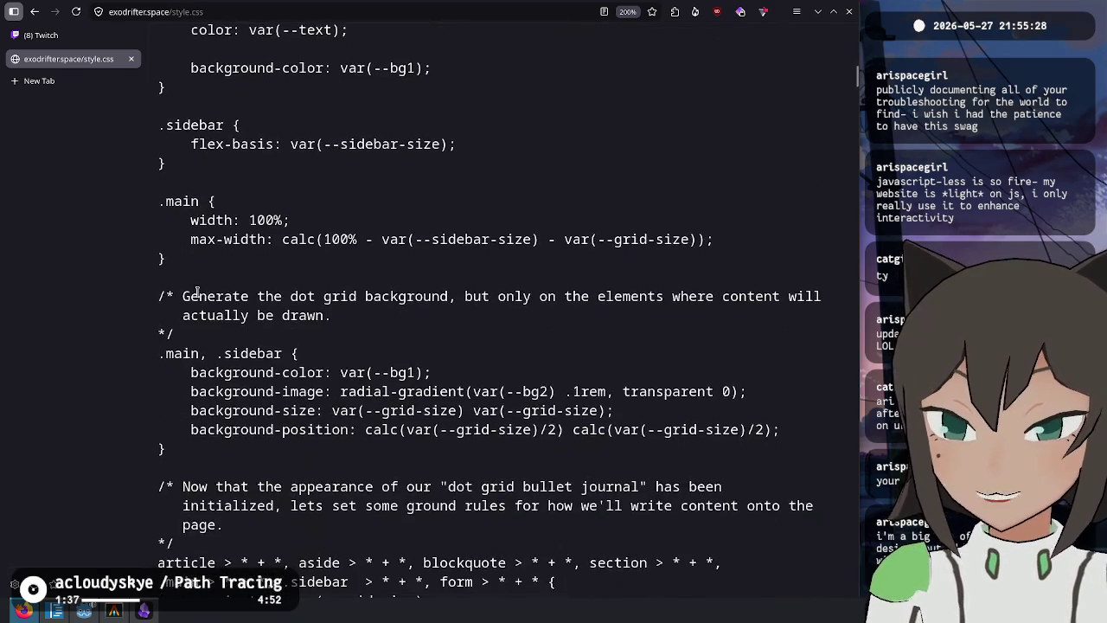
pyautogui.moveTo(158, 296); pyautogui.dragTo(400, 318)
pyautogui.click(268, 298)
pyautogui.moveTo(182, 296); pyautogui.dragTo(473, 330)
pyautogui.click(473, 330)
pyautogui.scroll(-3, 346, 286)
pyautogui.moveTo(184, 188); pyautogui.dragTo(231, 243)
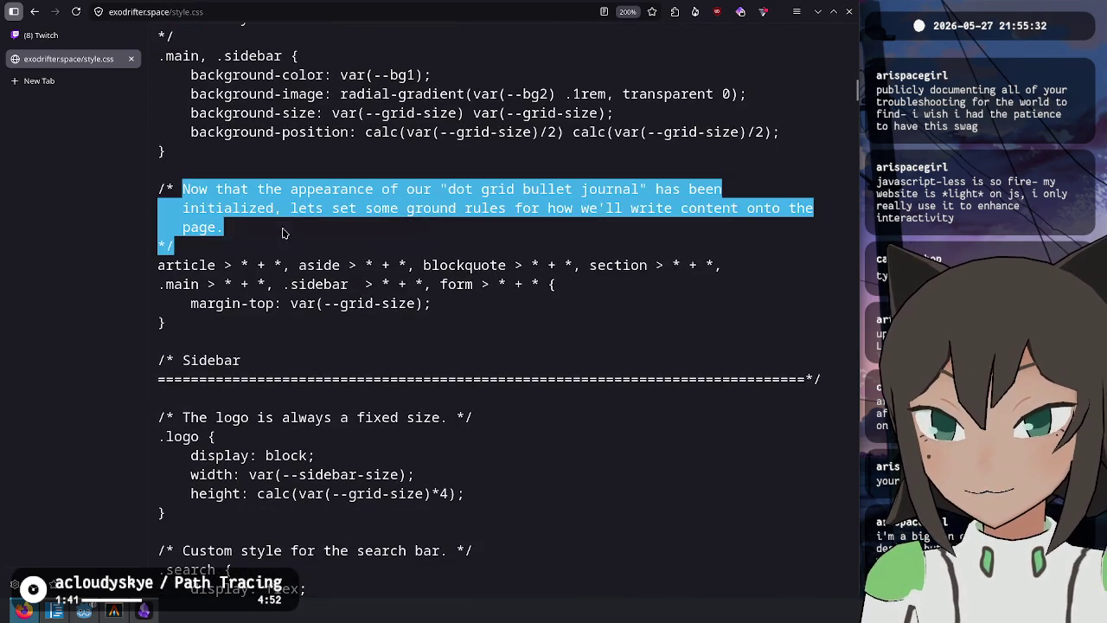
pyautogui.click(282, 233)
pyautogui.scroll(-3, 282, 232)
pyautogui.moveTo(184, 119); pyautogui.dragTo(477, 381)
pyautogui.click(477, 381)
pyautogui.scroll(-5, 579, 366)
pyautogui.scroll(-15, 579, 366)
pyautogui.scroll(-14, 392, 281)
pyautogui.scroll(-12, 695, 260)
pyautogui.scroll(10, 694, 259)
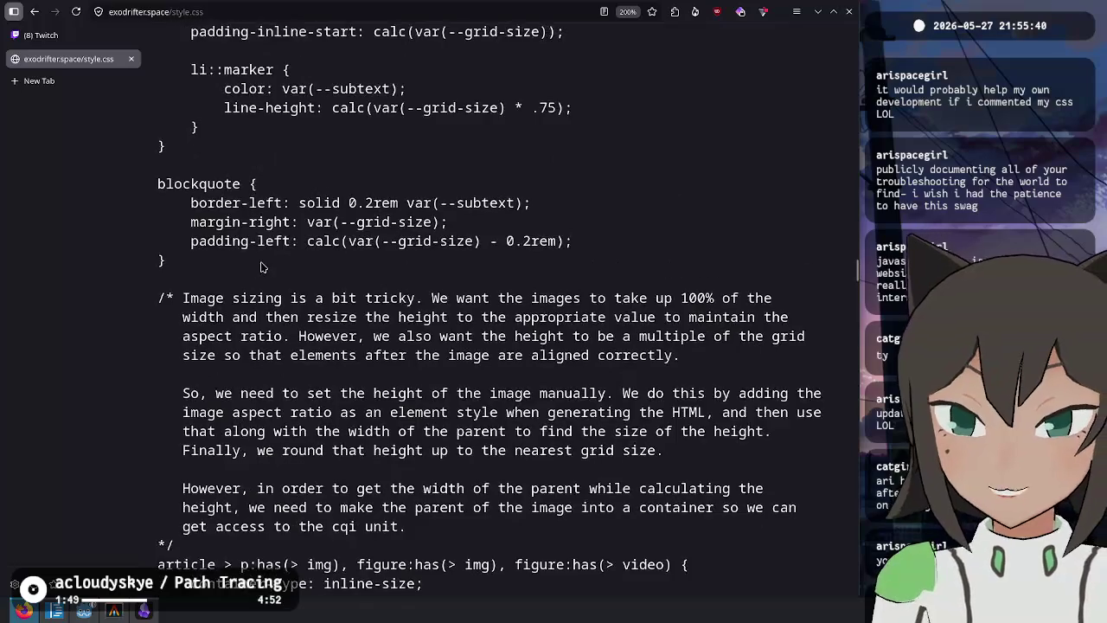
pyautogui.scroll(-2, 261, 266)
pyautogui.moveTo(180, 150)
pyautogui.mouseDown()
pyautogui.moveTo(358, 245)
pyautogui.moveTo(464, 377)
pyautogui.moveTo(477, 365)
pyautogui.moveTo(181, 149)
pyautogui.moveTo(569, 379)
pyautogui.mouseUp()
pyautogui.click(568, 376)
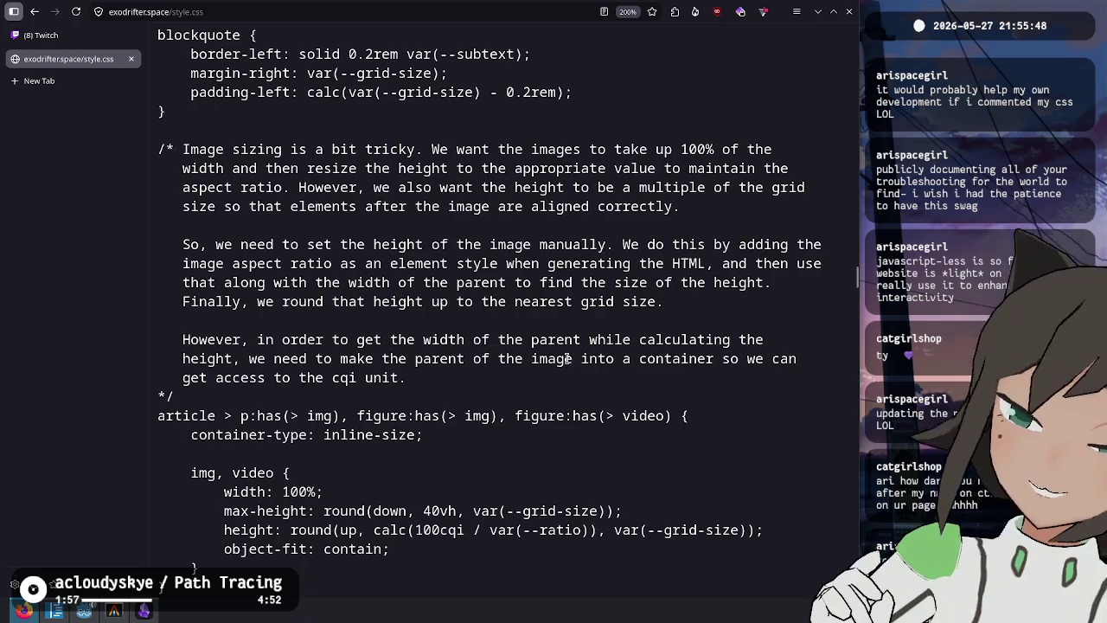
pyautogui.hotkey('alt', 'Left')
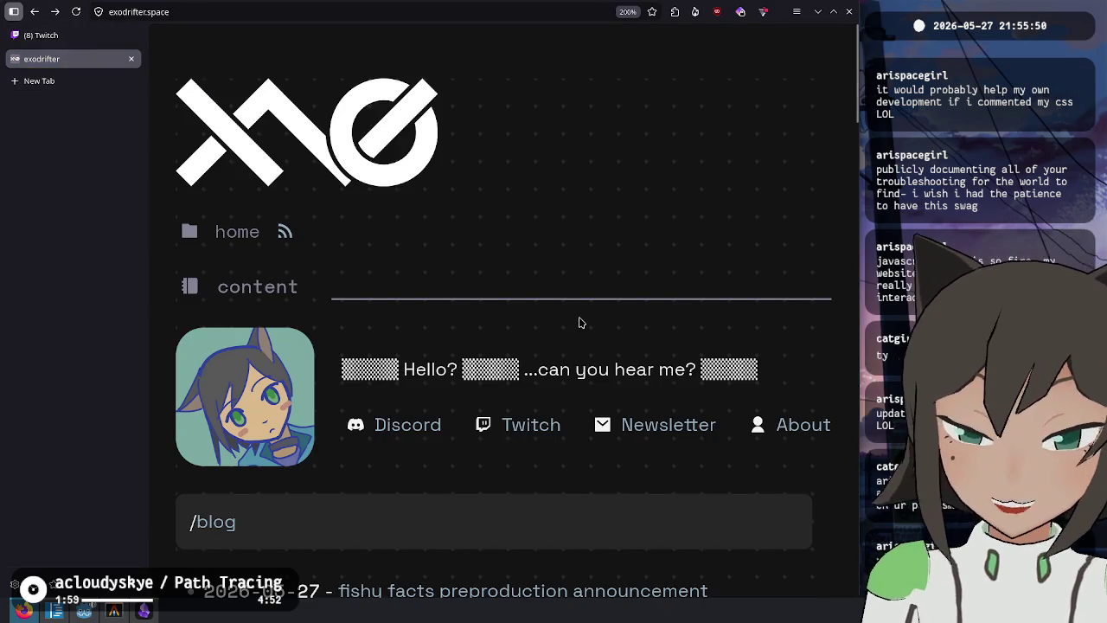
# Reset page zoom to 100% and view the site's RSS feed before returning home.
pyautogui.hotkey('ctrl', '0')
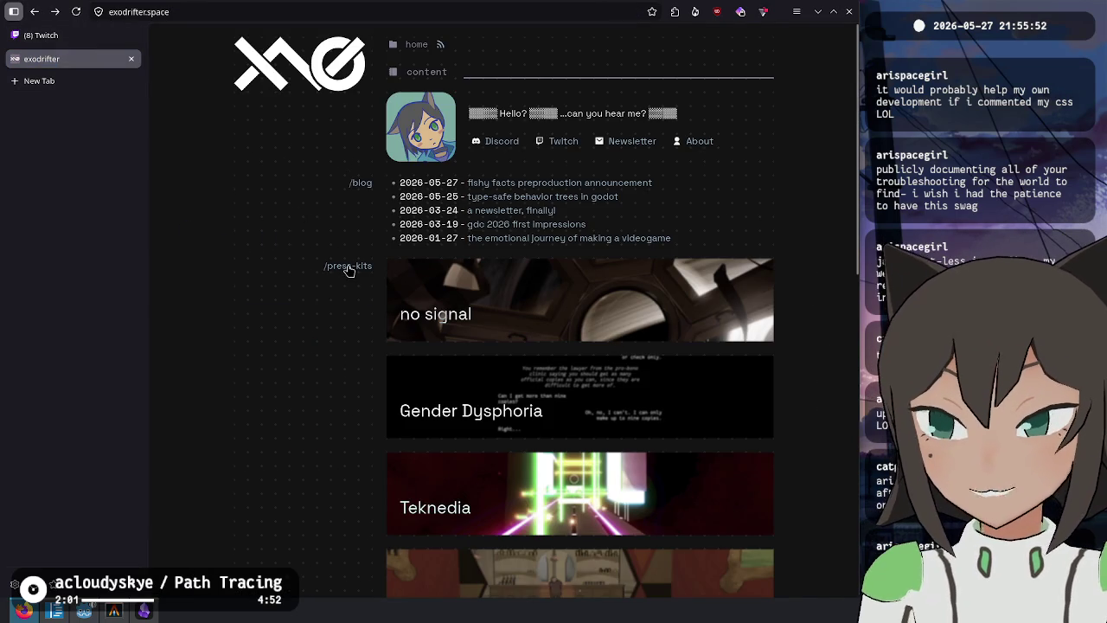
pyautogui.click(440, 44)
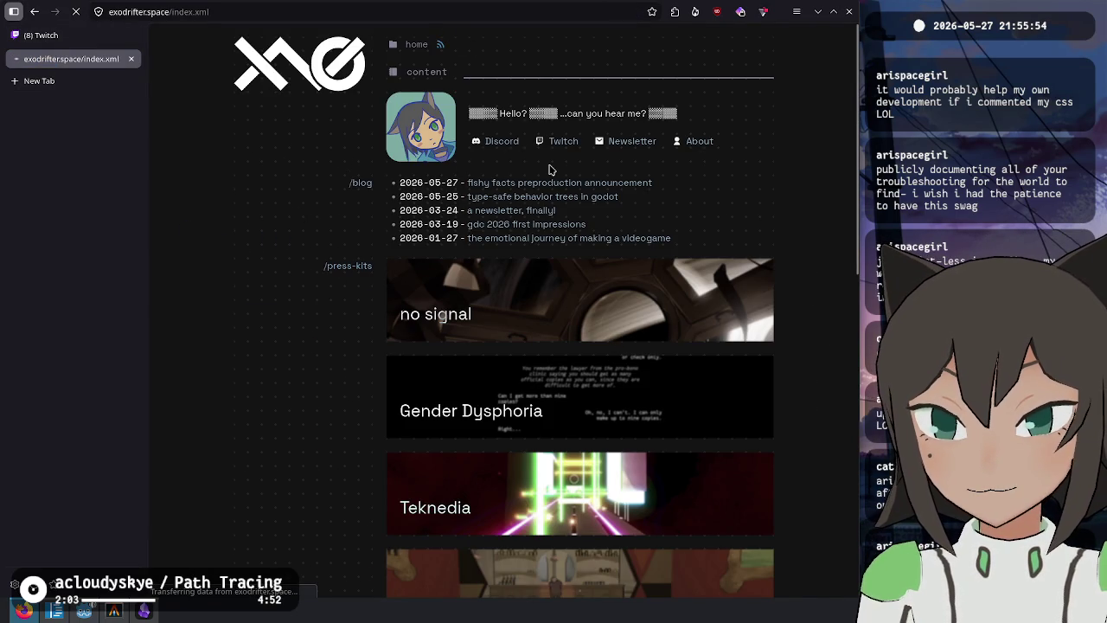
pyautogui.scroll(-10, 553, 169)
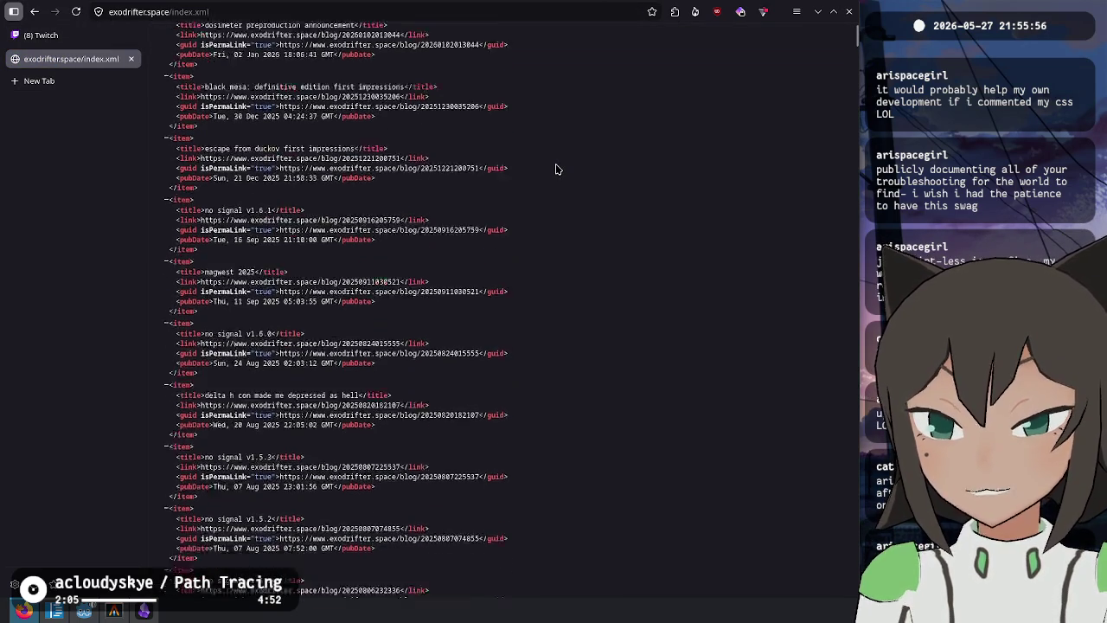
pyautogui.click(34, 11)
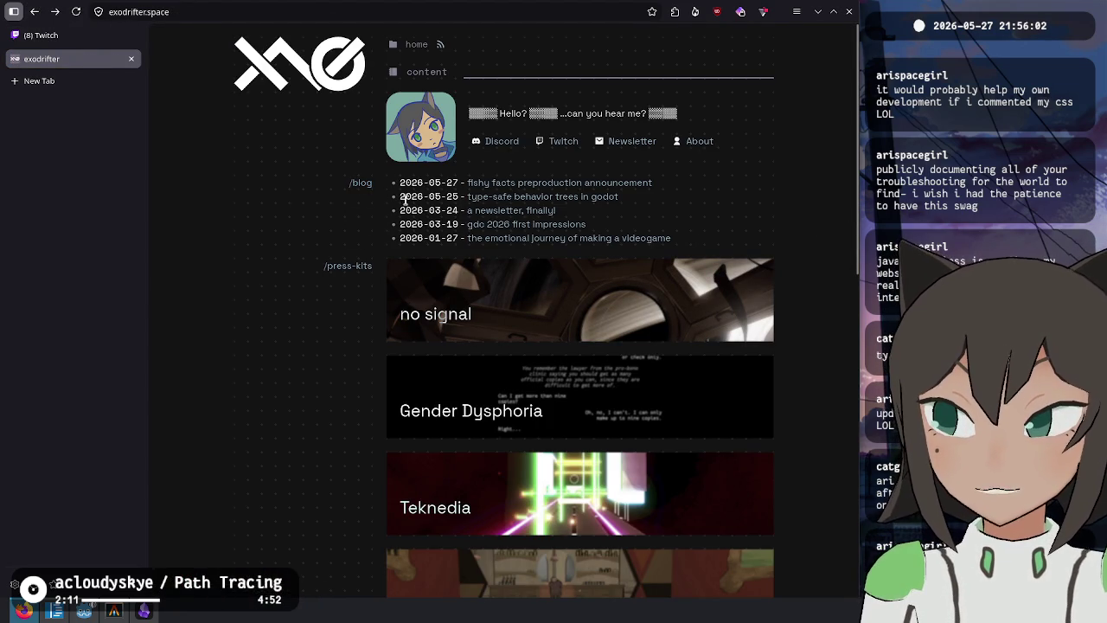
# Open the blog listing and look at the blog's RSS feed.
pyautogui.click(362, 183)
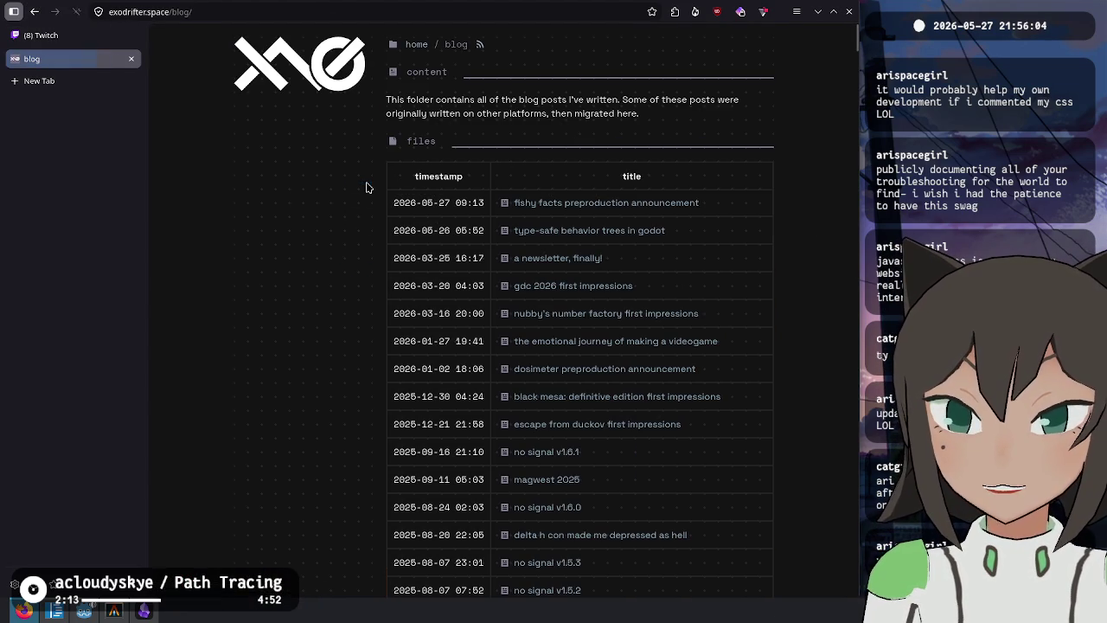
pyautogui.click(480, 44)
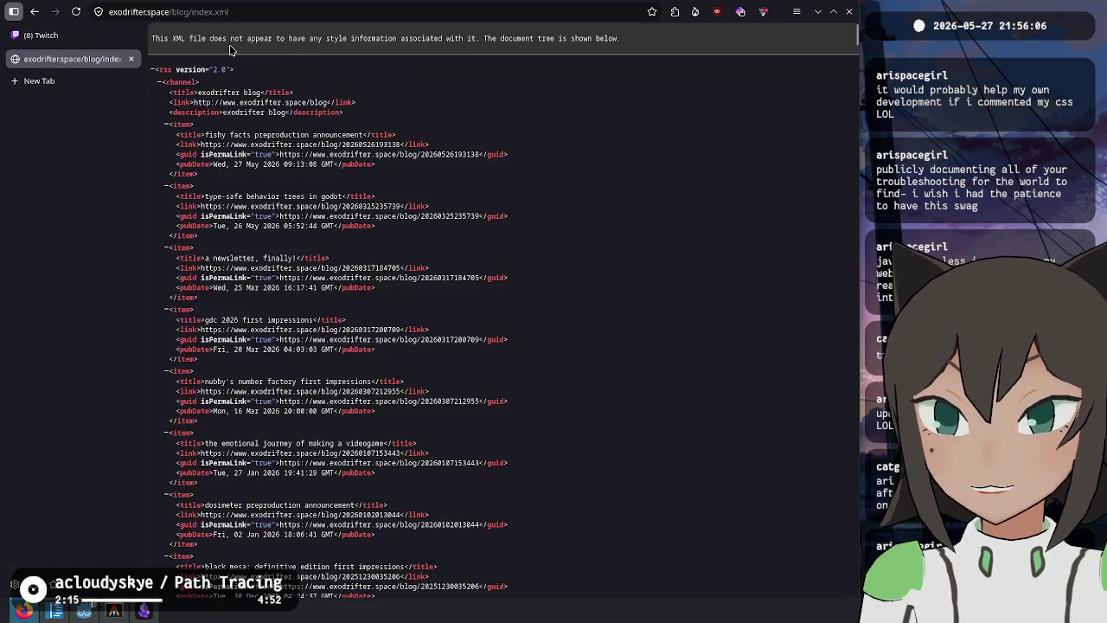
pyautogui.moveTo(303, 77)
pyautogui.mouseDown()
pyautogui.moveTo(556, 358)
pyautogui.moveTo(573, 551)
pyautogui.mouseUp()
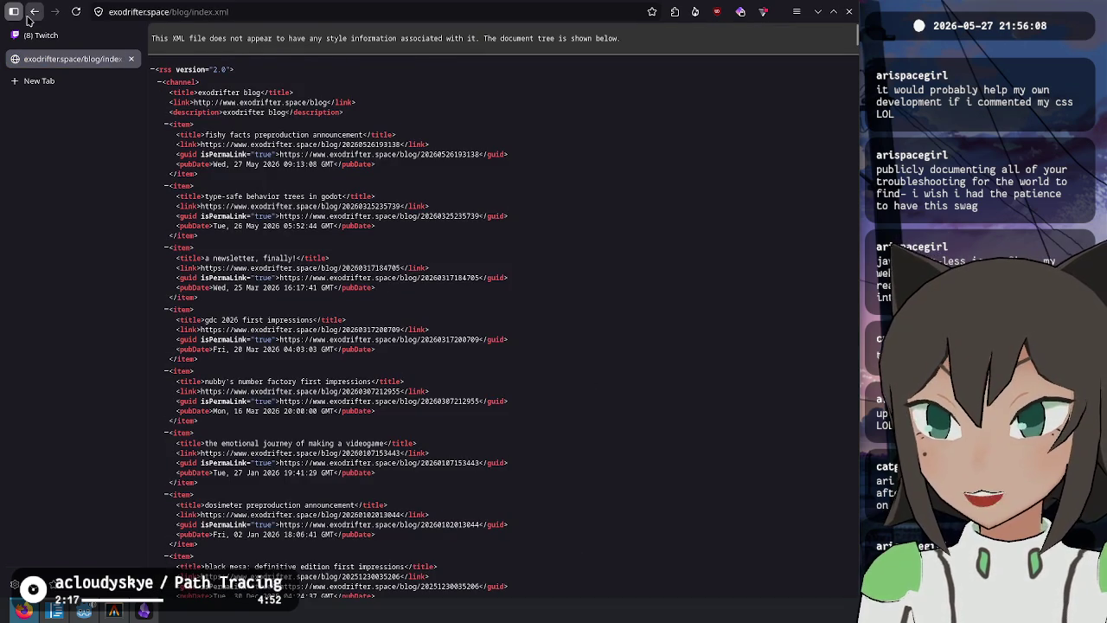
pyautogui.click(35, 11)
pyautogui.scroll(-5, 553, 216)
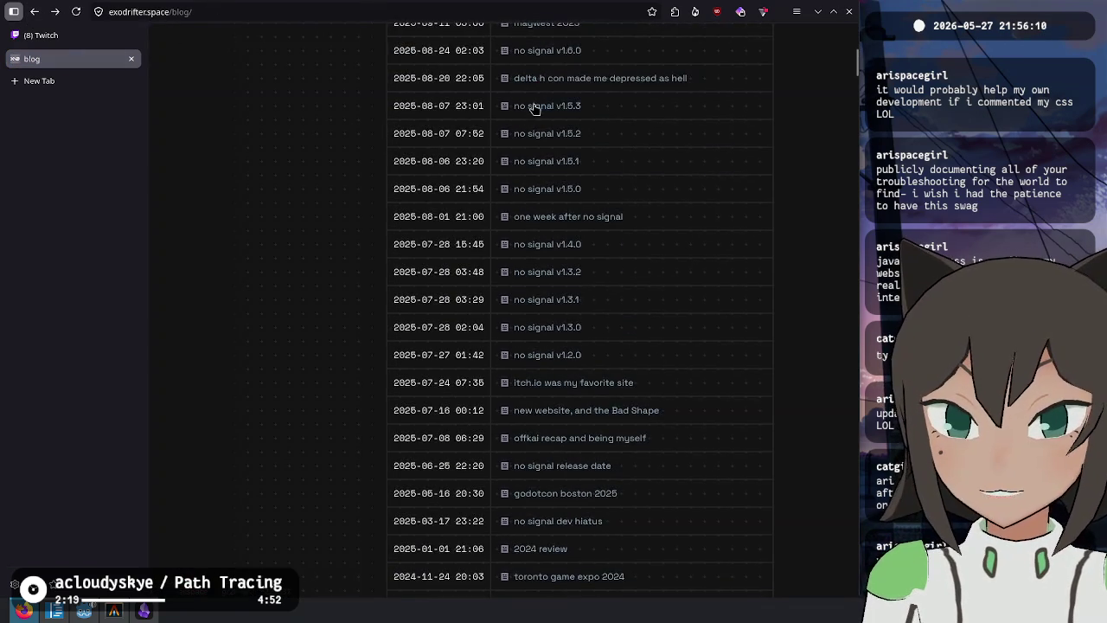
pyautogui.scroll(5, 600, 238)
# Open the fishy facts preproduction announcement post and its fishy-facts tag page, then go home.
pyautogui.click(544, 203)
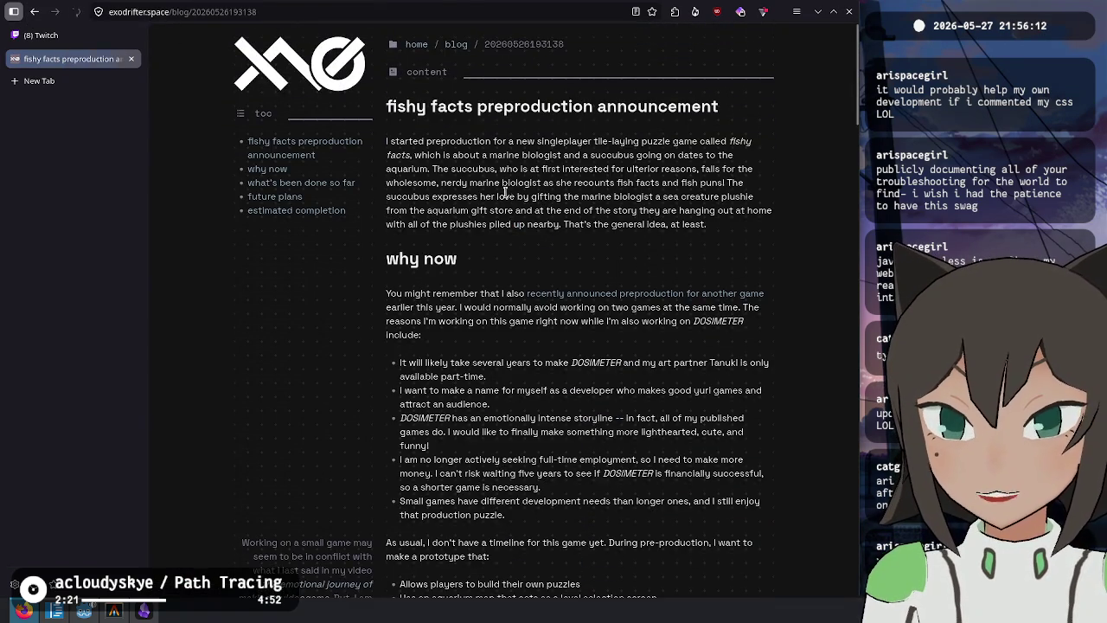
pyautogui.scroll(-10, 426, 381)
pyautogui.scroll(-10, 427, 381)
pyautogui.click(450, 368)
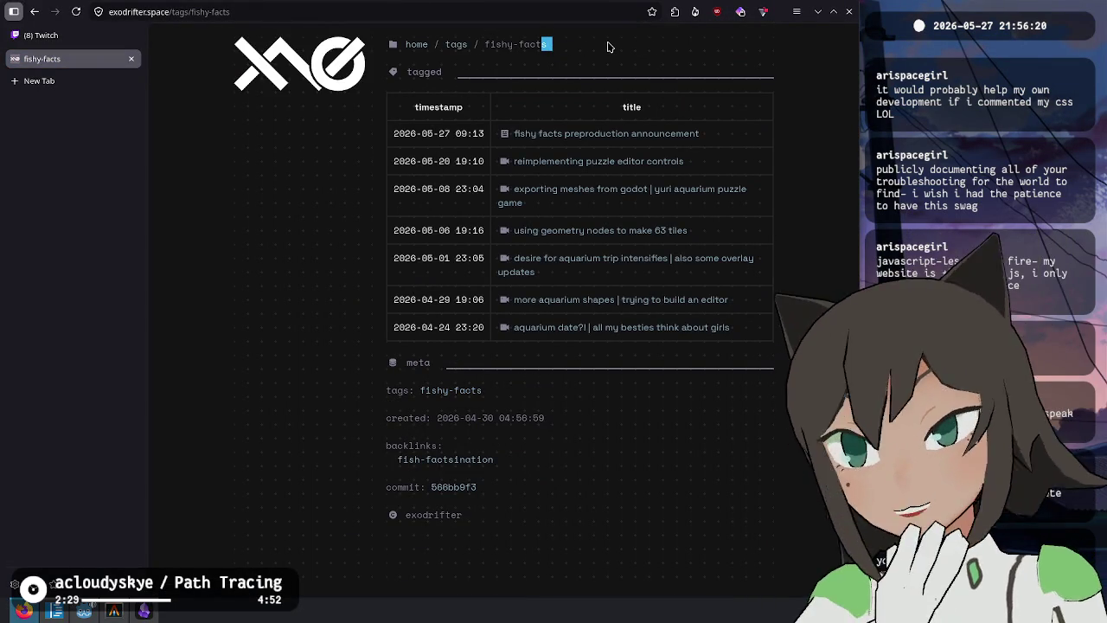
pyautogui.click(552, 55)
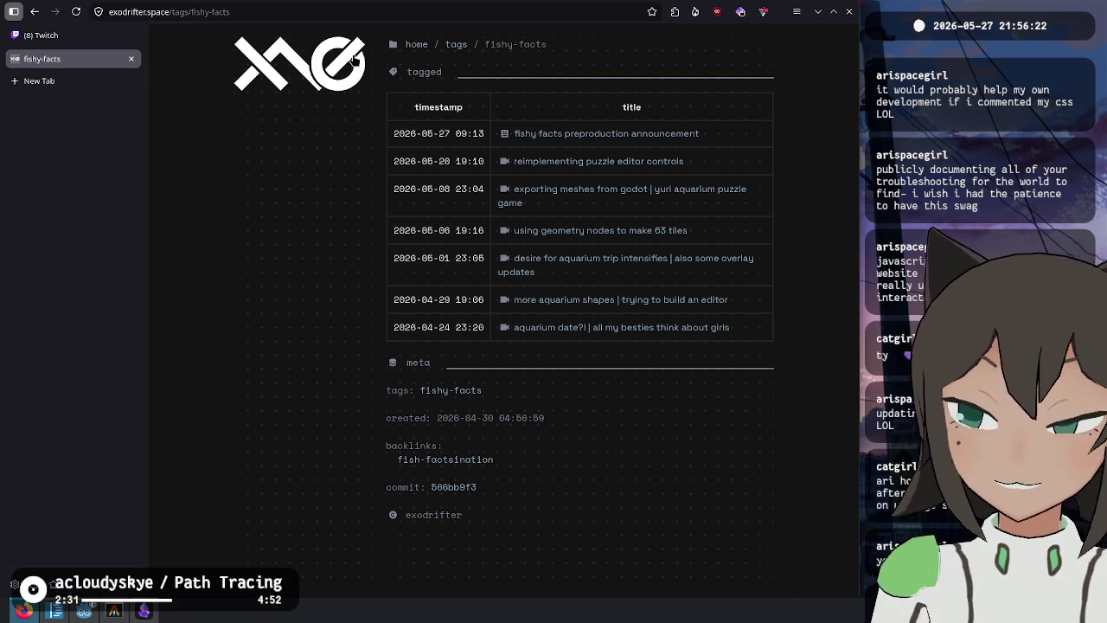
pyautogui.click(318, 67)
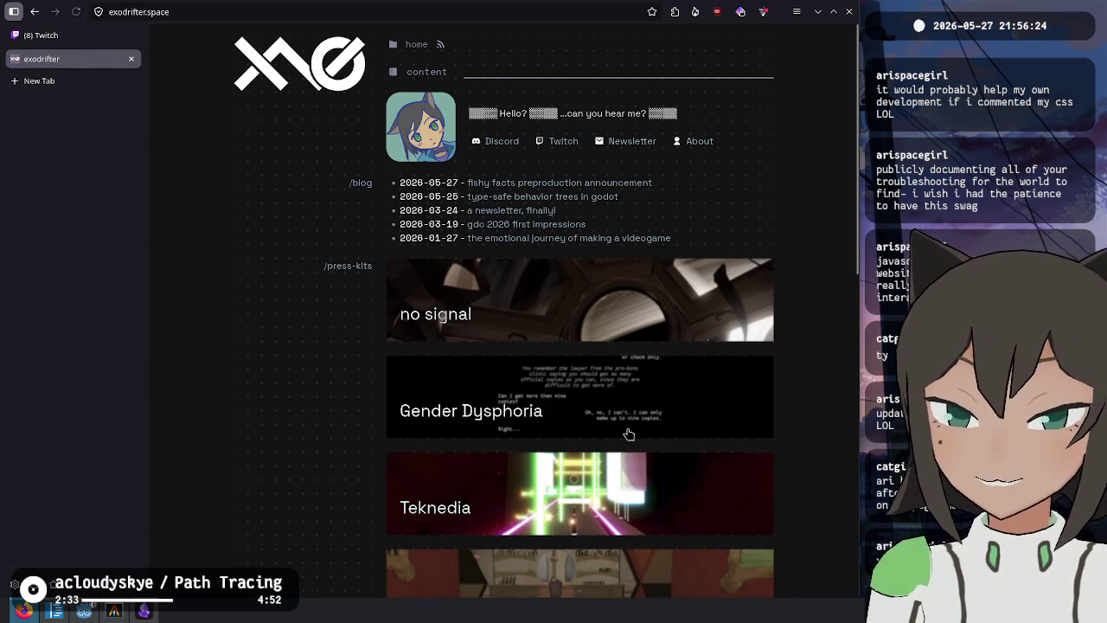
# Browse the vods listing and its RSS feed, return home, then switch to the Twitch tab.
pyautogui.scroll(-10, 372, 305)
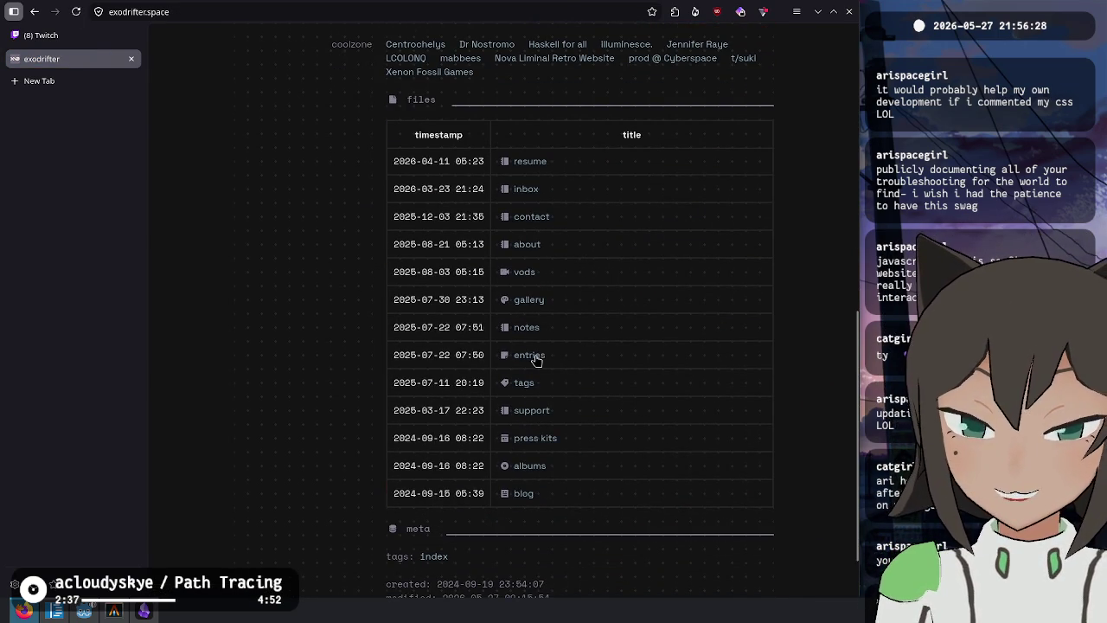
pyautogui.click(526, 272)
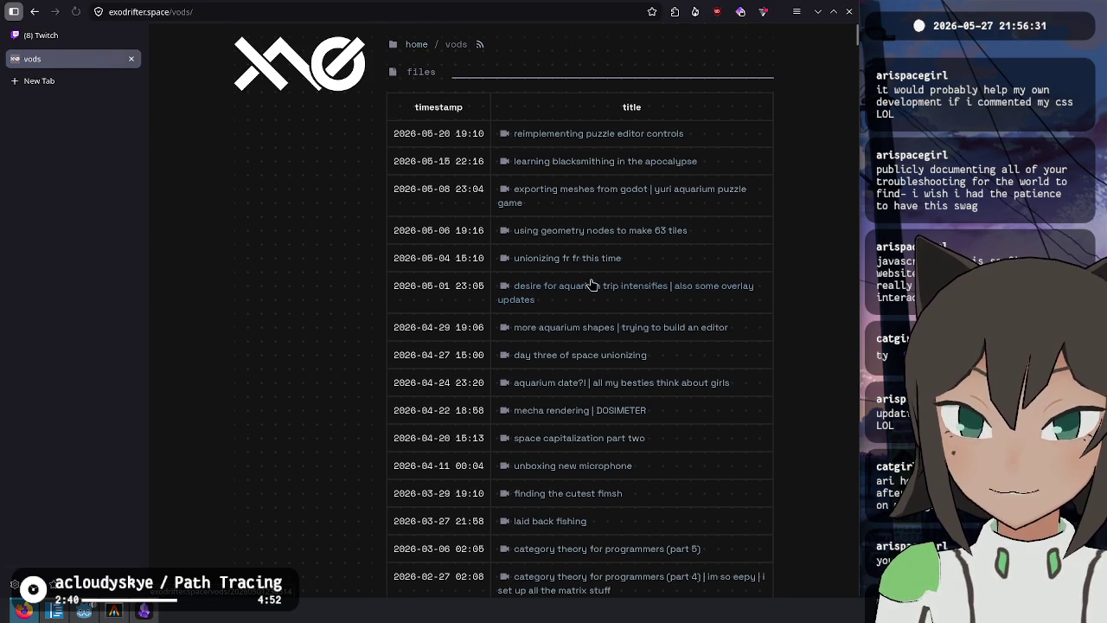
pyautogui.click(481, 47)
pyautogui.moveTo(246, 71); pyautogui.dragTo(444, 277)
pyautogui.click(412, 239)
pyautogui.scroll(-10, 407, 251)
pyautogui.scroll(10, 403, 258)
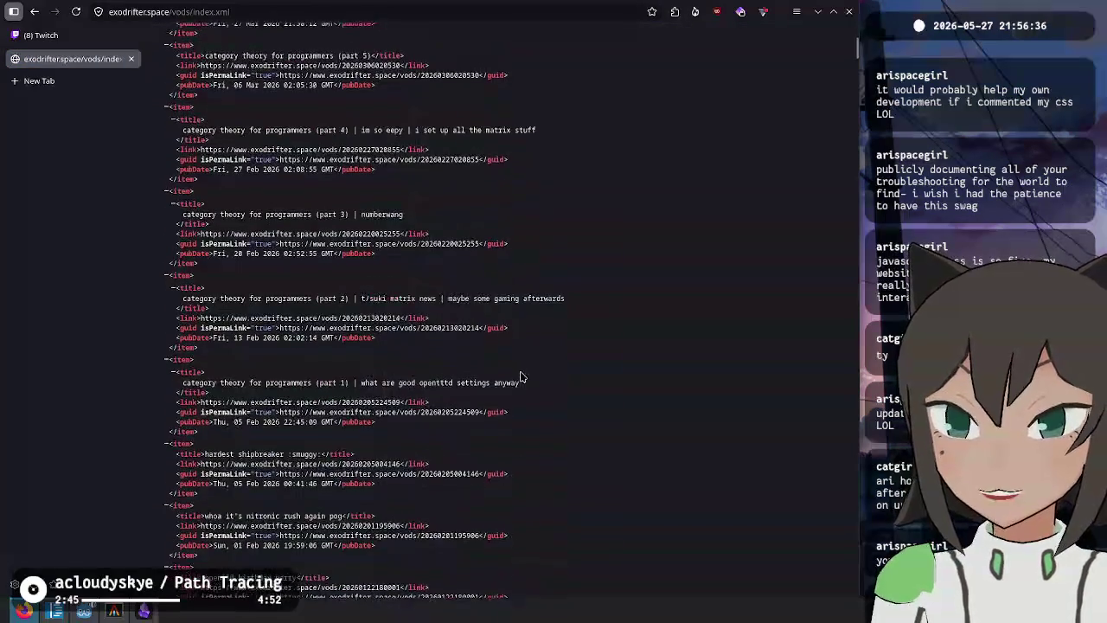
pyautogui.click(32, 12)
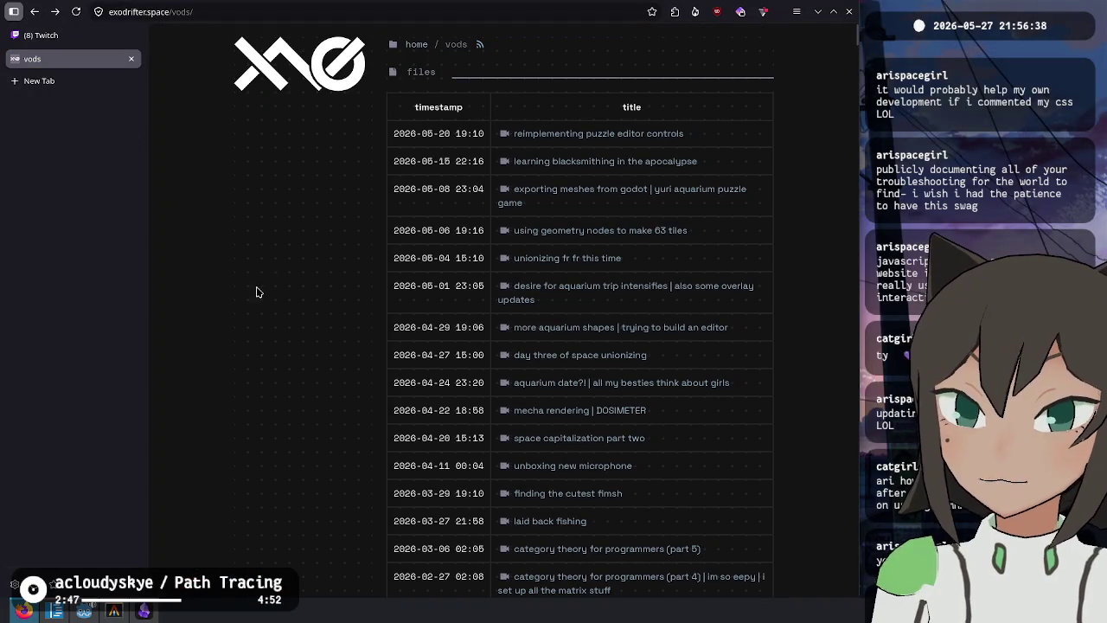
pyautogui.click(335, 82)
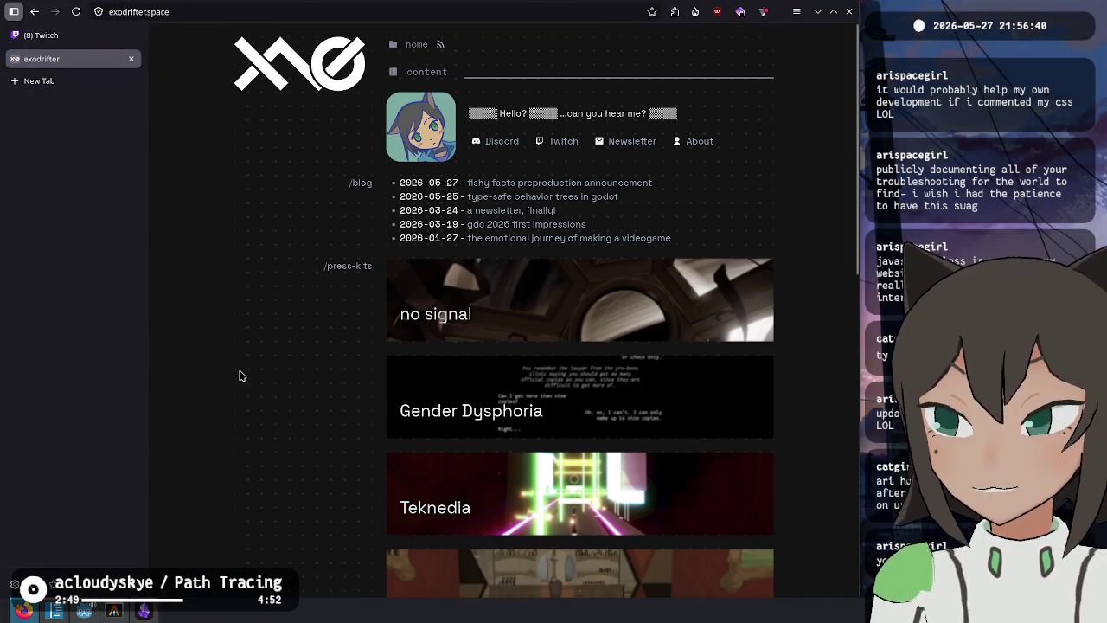
pyautogui.hotkey('ctrl', 'Tab')
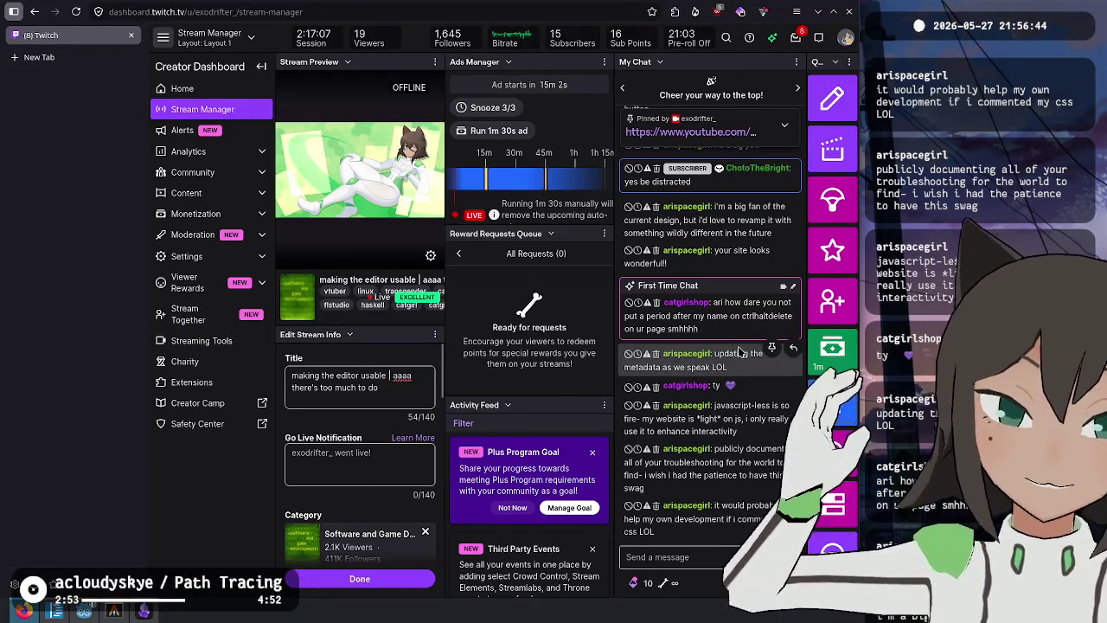
# Scroll up in the My Chat panel to read older chat messages.
pyautogui.scroll(5, 731, 394)
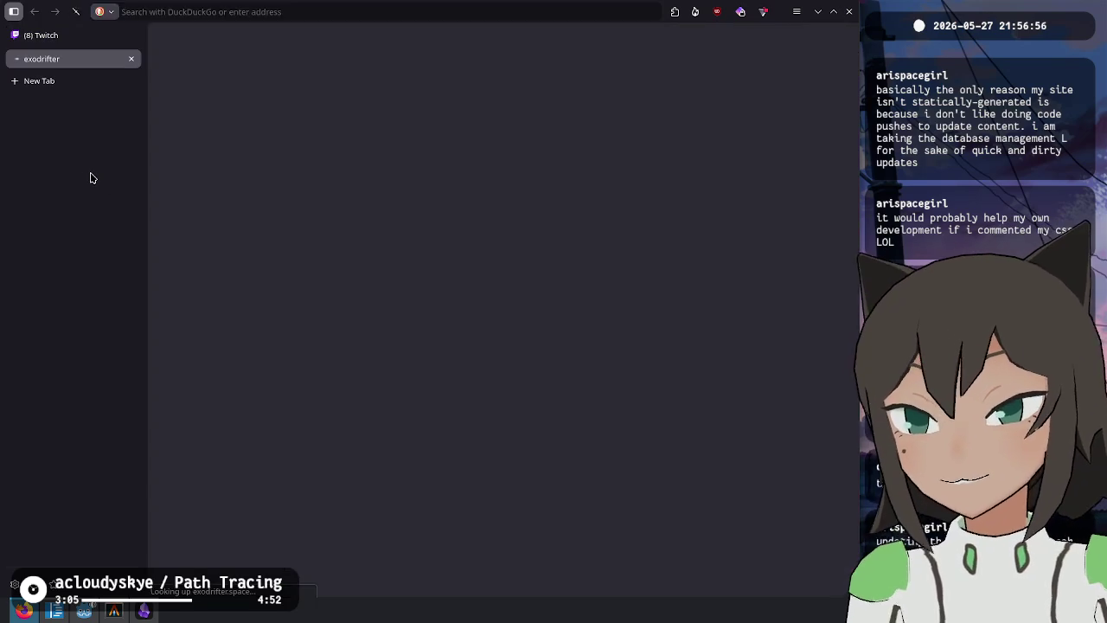
pyautogui.scroll(10, 506, 395)
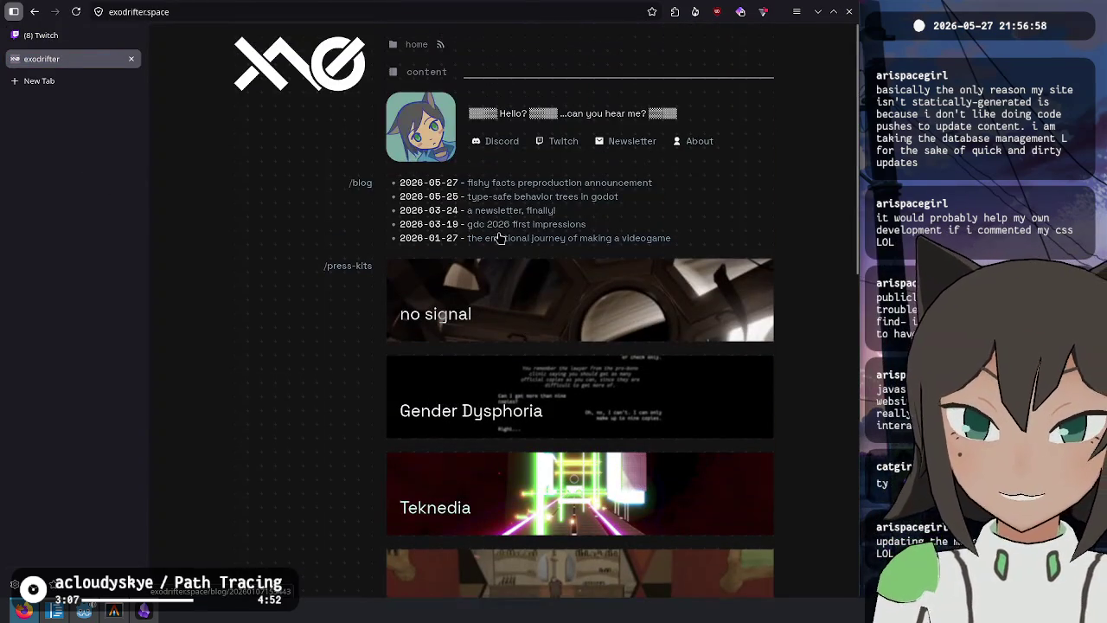
pyautogui.click(361, 183)
pyautogui.hotkey('ctrl', 'f')
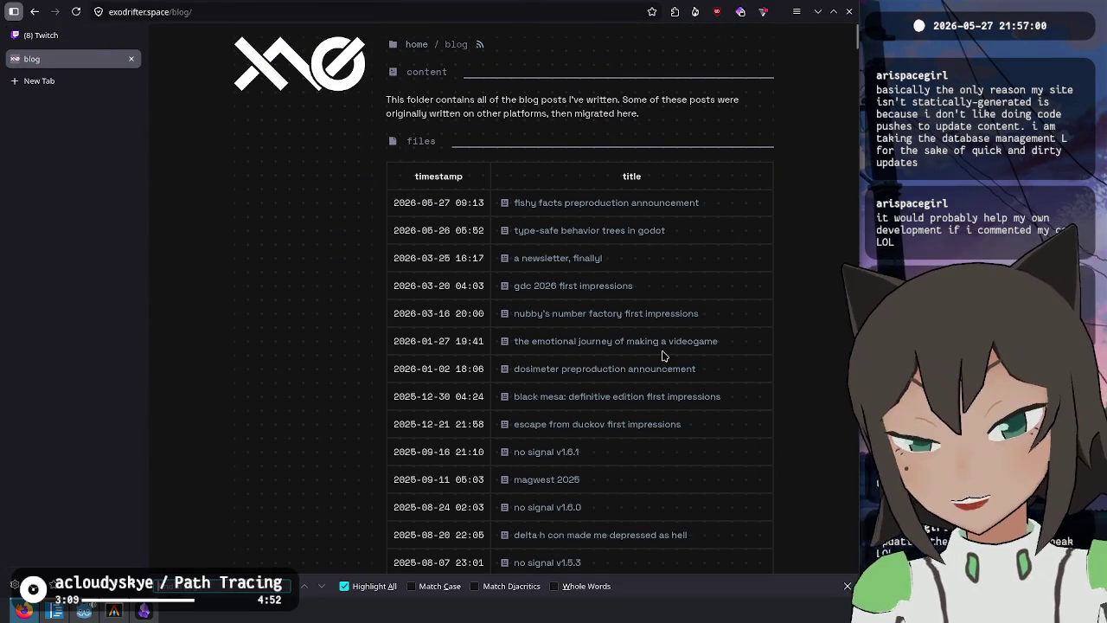
pyautogui.write('softw')
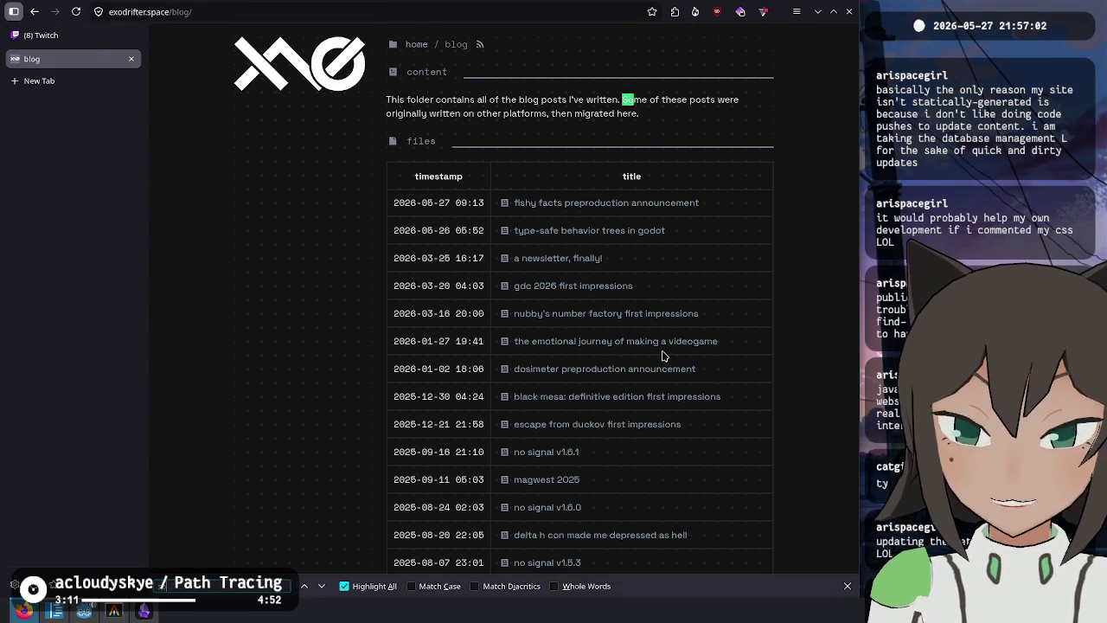
pyautogui.press('Escape')
pyautogui.click(538, 305)
pyautogui.moveTo(412, 148); pyautogui.dragTo(825, 171)
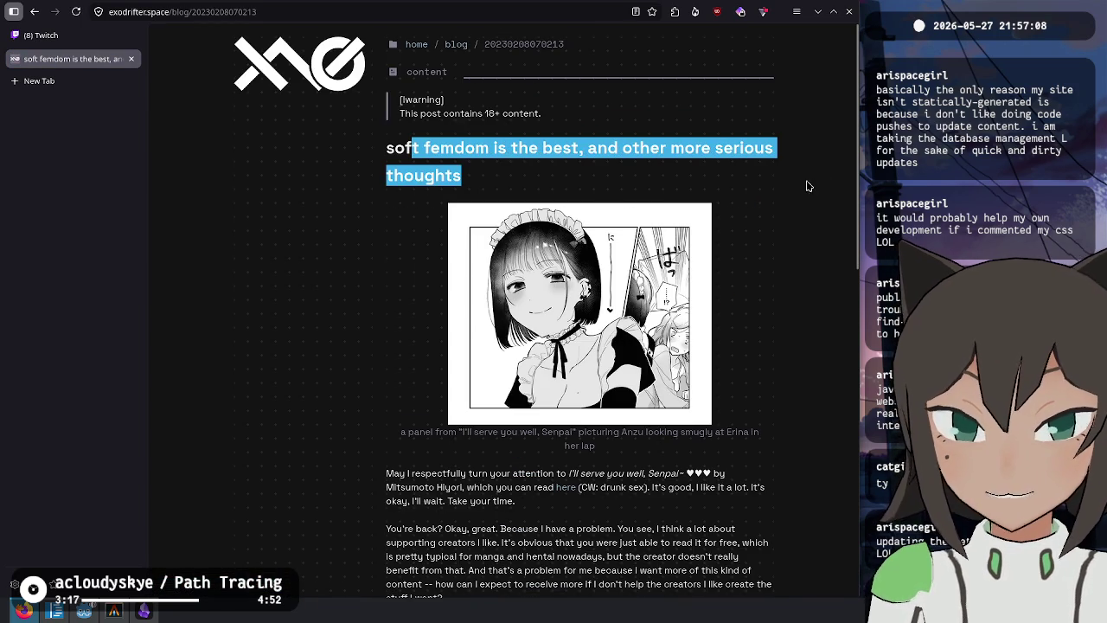
pyautogui.click(801, 187)
pyautogui.moveTo(705, 173); pyautogui.dragTo(441, 152)
pyautogui.click(441, 152)
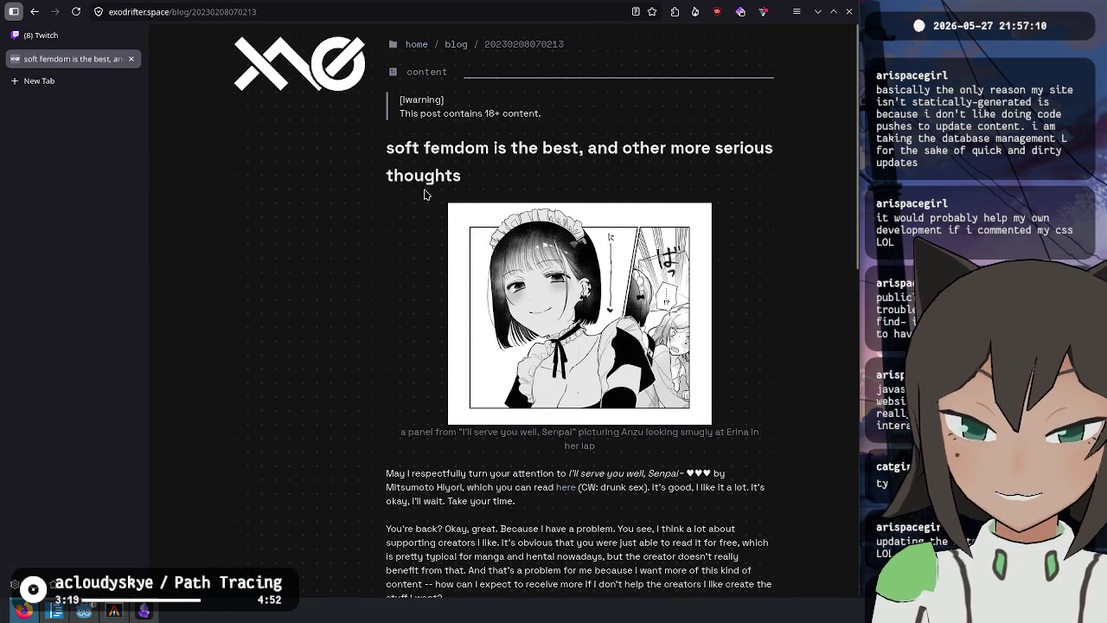
pyautogui.scroll(-10, 292, 204)
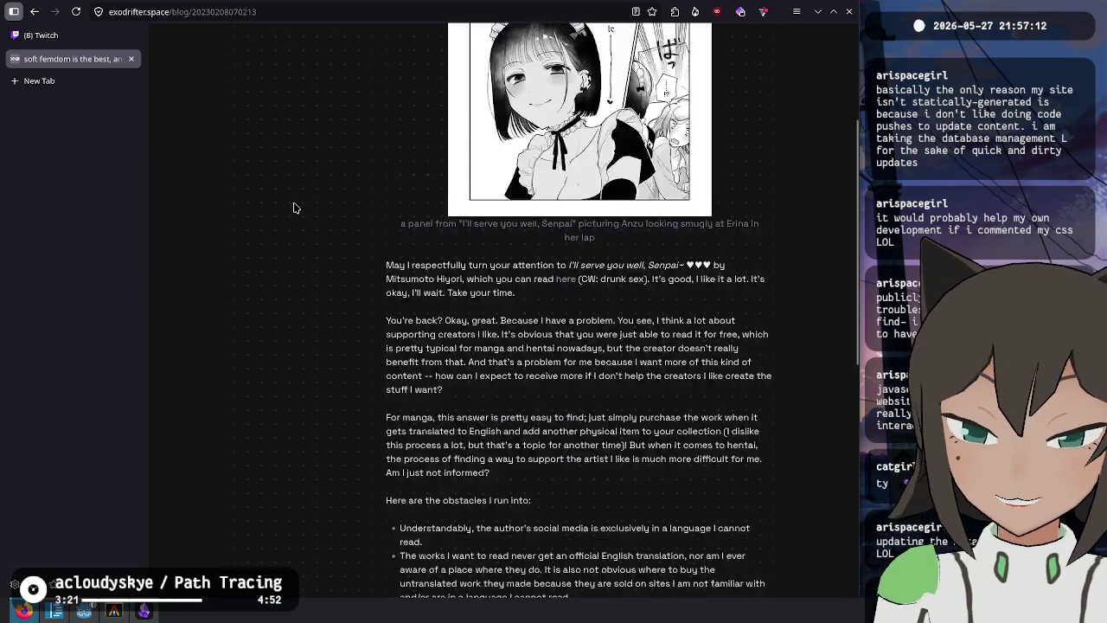
pyautogui.scroll(10, 291, 192)
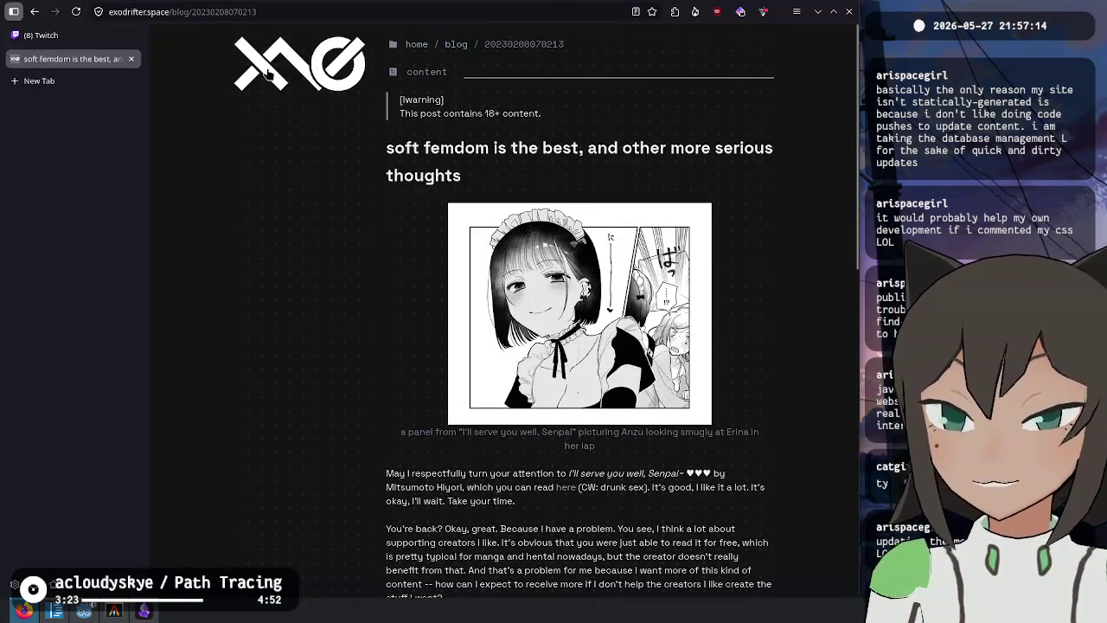
pyautogui.click(267, 74)
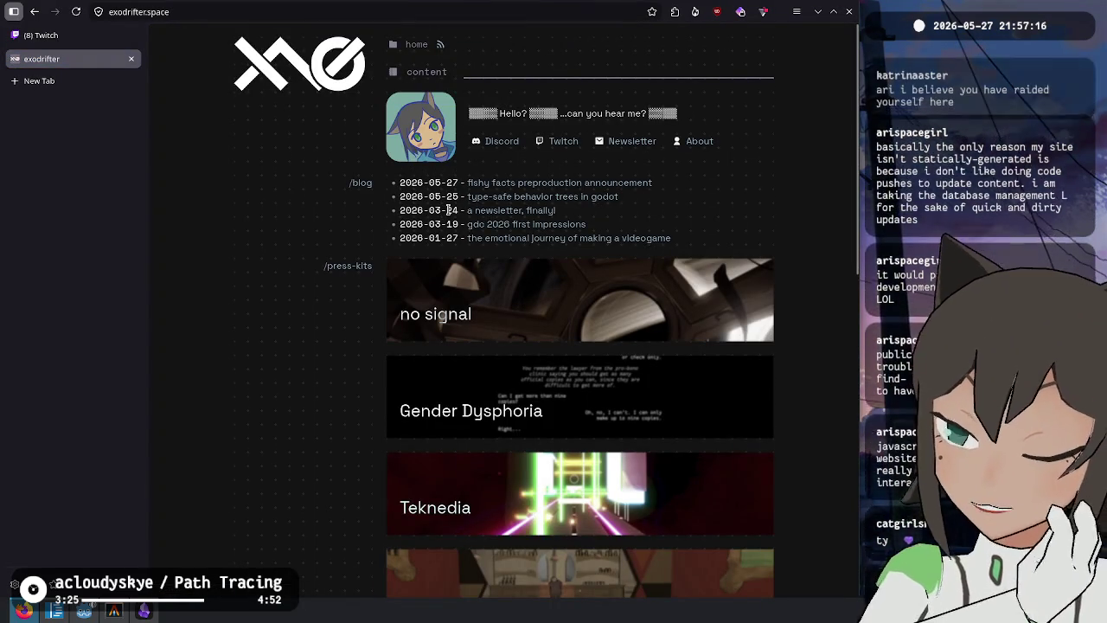
pyautogui.click(70, 40)
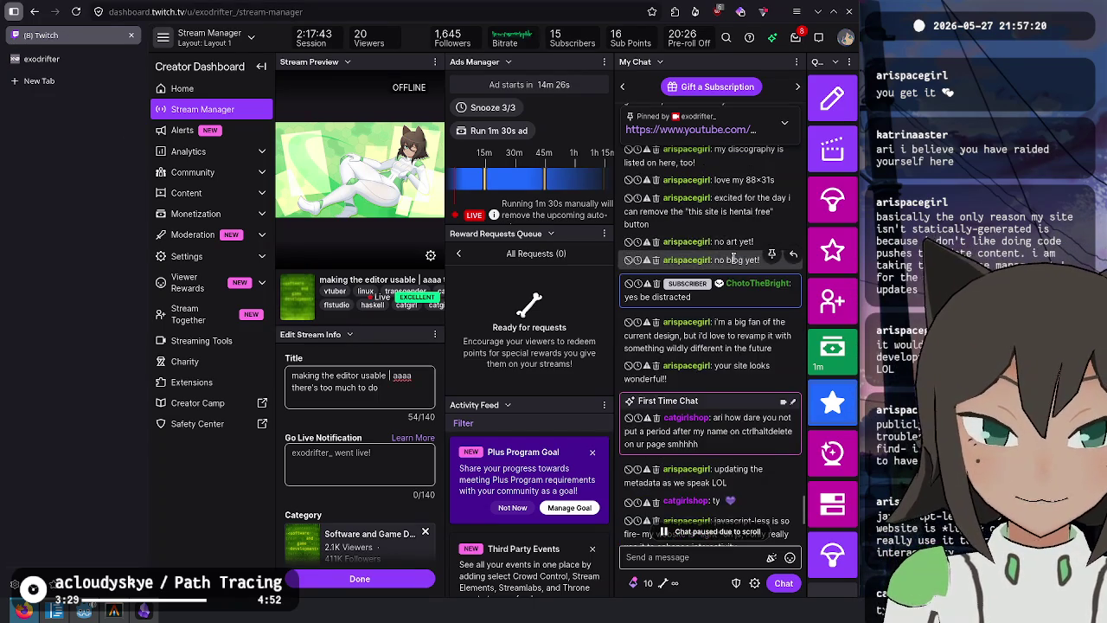
pyautogui.scroll(-3, 733, 259)
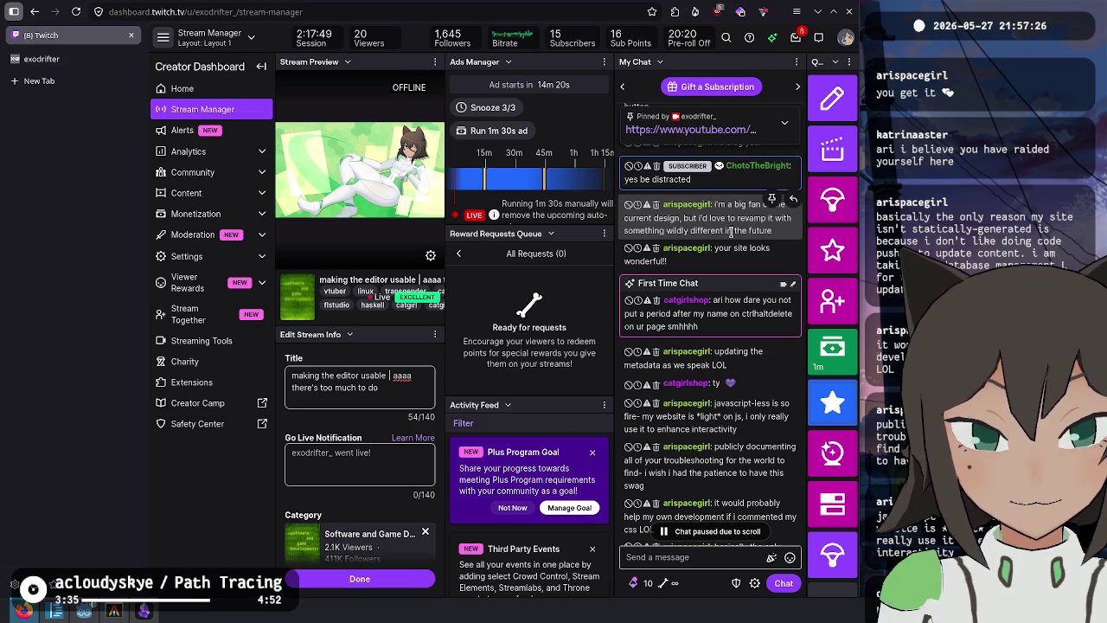
pyautogui.scroll(-3, 731, 230)
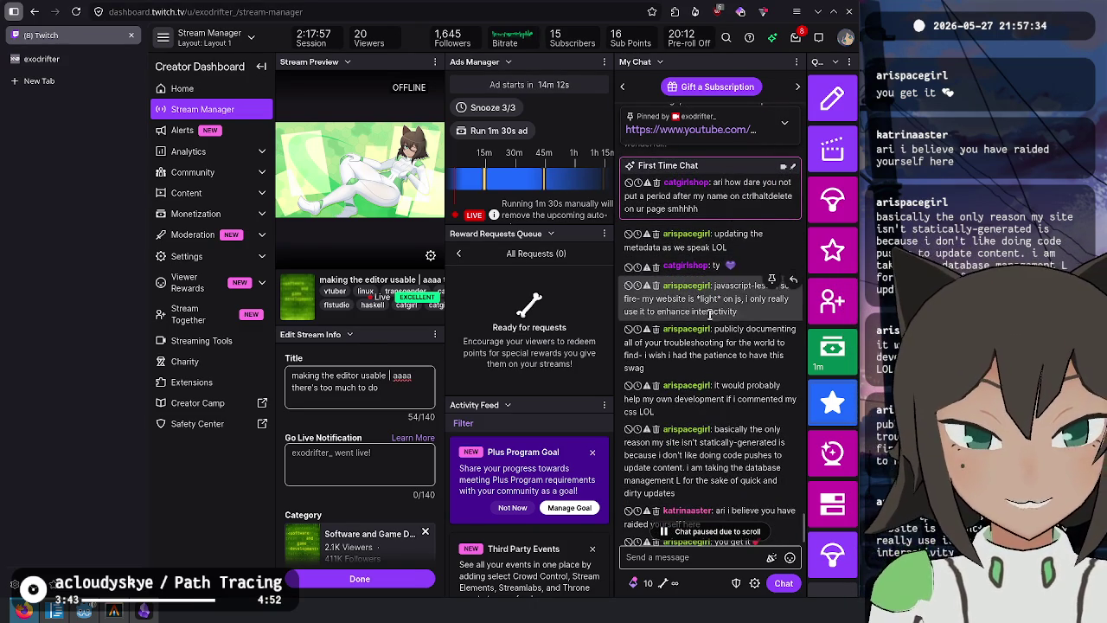
pyautogui.scroll(-1, 710, 363)
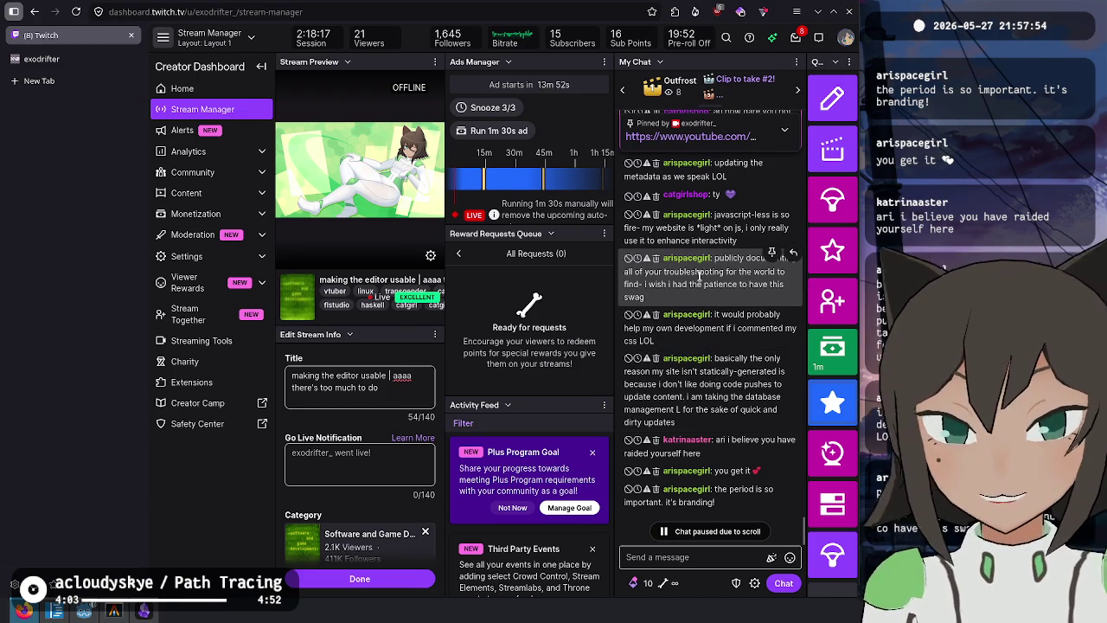
pyautogui.click(76, 61)
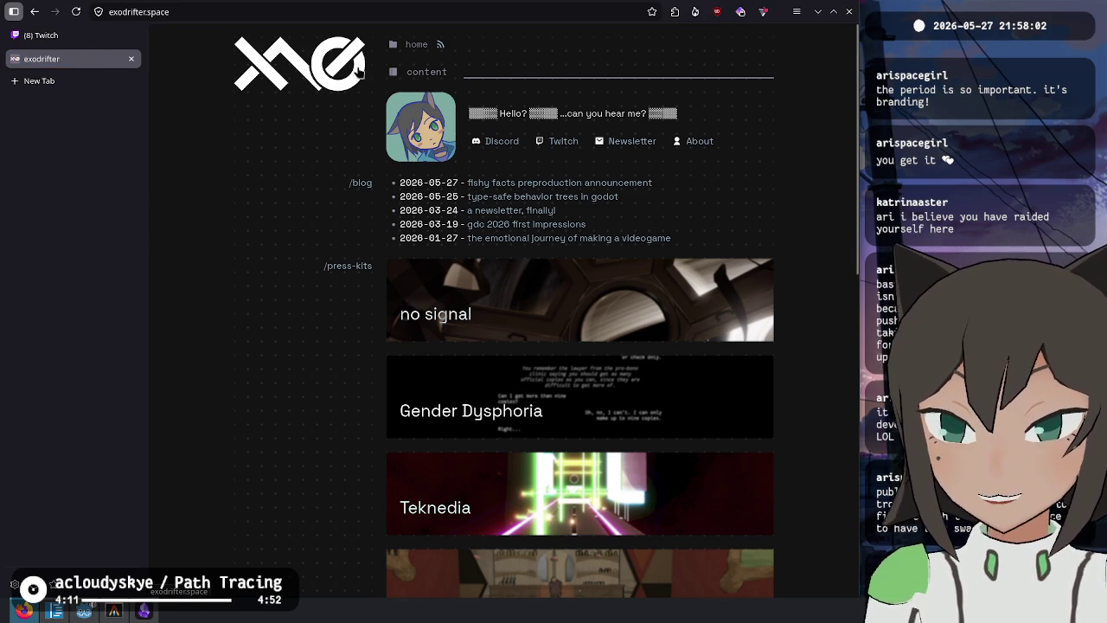
pyautogui.rightClick(319, 61)
pyautogui.click(261, 135)
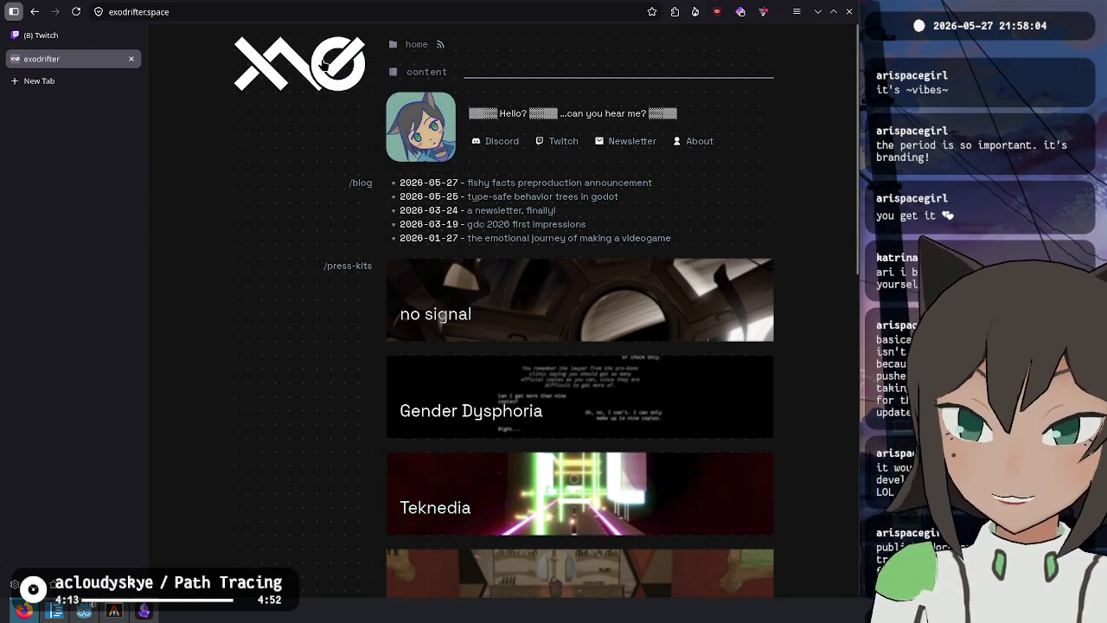